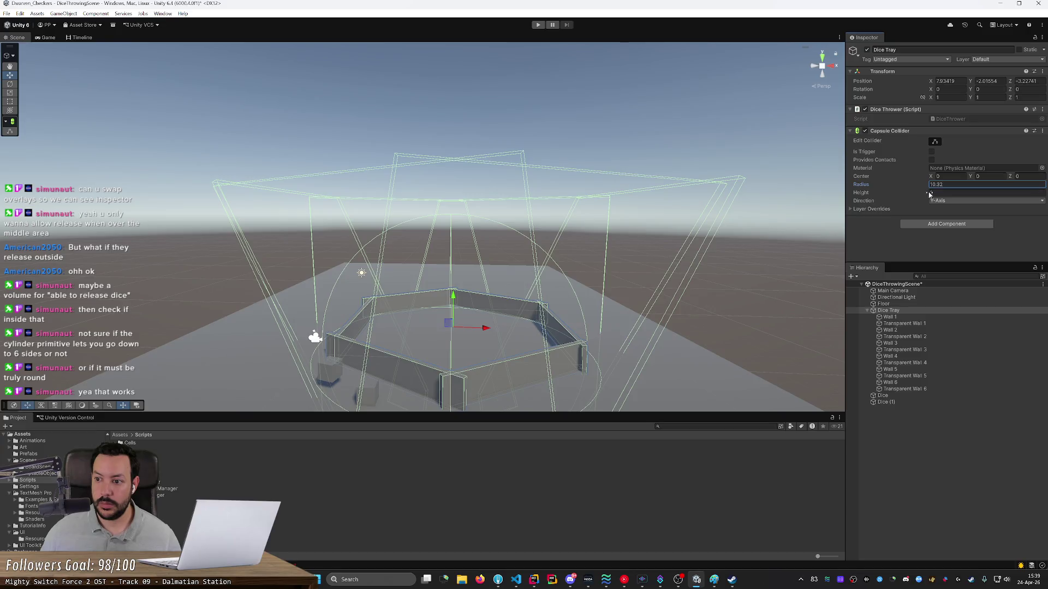
Step: Scrub the capsule collider's centre Y, radius and height, trying Z-Axis before keeping Y-Axis
mouse_move(970, 178)
left_mouse_down()
mouse_move(1045, 181)
mouse_move(39, 229)
mouse_move(102, 244)
left_mouse_up()
left_click_drag(911, 188, 935, 205)
mouse_move(578, 240)
left_mouse_down()
mouse_move(611, 241)
mouse_move(552, 256)
mouse_move(619, 261)
mouse_move(687, 248)
left_mouse_up()
left_click_drag(895, 192, 913, 198)
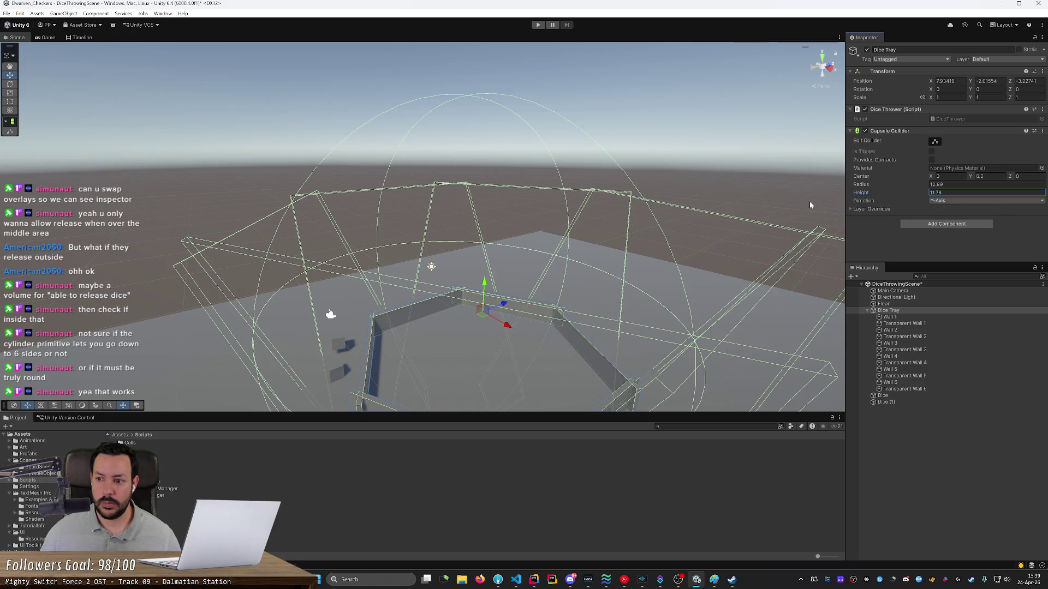
mouse_move(810, 205)
left_mouse_down()
mouse_move(805, 197)
mouse_move(867, 201)
left_mouse_up()
left_click(953, 201)
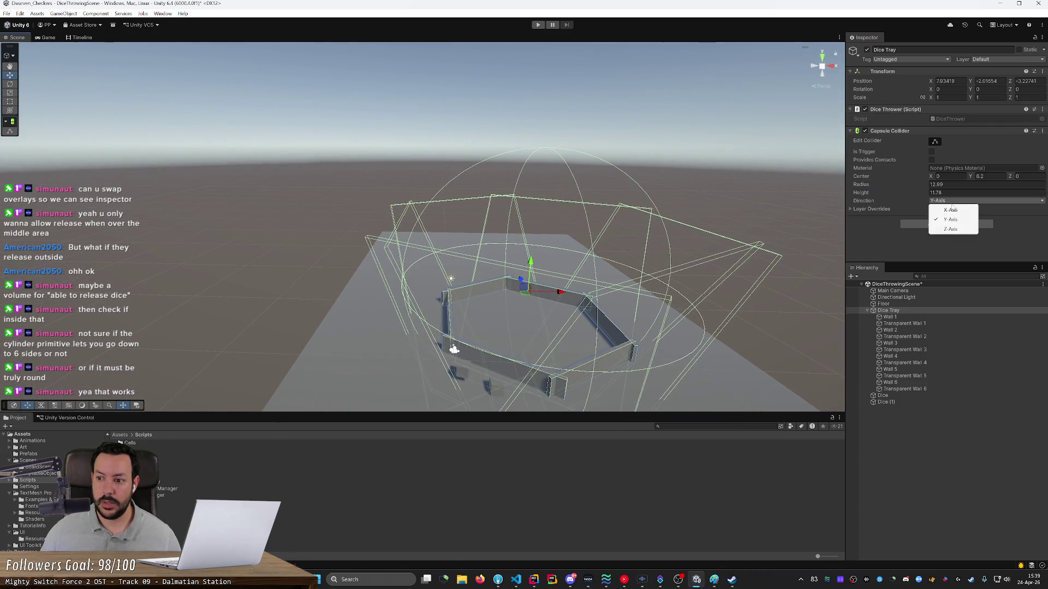
left_click(951, 229)
left_click(959, 202)
left_click(951, 219)
left_click(913, 195)
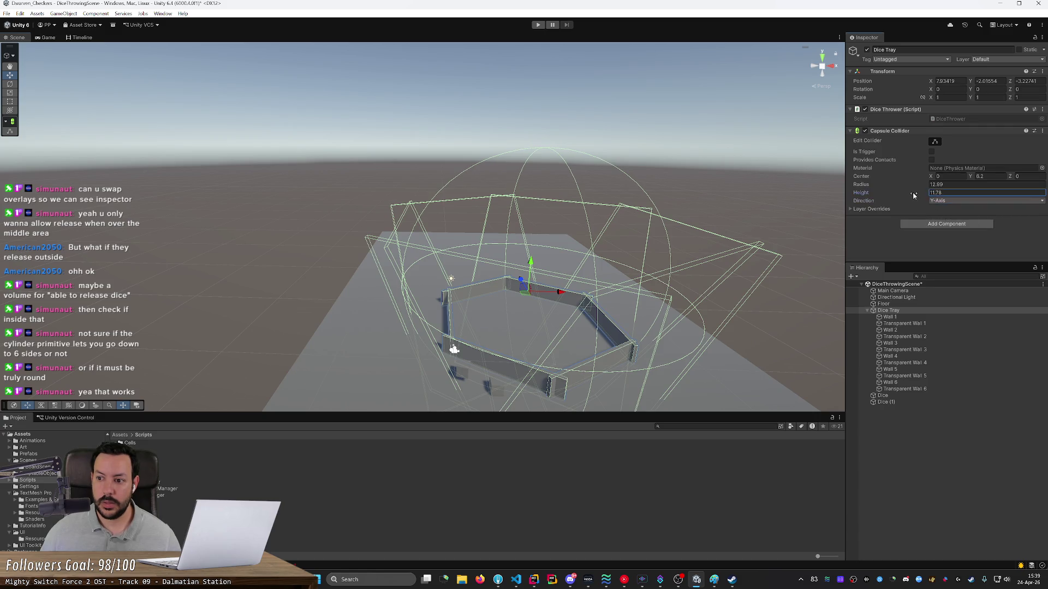
left_click_drag(857, 195, 872, 195)
Step: Resize the capsule collider to radius 13.4, height 49.7 and centre Y 8
left_click(988, 175)
type("21.5")
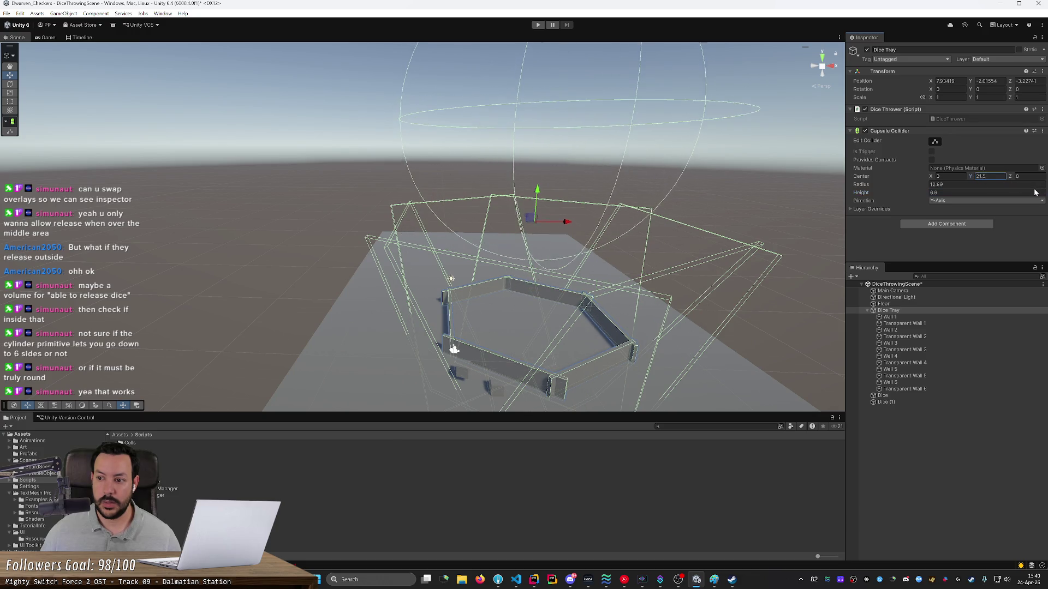
mouse_move(924, 188)
left_mouse_down()
mouse_move(855, 186)
mouse_move(958, 195)
left_mouse_up()
mouse_move(786, 164)
left_mouse_down()
mouse_move(926, 198)
mouse_move(902, 192)
mouse_move(1026, 195)
mouse_move(72, 220)
left_mouse_up()
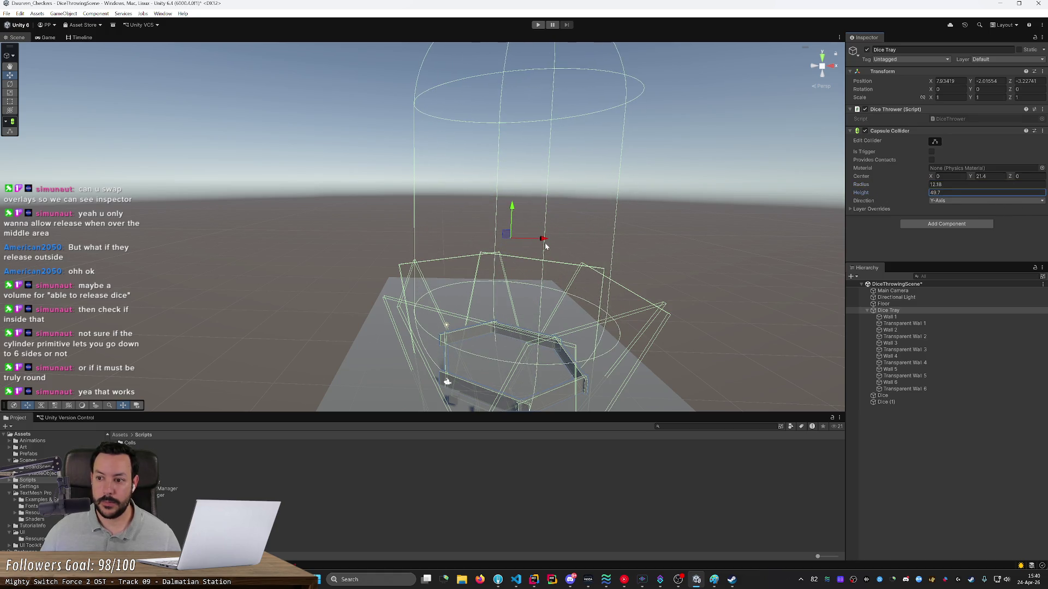
mouse_move(865, 186)
left_mouse_down()
mouse_move(878, 183)
mouse_move(827, 178)
left_mouse_up()
left_click_drag(973, 177, 909, 172)
mouse_move(786, 180)
left_mouse_down()
mouse_move(677, 180)
mouse_move(680, 259)
mouse_move(749, 212)
mouse_move(725, 210)
left_mouse_up()
key("f")
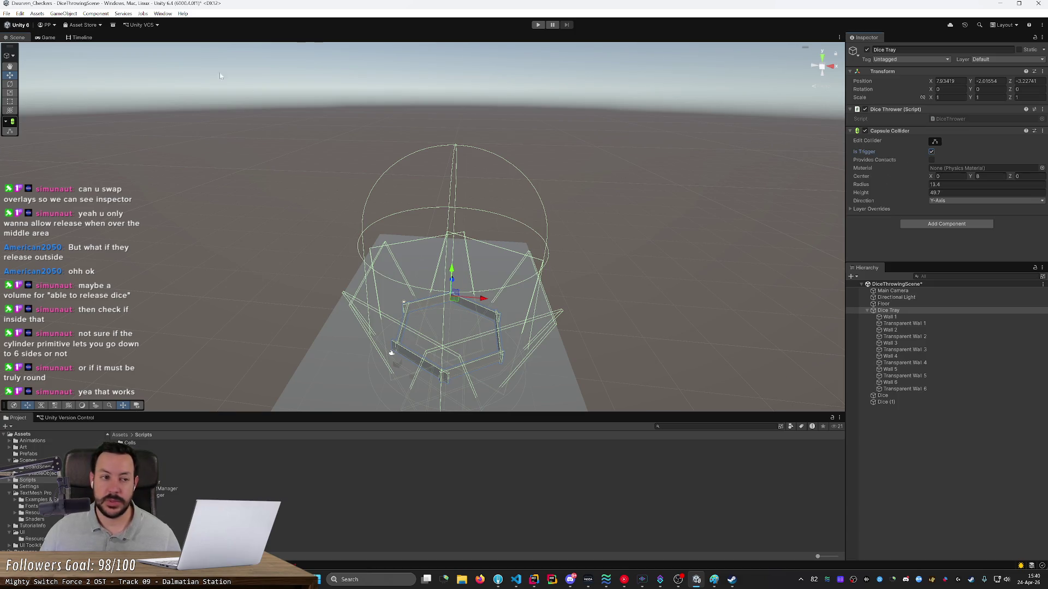
Step: Save the scene and deselect the Dice Tray
key("ctrl+s")
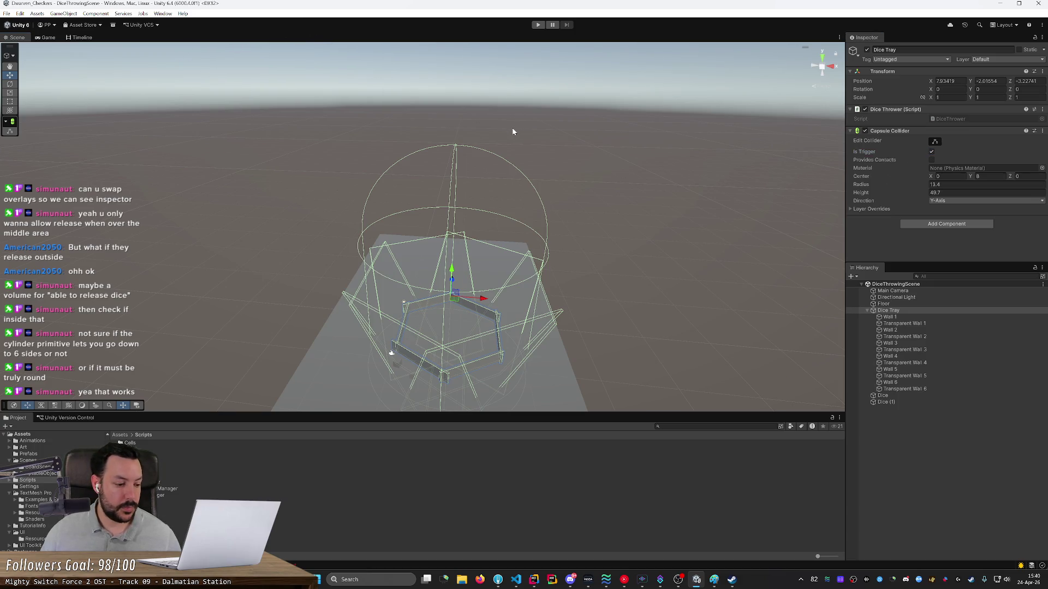
left_click(545, 153)
scroll(610, 168, "down", 3)
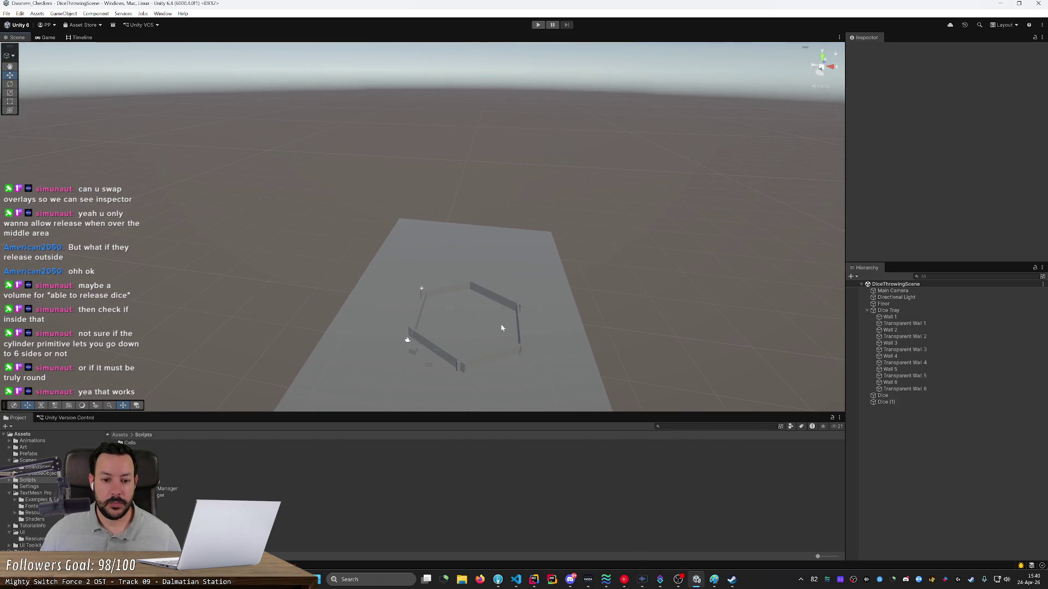
Step: Reselect the Dice Tray in the Hierarchy and orbit the view around it
left_click(494, 353)
double_click(906, 312)
mouse_move(718, 250)
left_mouse_down()
mouse_move(646, 220)
mouse_move(484, 251)
mouse_move(703, 227)
mouse_move(998, 237)
mouse_move(956, 236)
left_mouse_up()
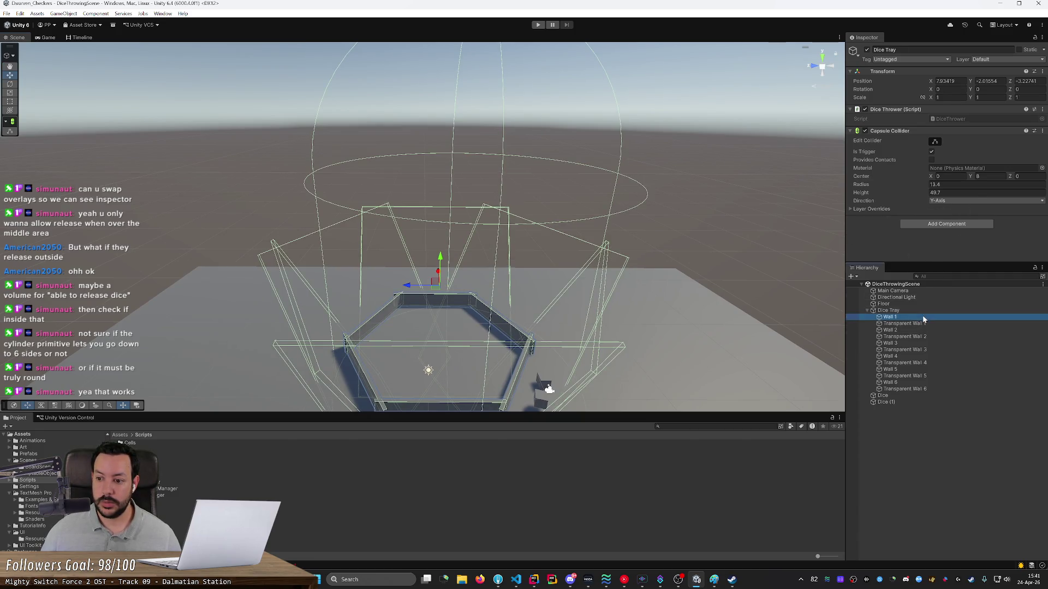
left_click(890, 317)
left_click(897, 388, "shift")
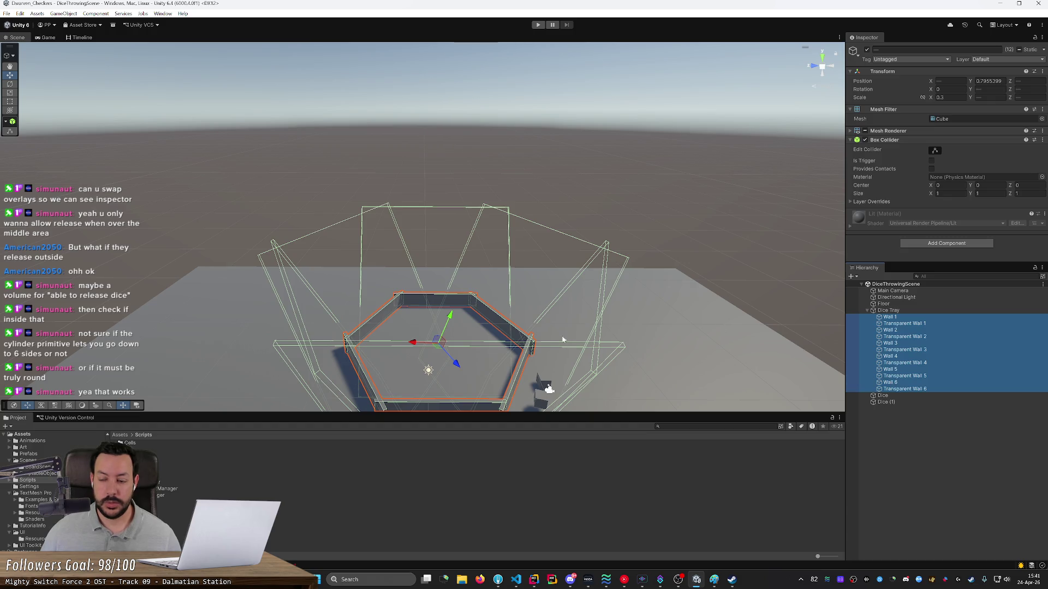
left_click(903, 312)
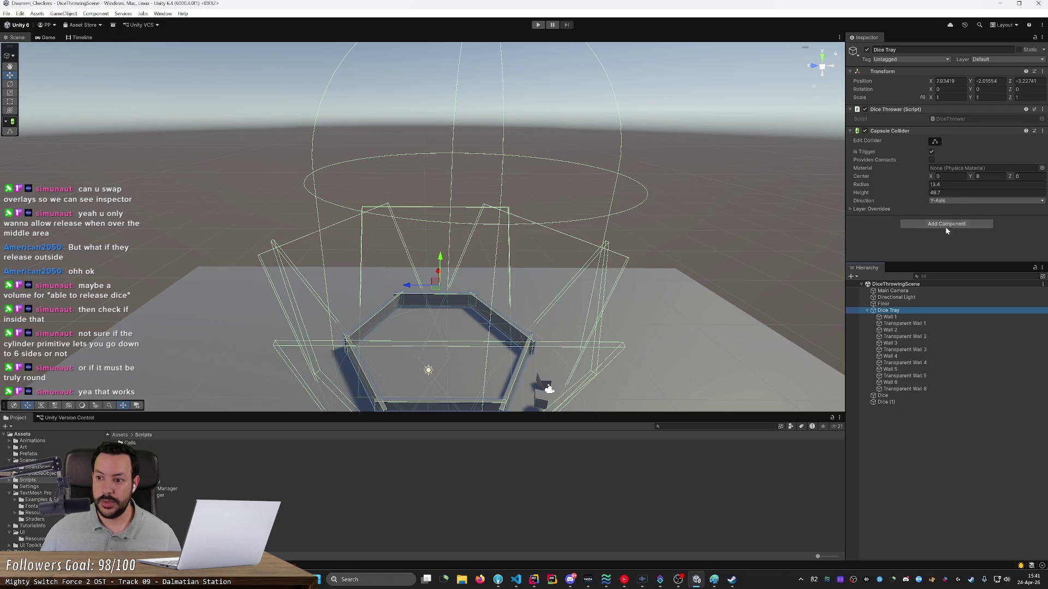
Step: Enter radius 13 and height 50 in the Capsule Collider and reframe the view on the tray
type("13")
left_click(951, 192)
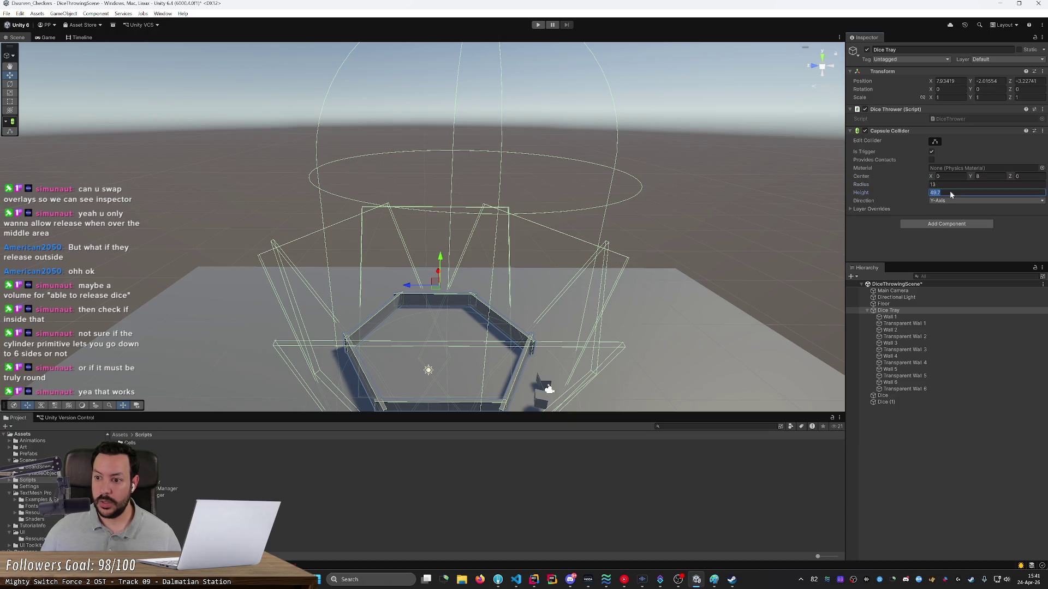
type("50")
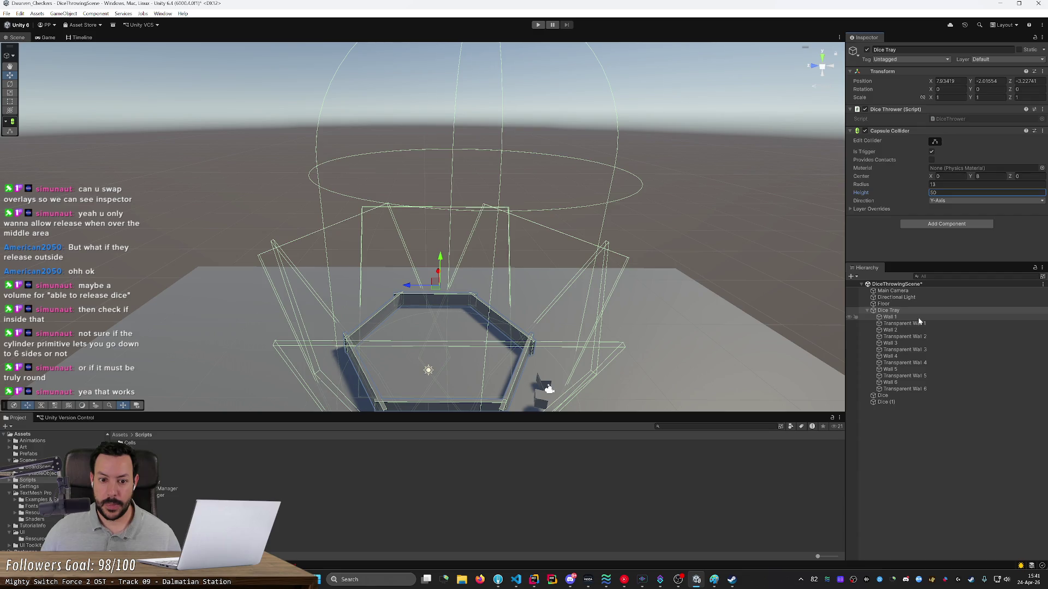
key("Return")
key("f")
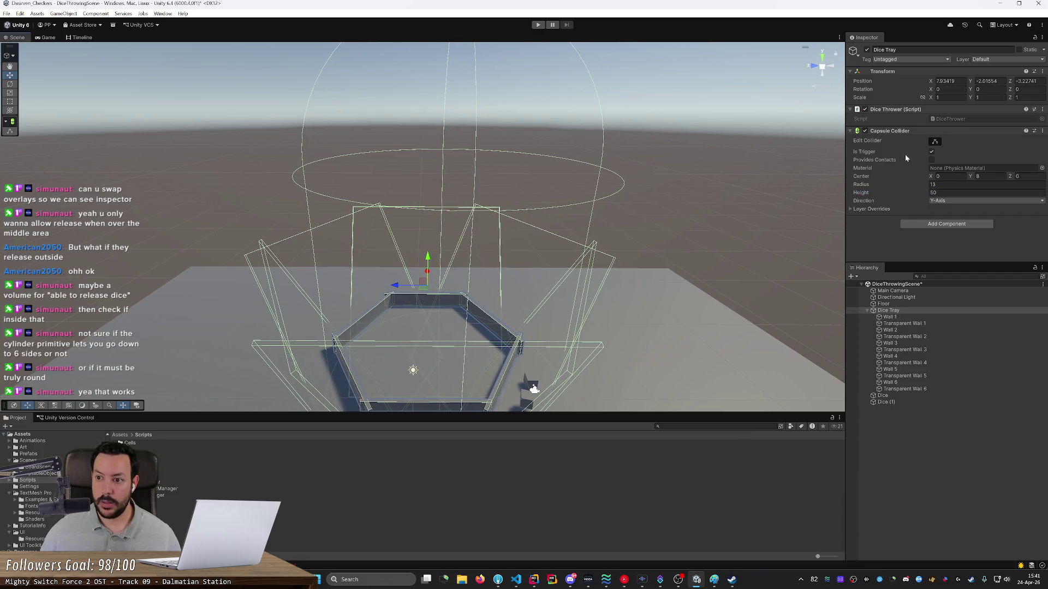
scroll(702, 206, "down", 5)
key("w")
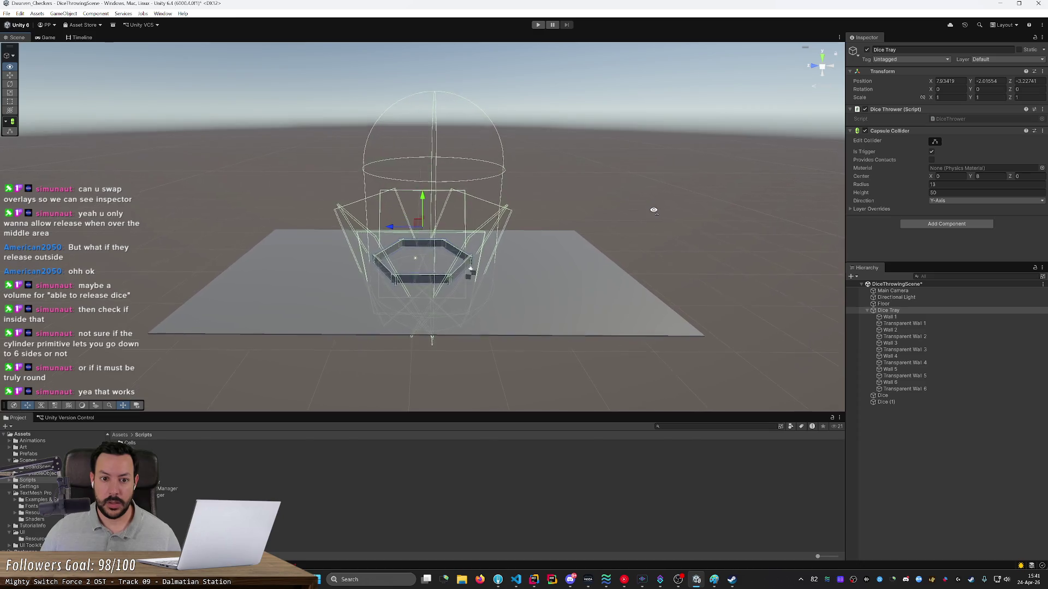
key("d")
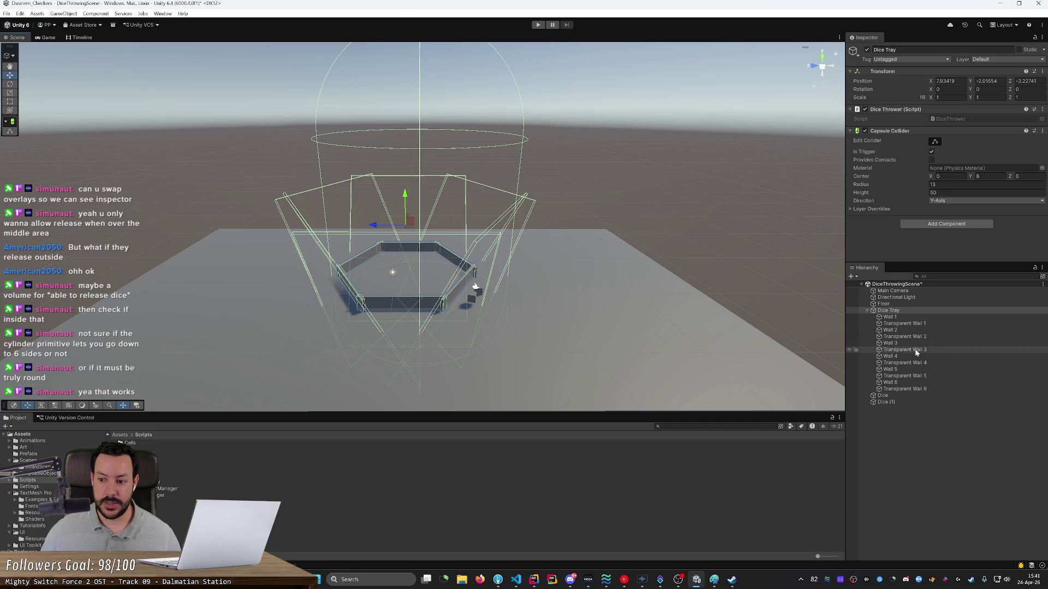
left_click(890, 317)
Step: Extend the selection from Wall 1 through Transparent Wall 6 and switch to the combined Transform tool
left_click(906, 389, "shift")
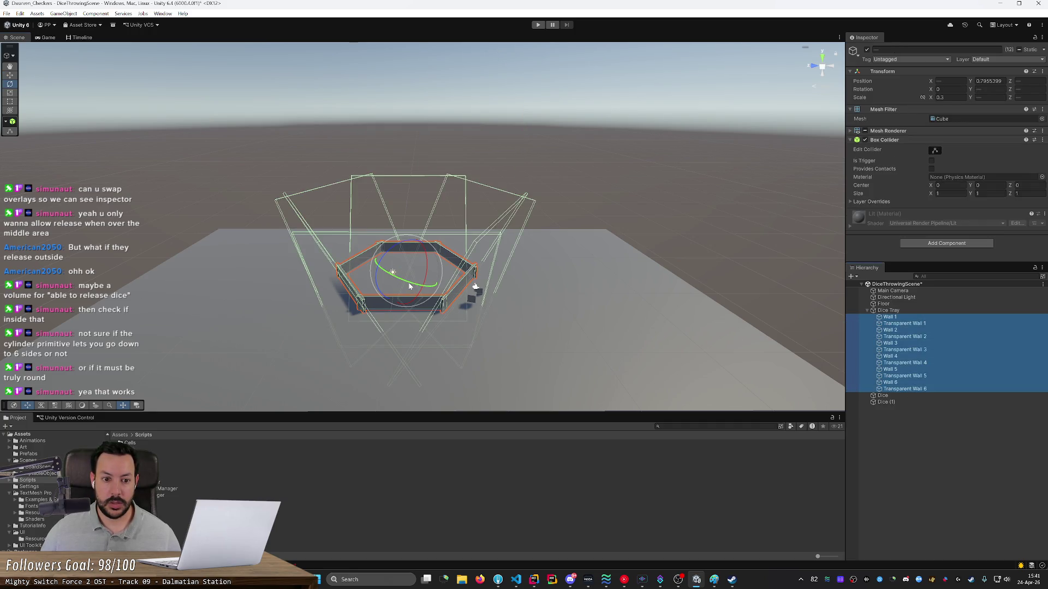
left_click(10, 75)
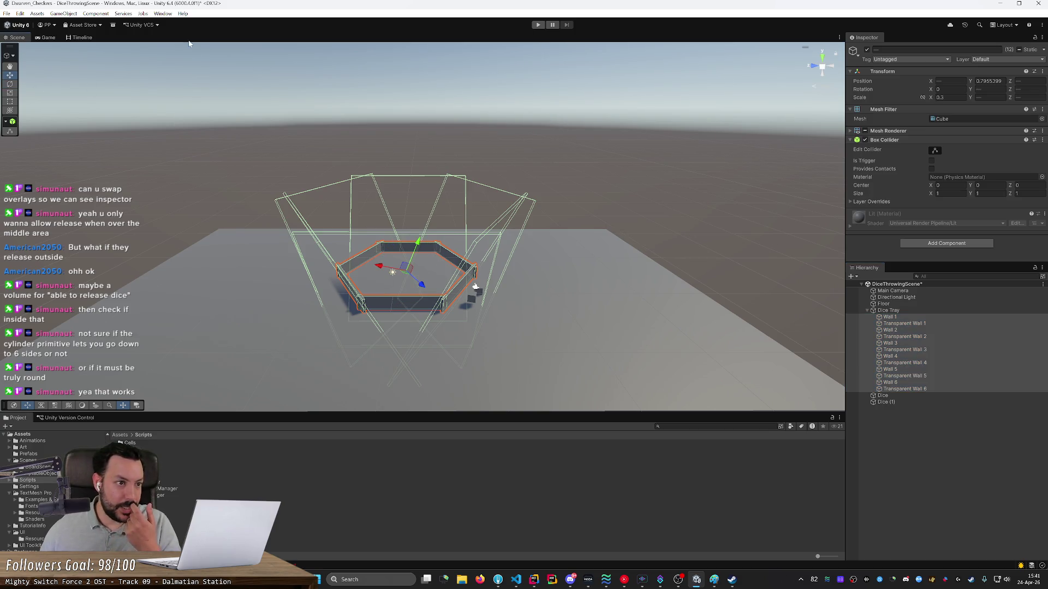
left_click(11, 57)
left_click(12, 68)
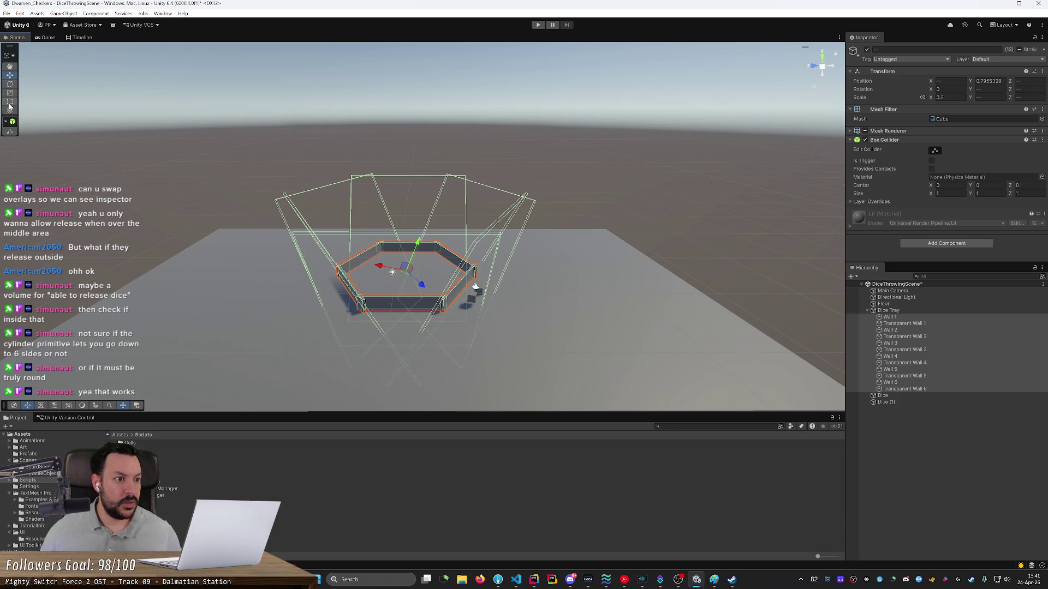
left_click(10, 111)
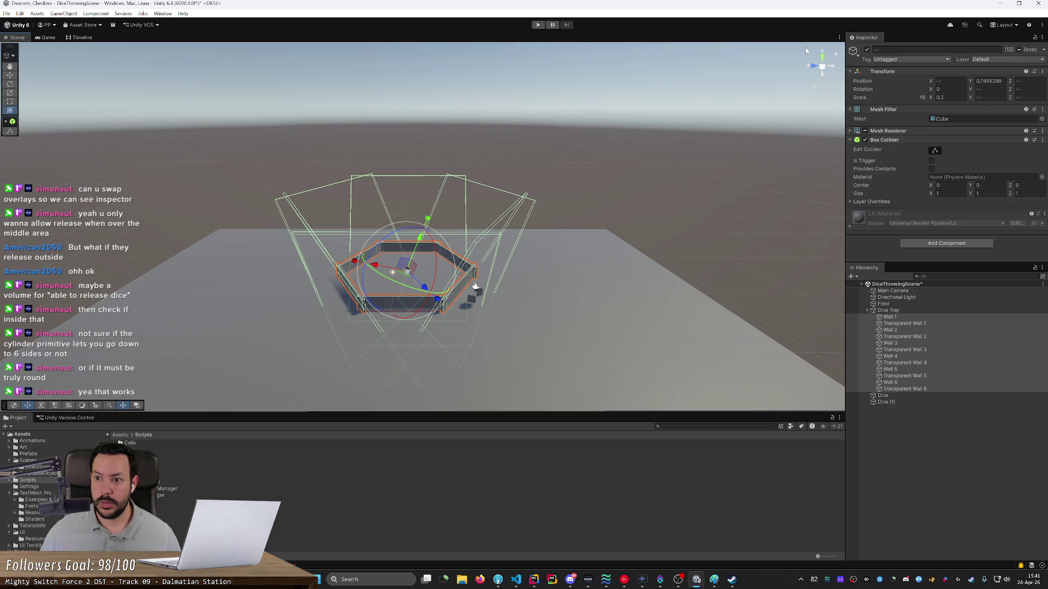
left_click(814, 86)
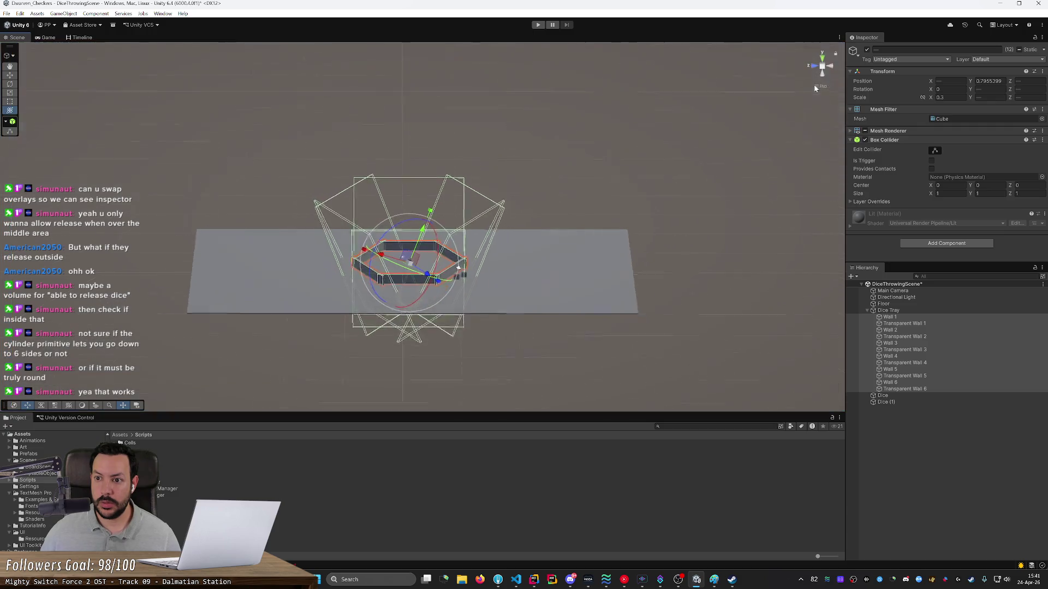
left_click(815, 85)
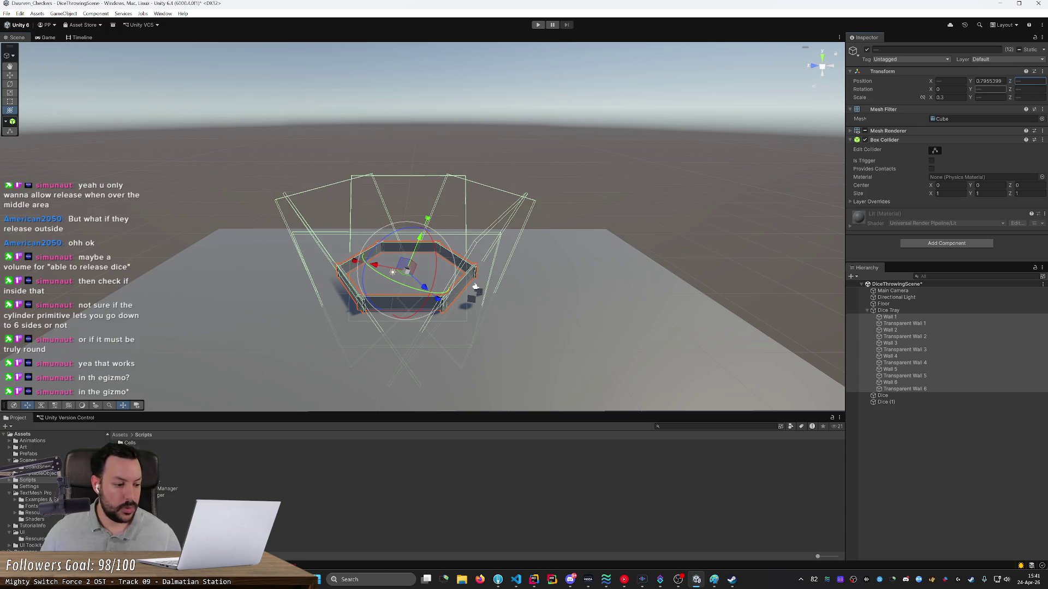
Step: Bring up the Scene view context menu for the selected walls
right_click(407, 269)
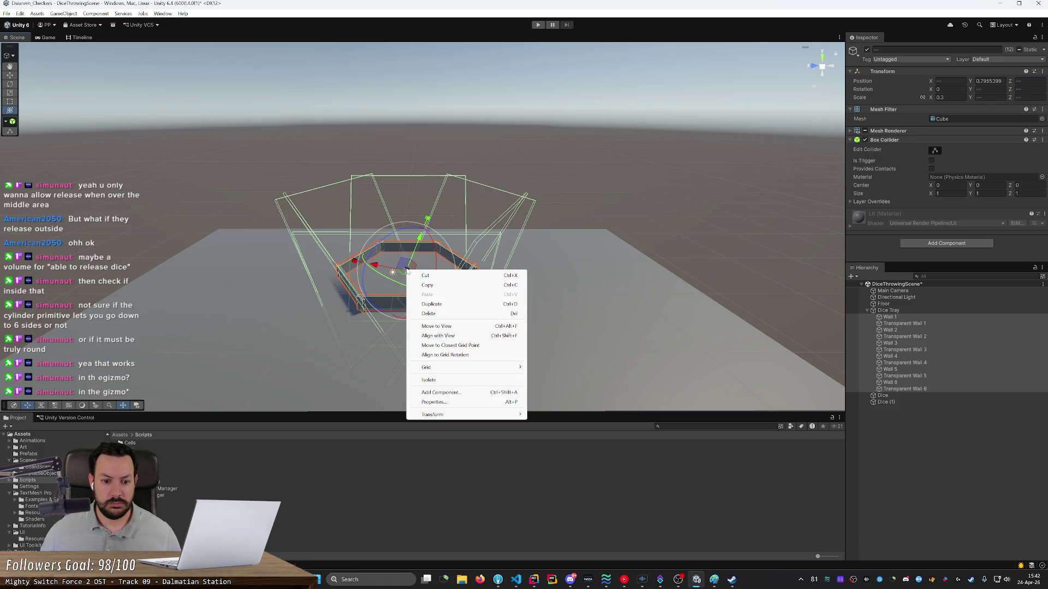
right_click(375, 265)
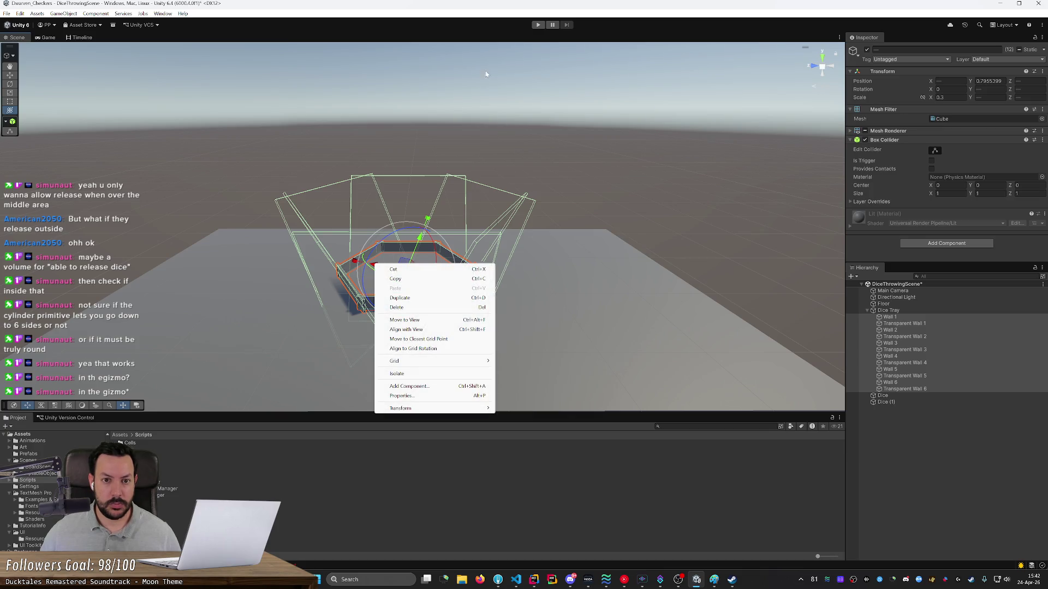
key("Escape")
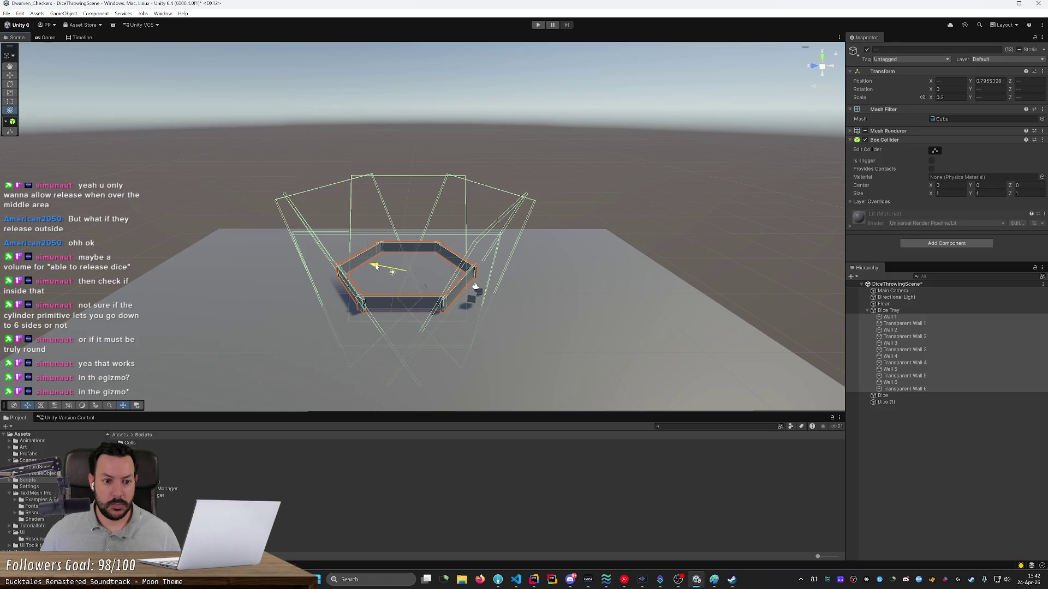
right_click(376, 266)
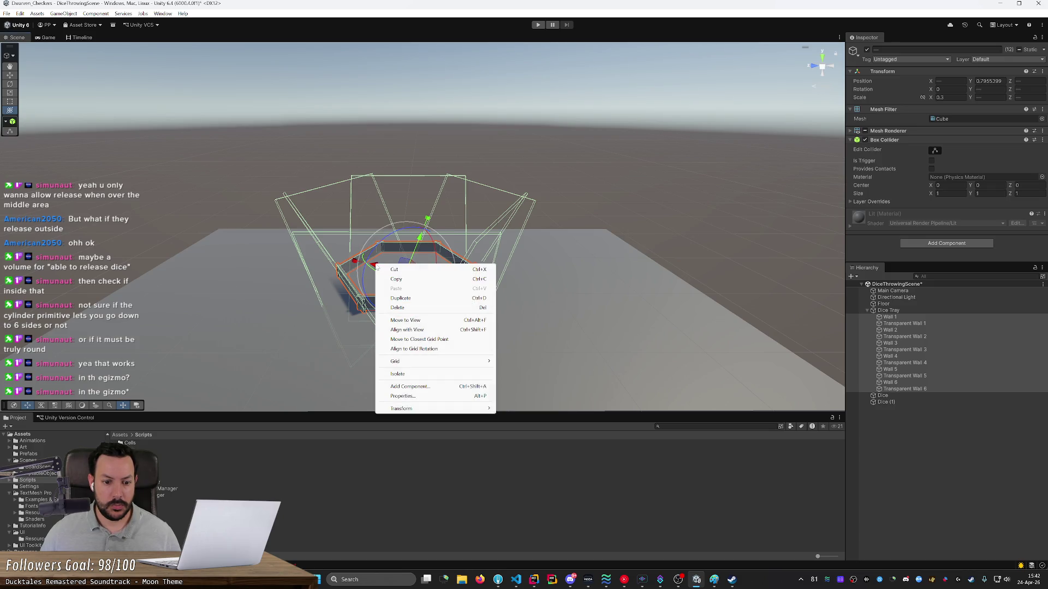
mouse_move(488, 408)
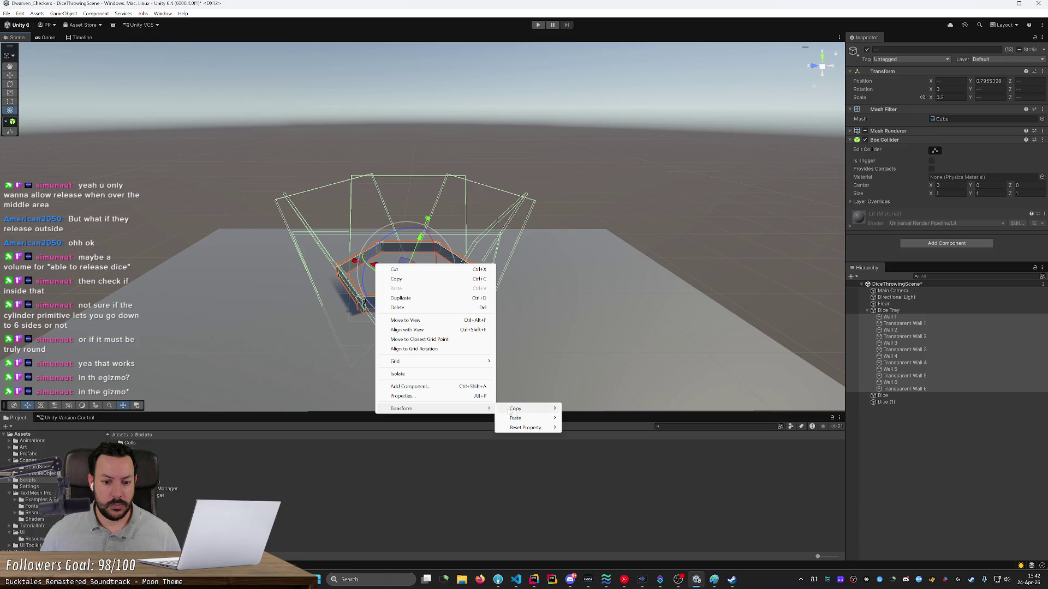
mouse_move(532, 410)
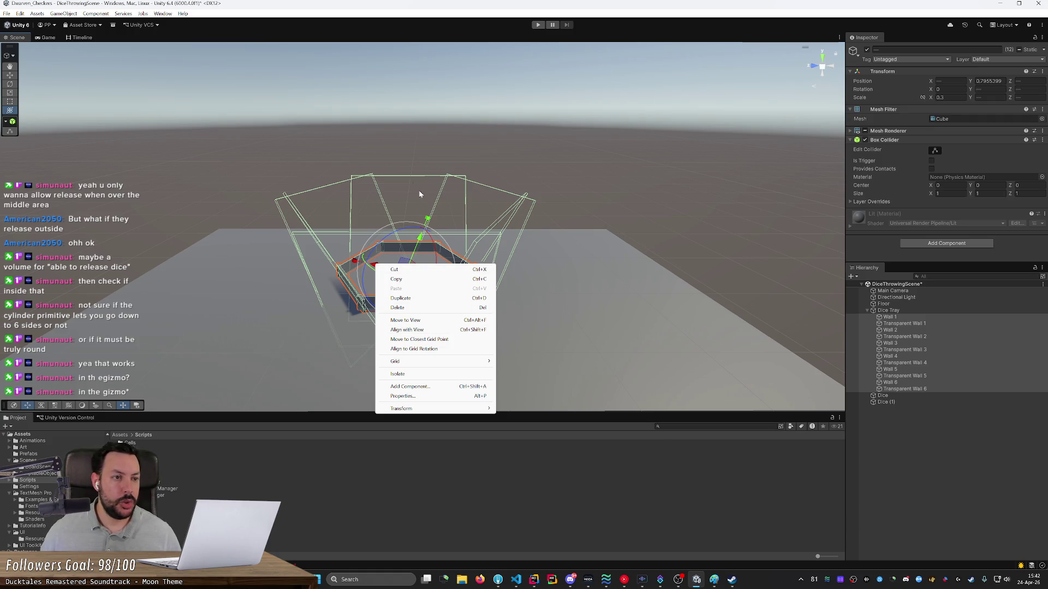
Step: Check the editor windows list, show the orientation gizmo, and launch Firefox from the taskbar
left_click(163, 14)
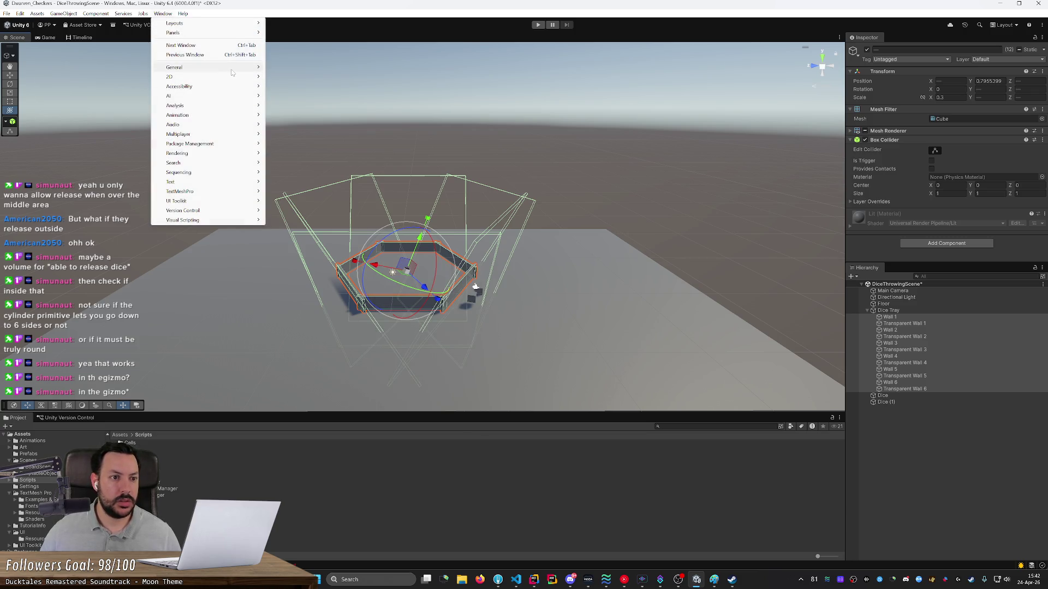
mouse_move(232, 72)
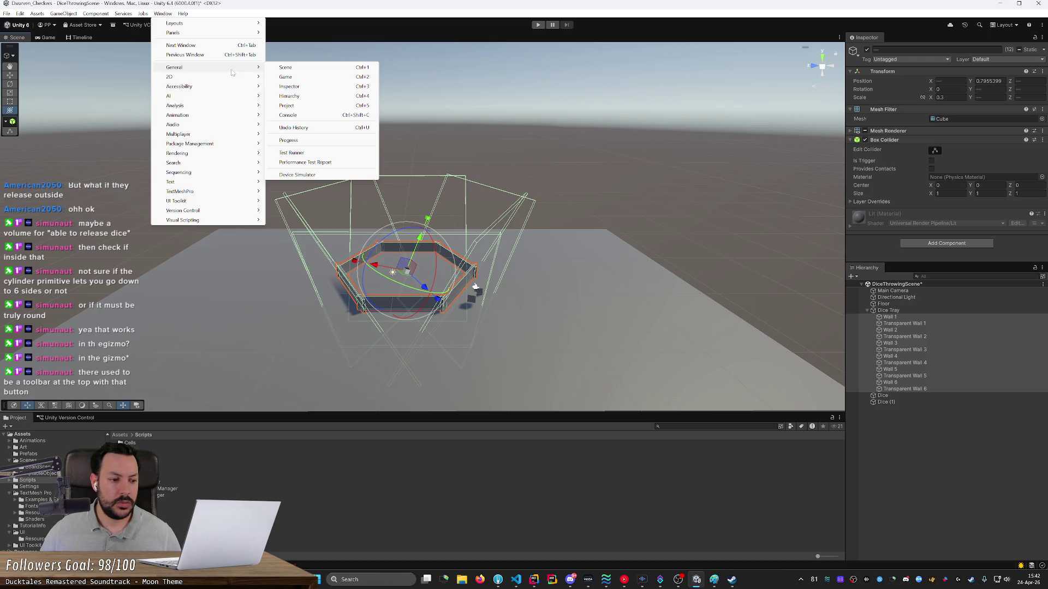
left_click(154, 420)
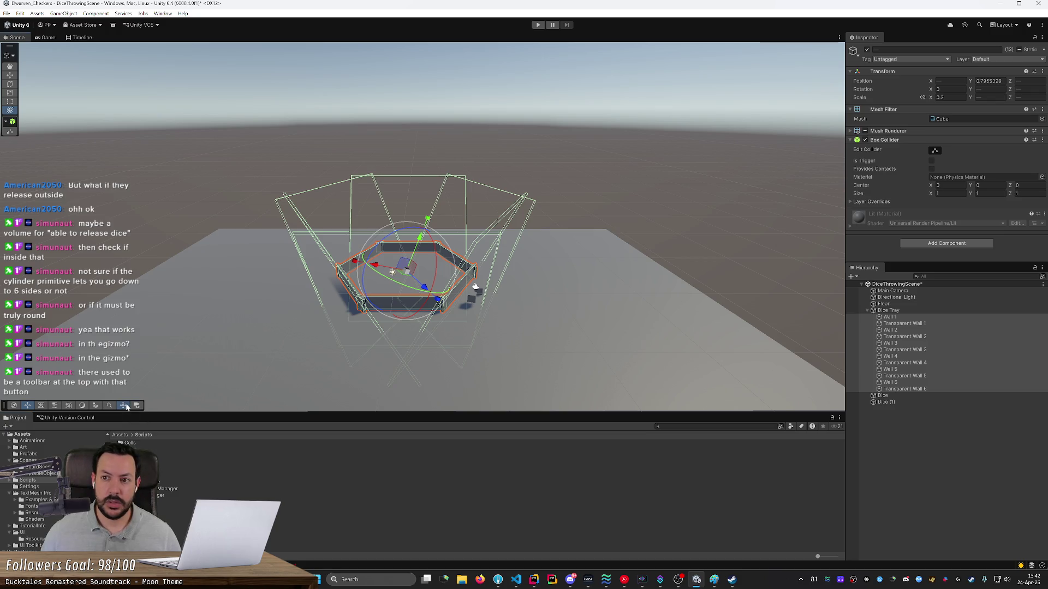
left_click(126, 406)
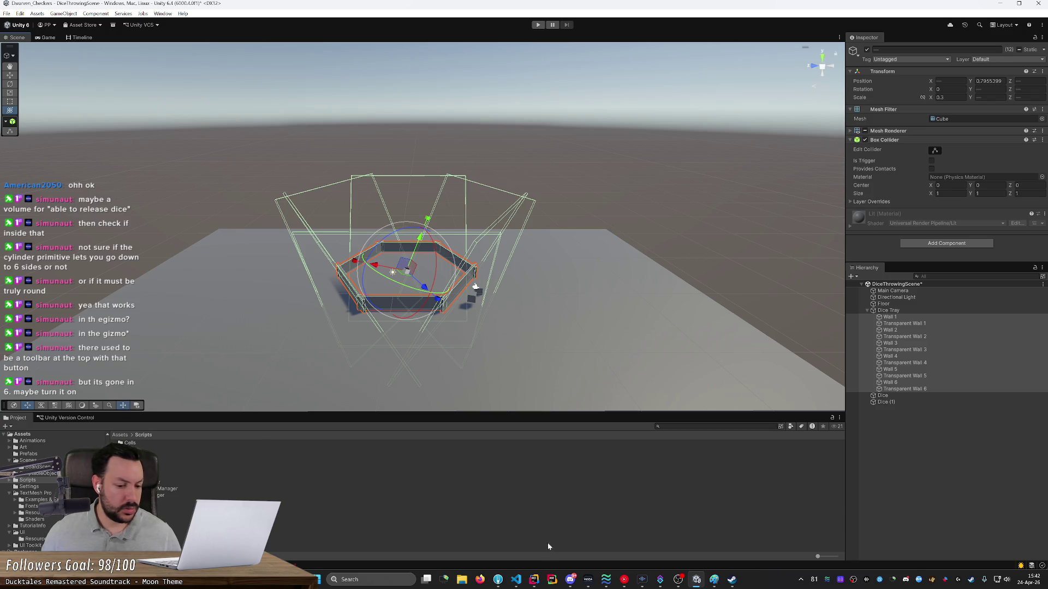
left_click(480, 579)
Step: Search for 'unity gizmo local' and glance at a Reddit thread on local-space gizmos
key("Return")
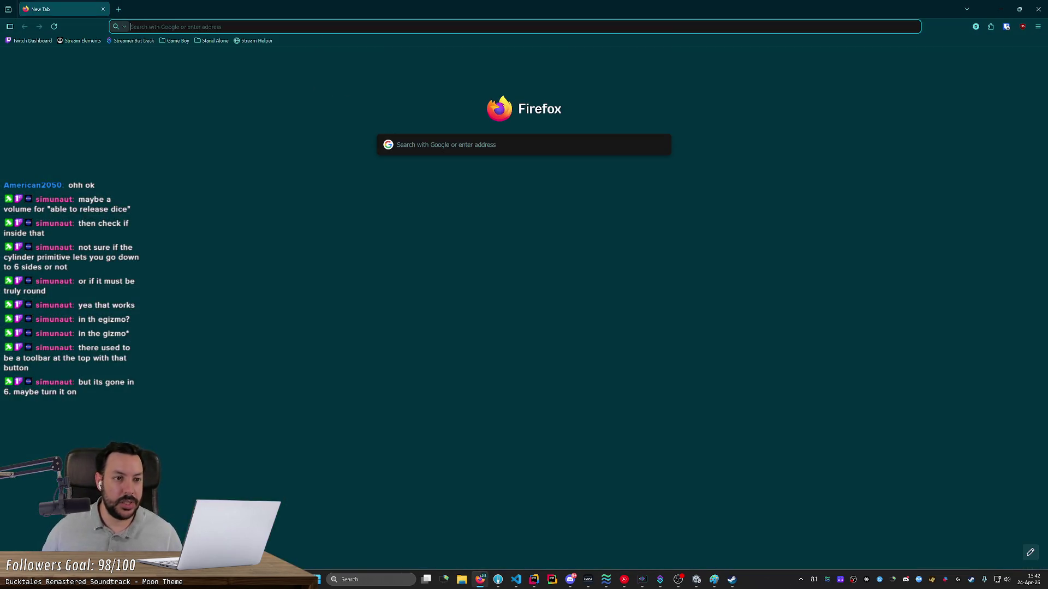
type("unity gizmo local")
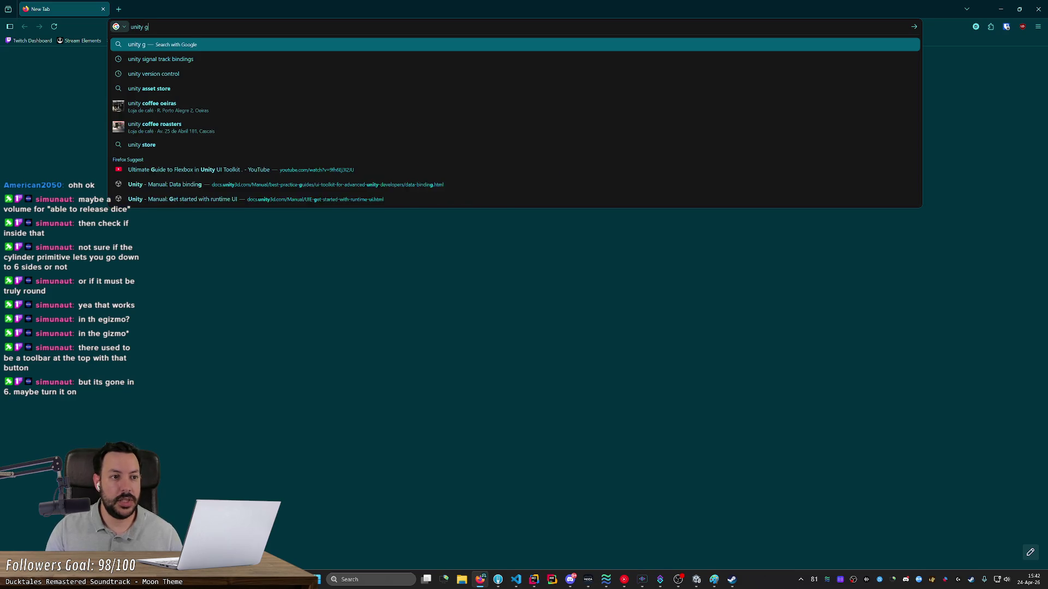
key("Return")
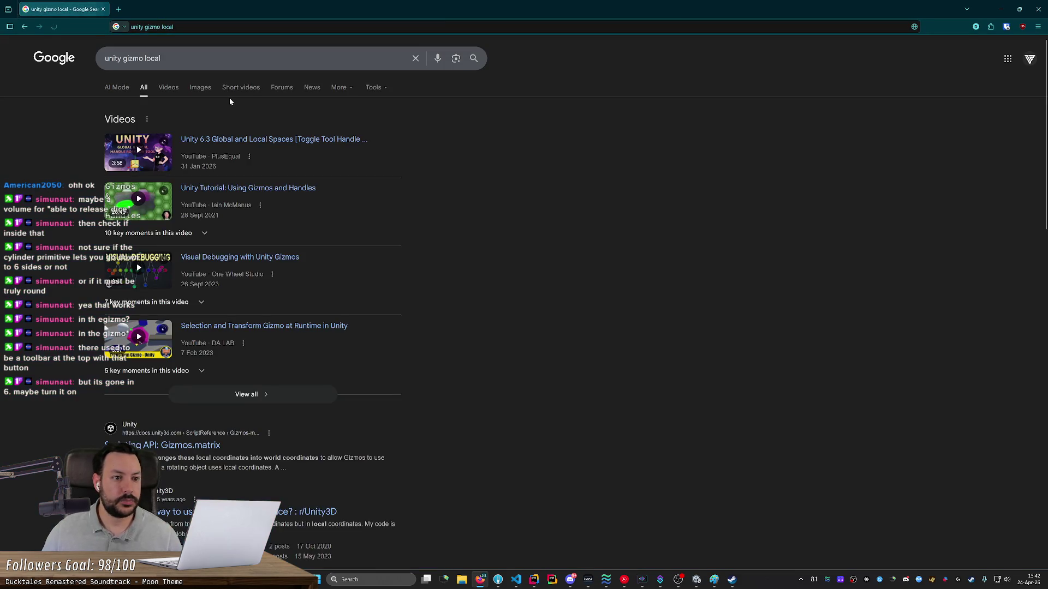
scroll(208, 370, "down", 2)
scroll(207, 371, "down", 3)
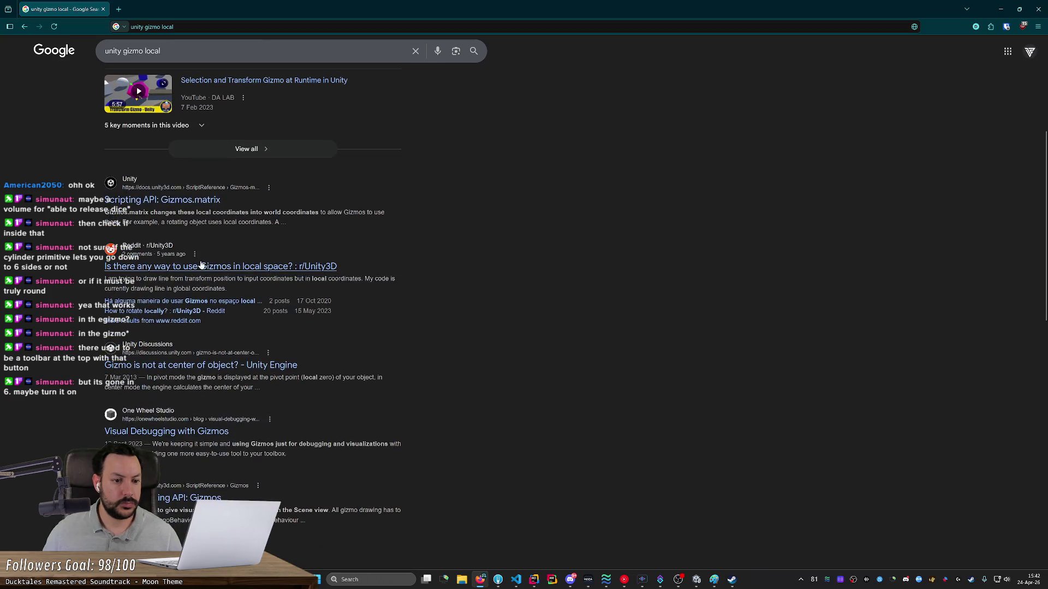
left_click(178, 268)
key("alt+Left")
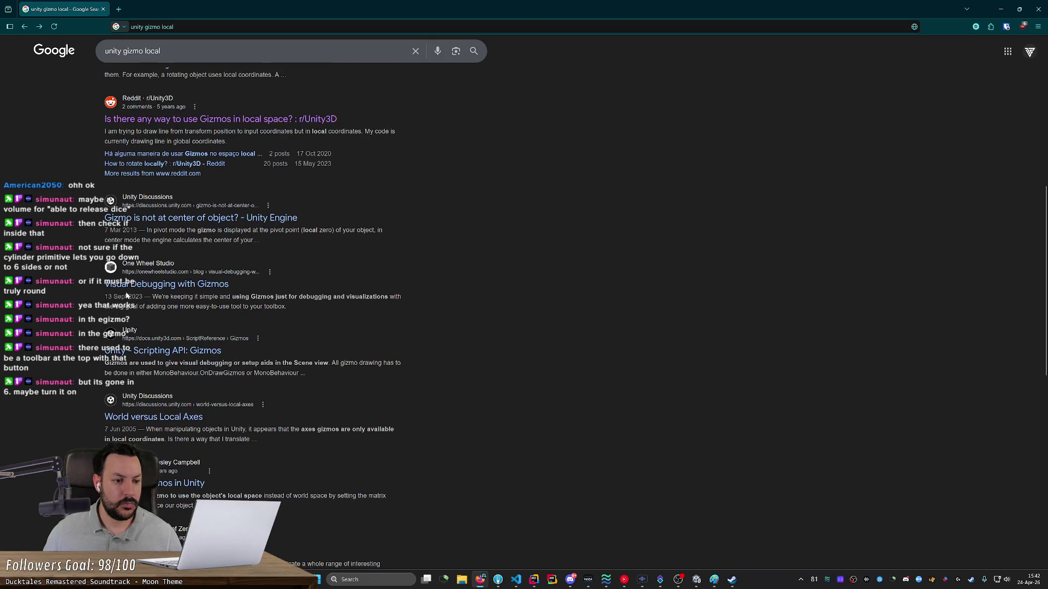
scroll(101, 352, "up", 6)
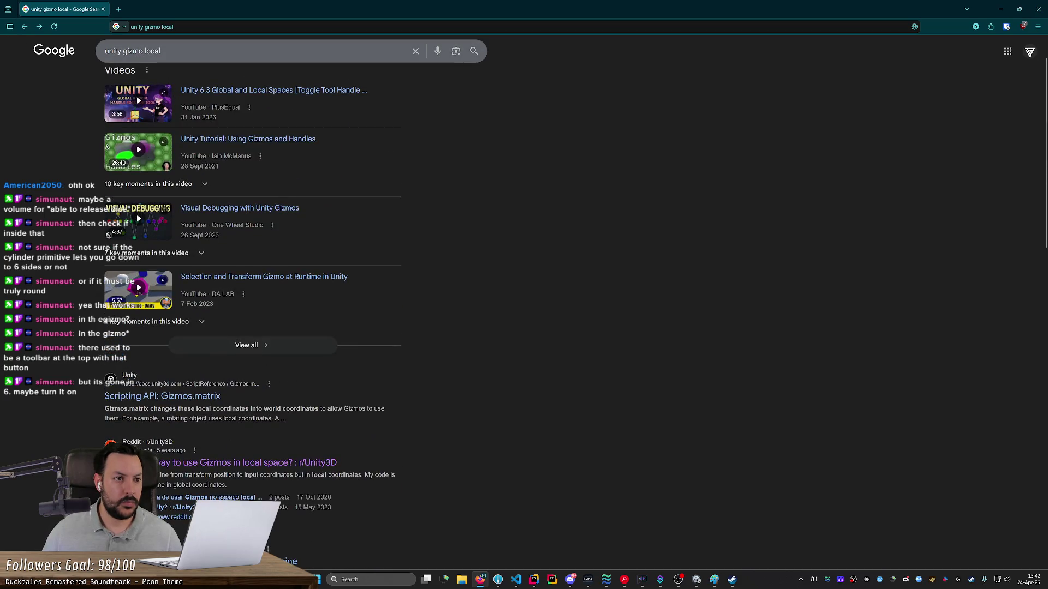
Step: Change the search query to 'unity move local space'
left_click_drag(122, 51, 160, 51)
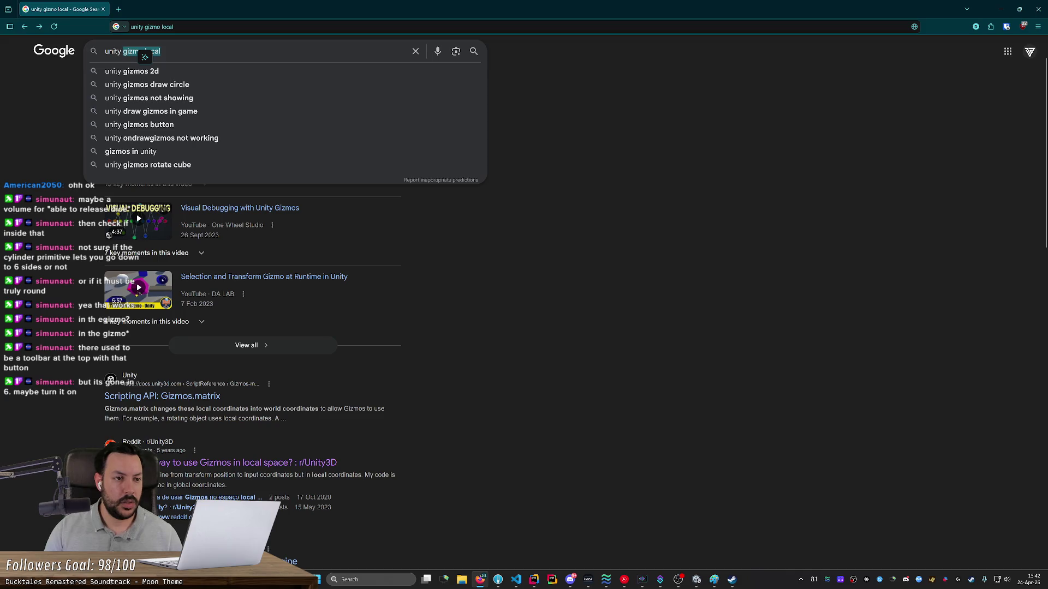
type("transform")
key("BackSpace")
key("BackSpace")
key("BackSpace")
type("move local space")
key("Return")
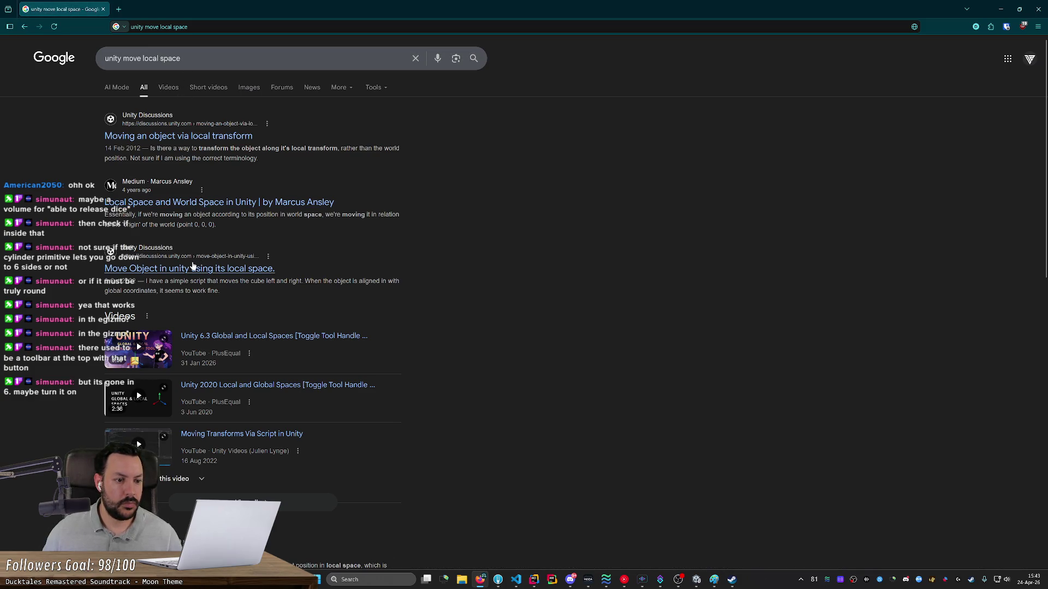
scroll(193, 262, "down", 5)
scroll(162, 248, "up", 5)
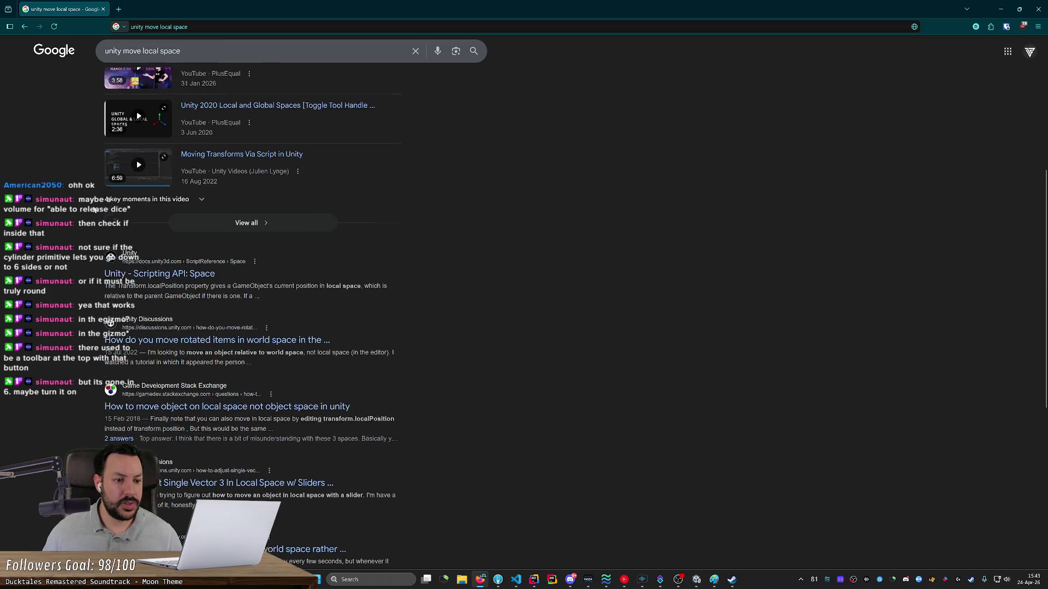
Step: Add 'shortcut' to the search, open the Global/local axis hotkey thread, and minimize Firefox
left_click(273, 59)
type("sh")
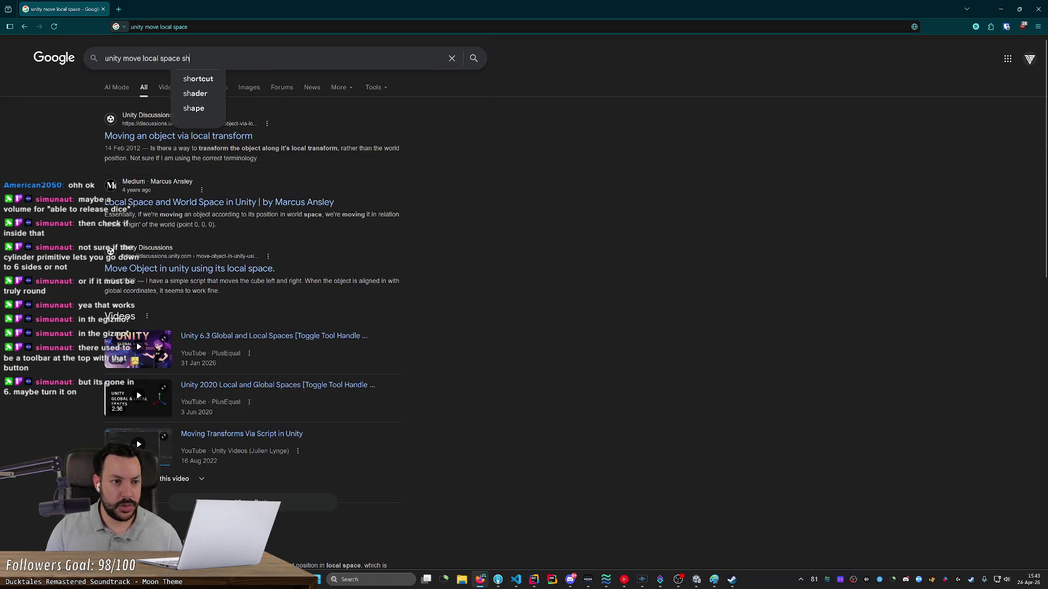
type("ortcut")
key("Return")
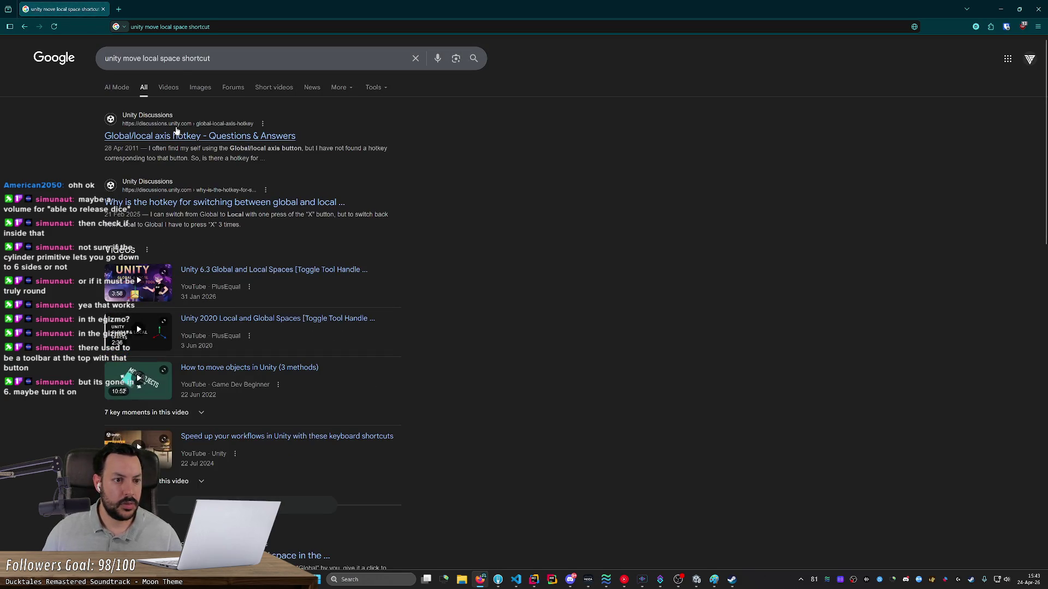
left_click(176, 132)
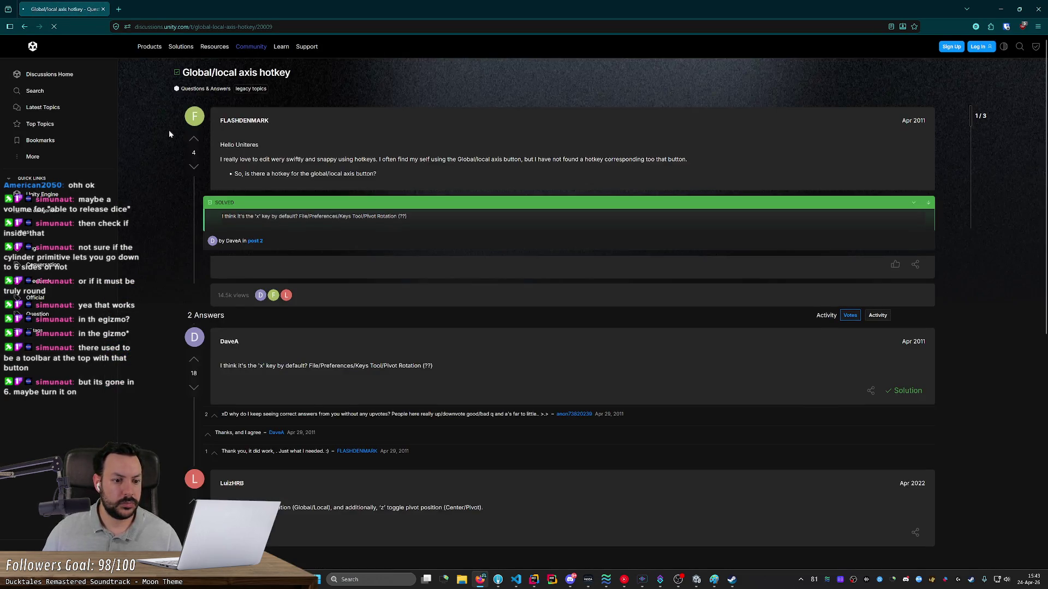
left_click(1000, 10)
key("x")
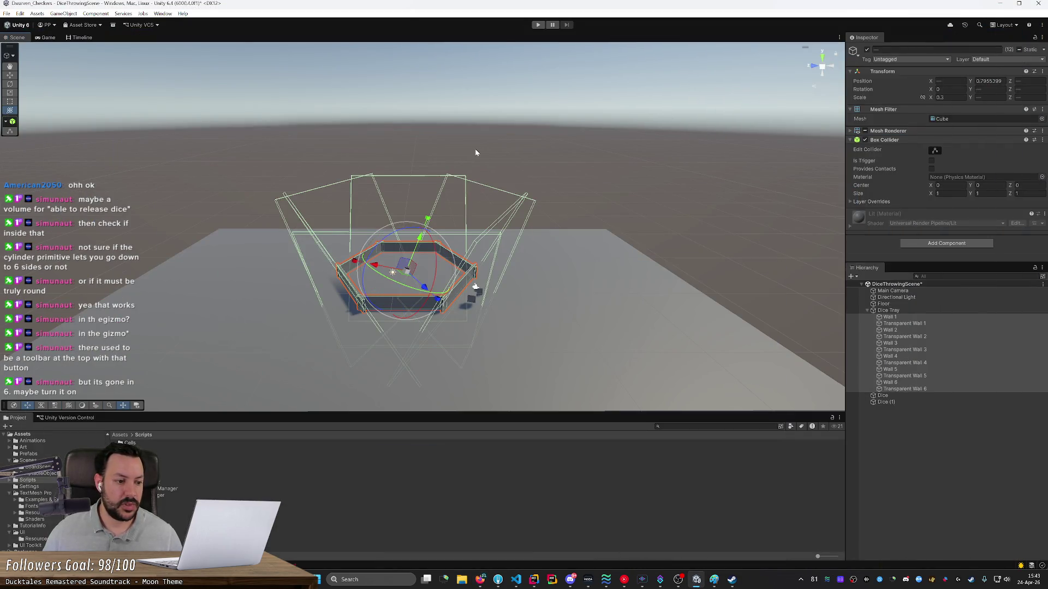
Step: Nudge the Dice Tray slightly along X with global handles, then select Dice (1)
left_click_drag(371, 273, 386, 273)
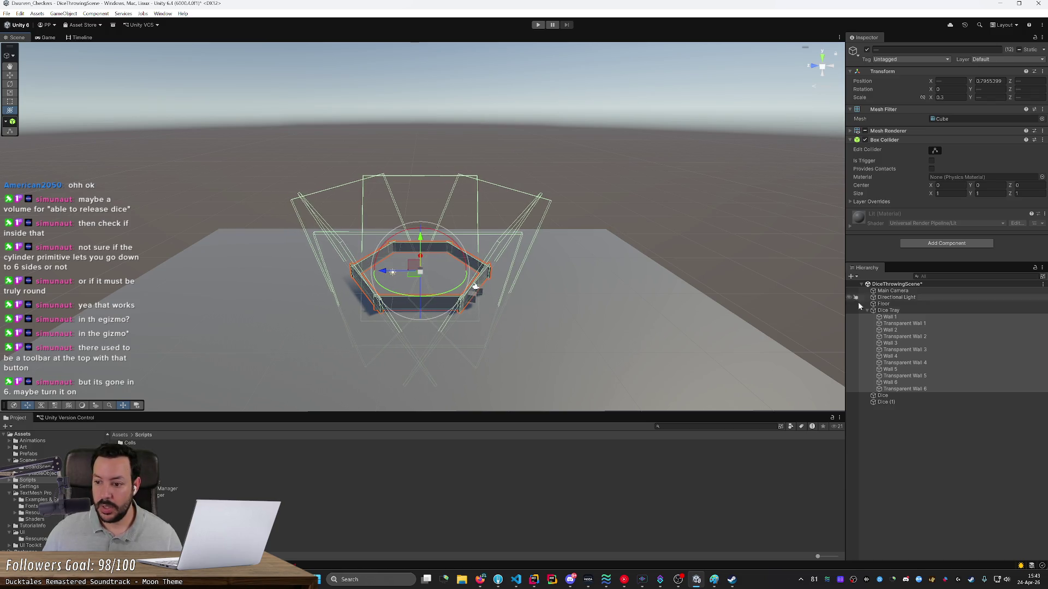
left_click(895, 311)
mouse_move(475, 285)
left_mouse_down()
mouse_move(561, 255)
mouse_move(469, 283)
mouse_move(643, 276)
mouse_move(669, 245)
mouse_move(517, 246)
mouse_move(491, 270)
left_mouse_up()
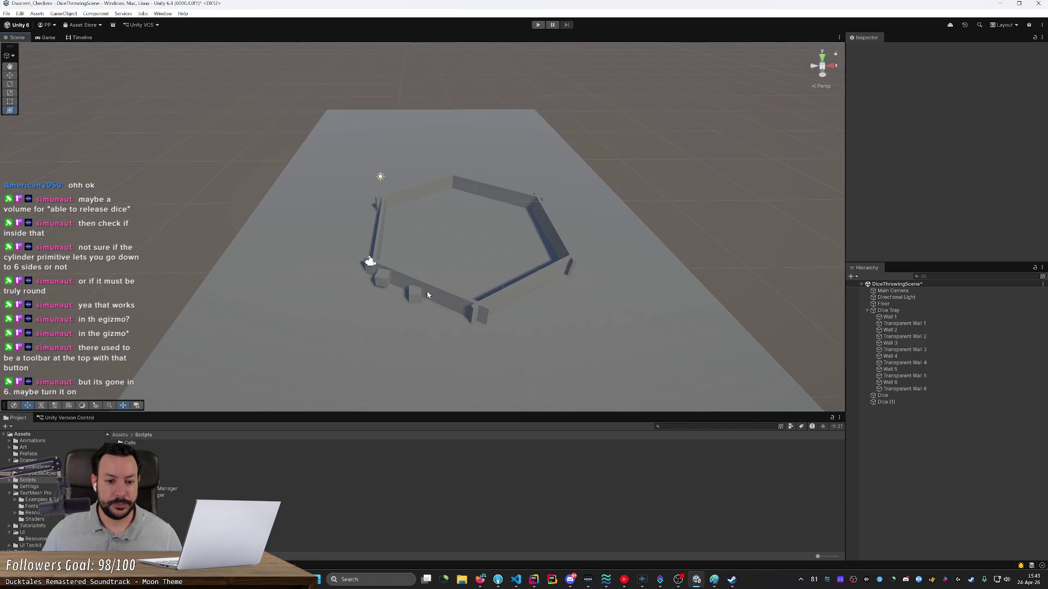
left_click(417, 295)
mouse_move(383, 283)
left_mouse_down()
mouse_move(448, 277)
mouse_move(424, 275)
mouse_move(498, 306)
left_mouse_up()
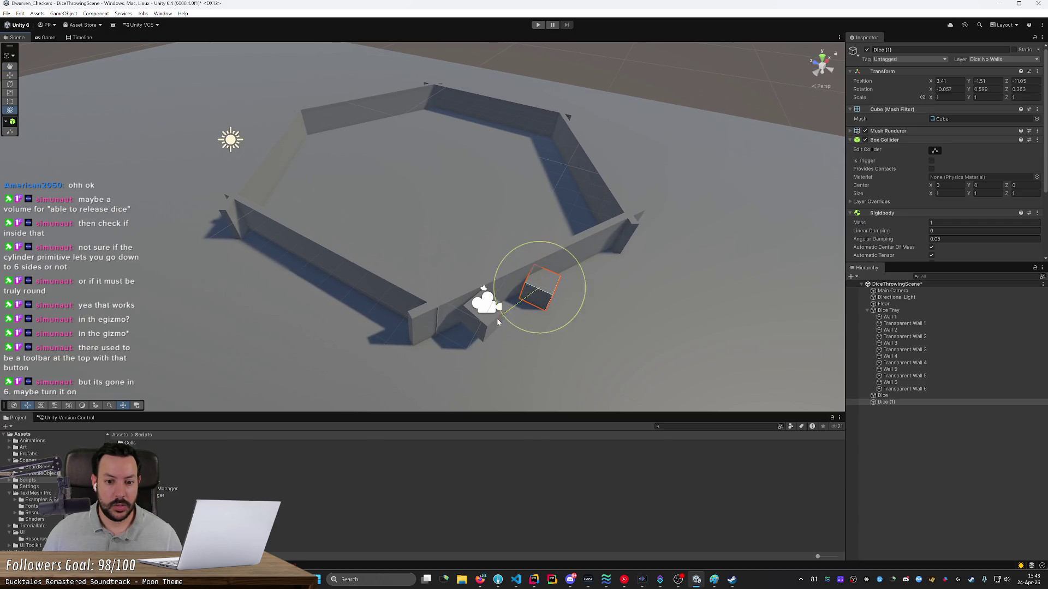
Step: Select both dice and set the handle to their centre, cycling pivot/centre and global/local
left_click(493, 326, "shift")
key("grave")
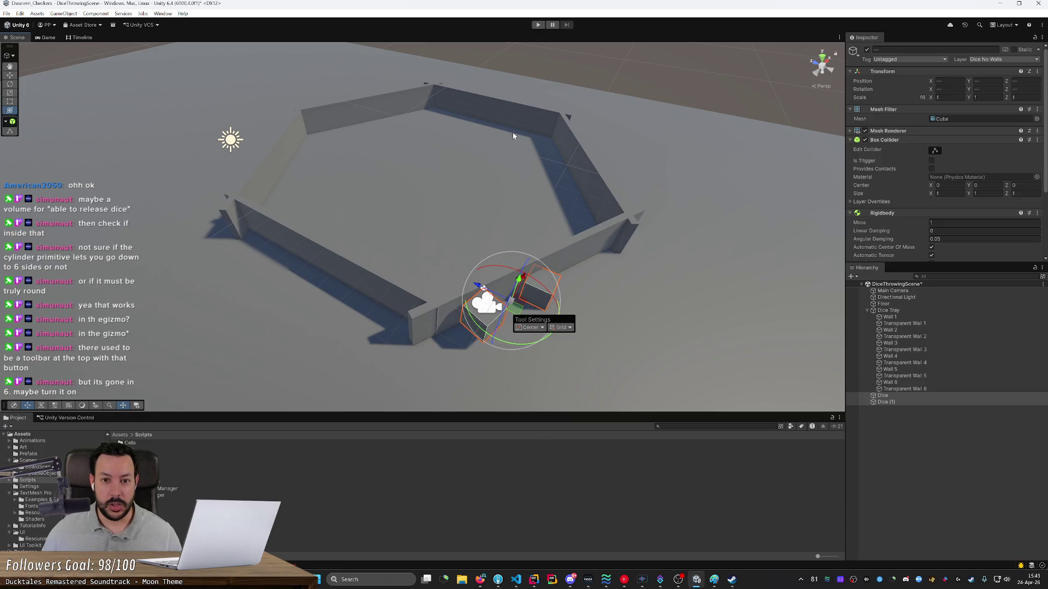
key("z")
key("z")
right_click(523, 310)
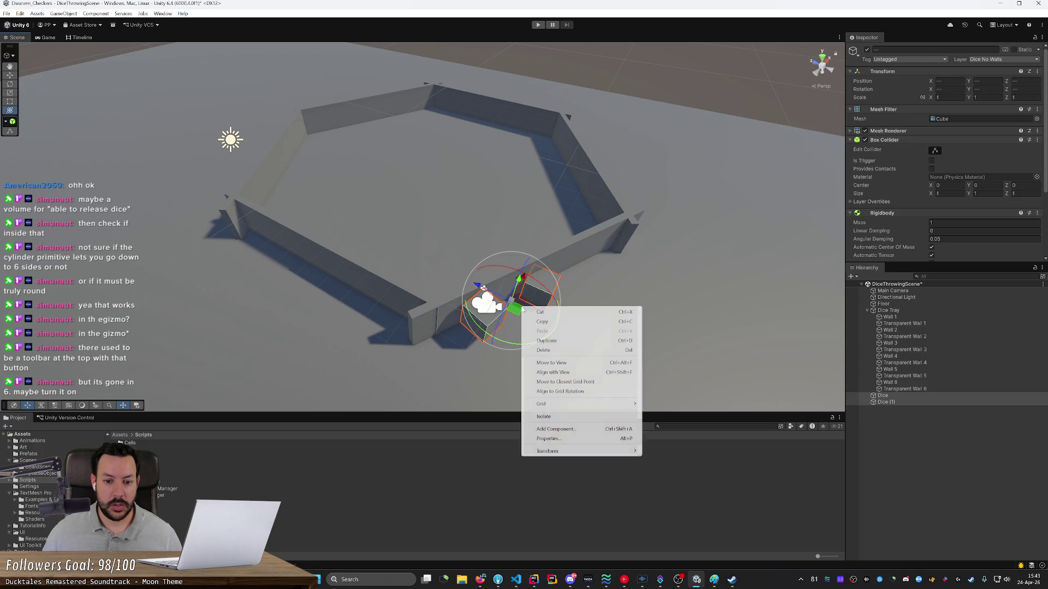
left_click(518, 280)
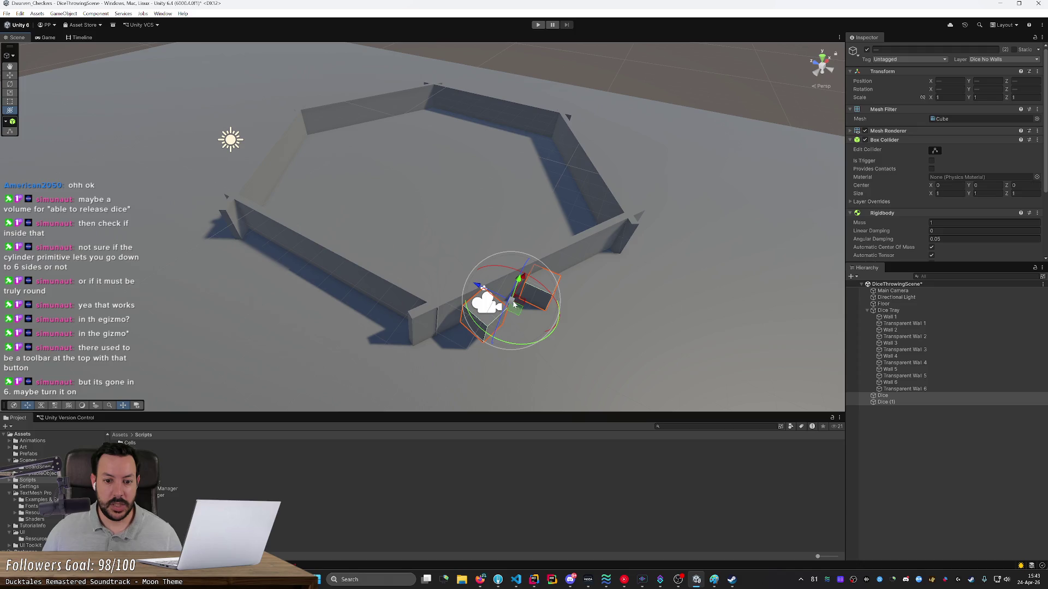
key("z")
key("z")
key("z")
key("z")
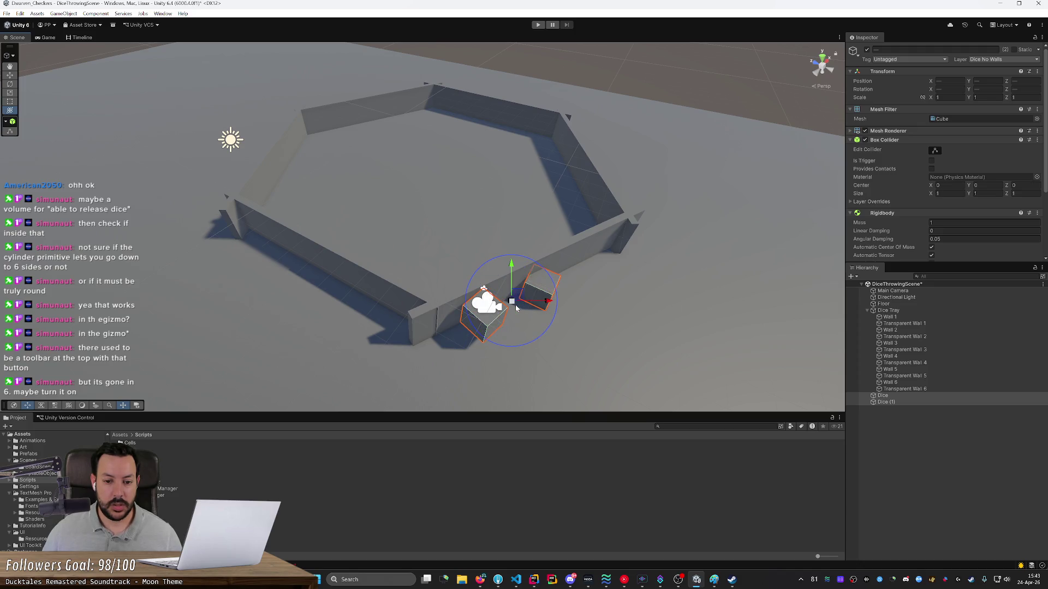
key("x")
key("x")
key("x")
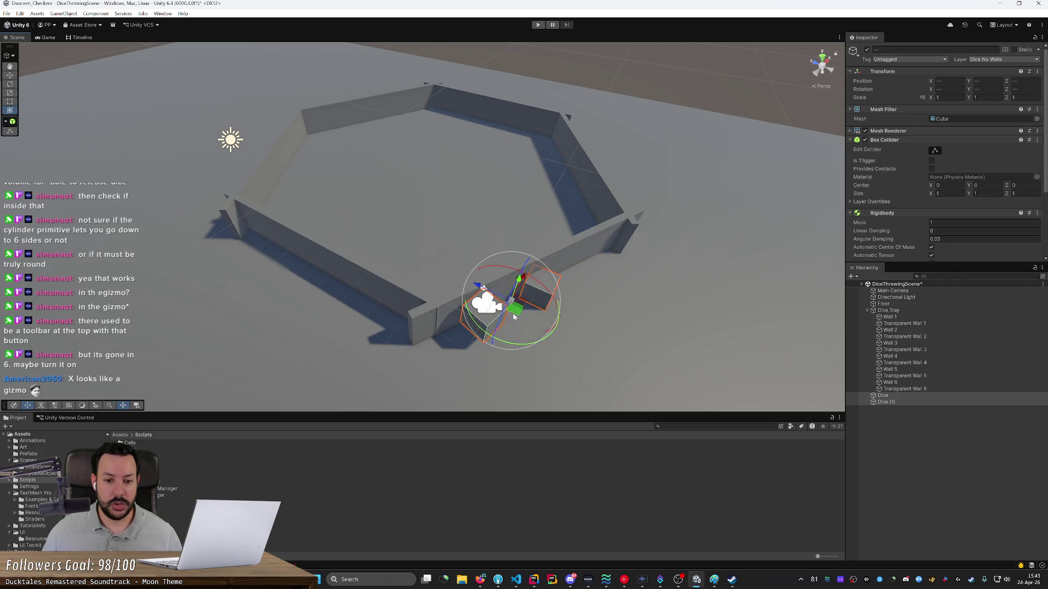
key("x")
key("x")
key("z")
key("z")
key("z")
key("x")
key("x")
key("x")
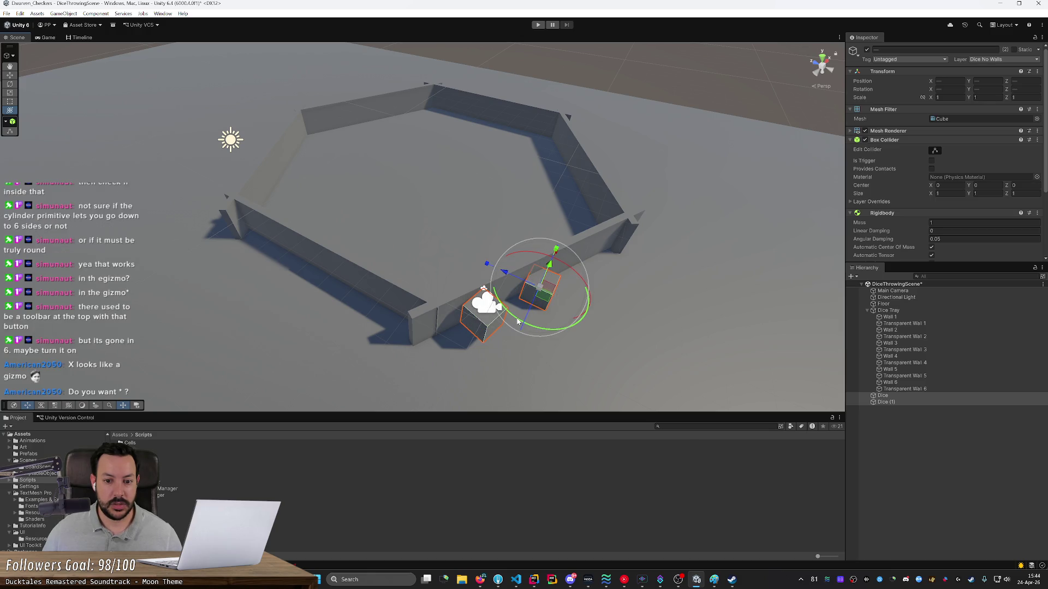
key("x")
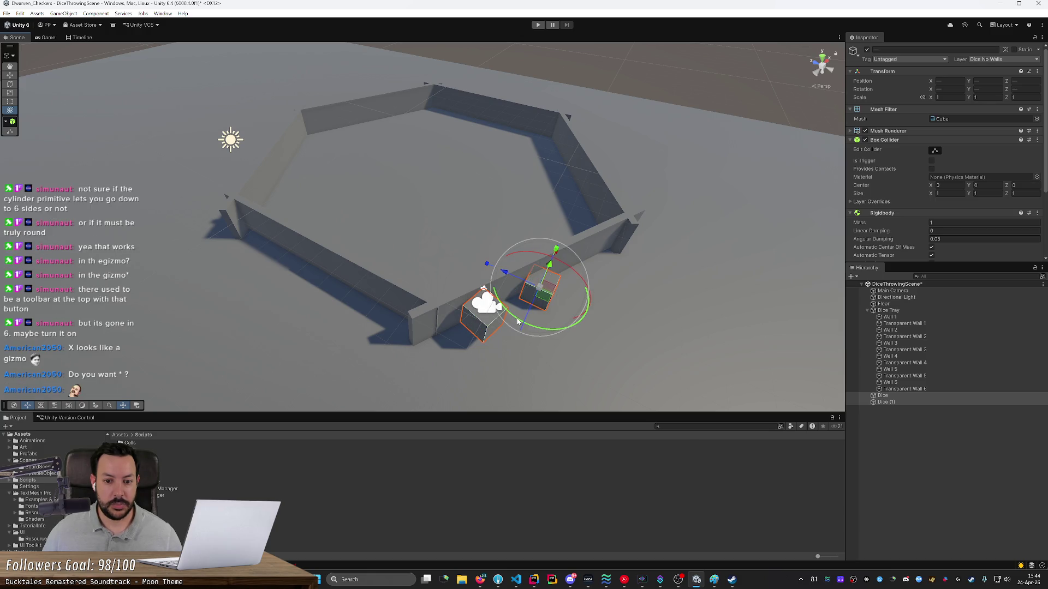
key("z")
Step: Drag both dice together right and down across the floor beside the tray walls
left_click_drag(518, 322, 572, 346)
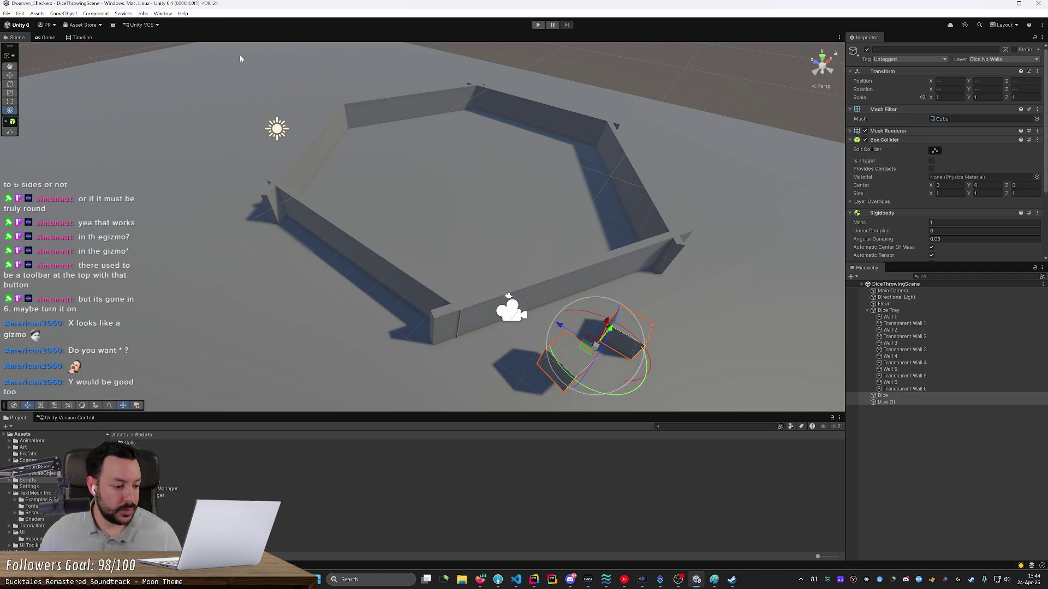
mouse_move(331, 159)
left_mouse_down()
mouse_move(264, 107)
mouse_move(214, 127)
left_mouse_up()
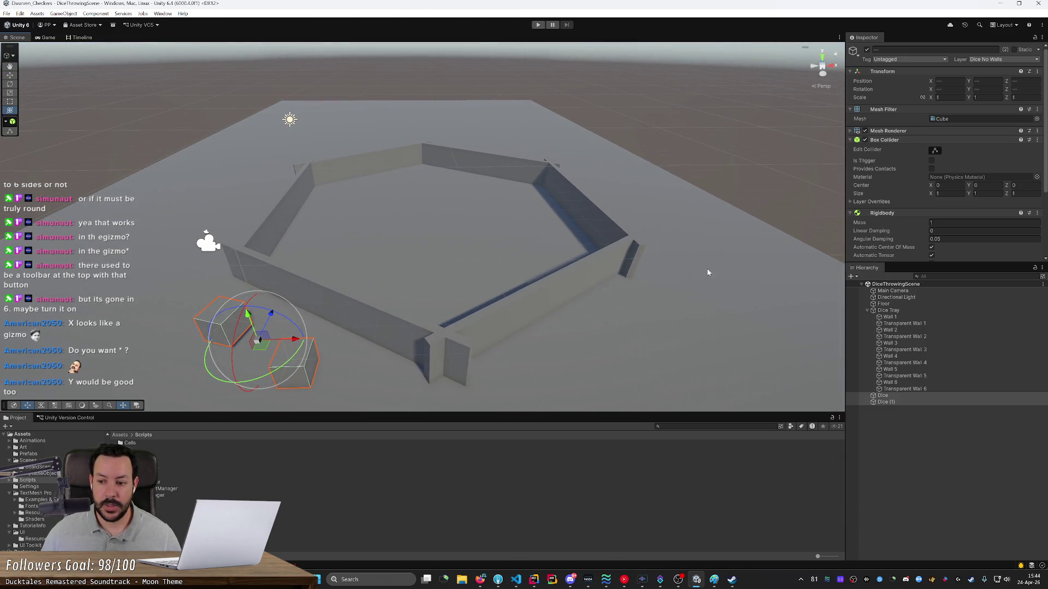
left_click(889, 310)
mouse_move(733, 267)
left_mouse_down()
mouse_move(653, 251)
mouse_move(811, 302)
left_mouse_up()
left_click(903, 396)
Step: Delete the extra die Dice (1), leaving a single Dice in the scene
left_click(902, 403)
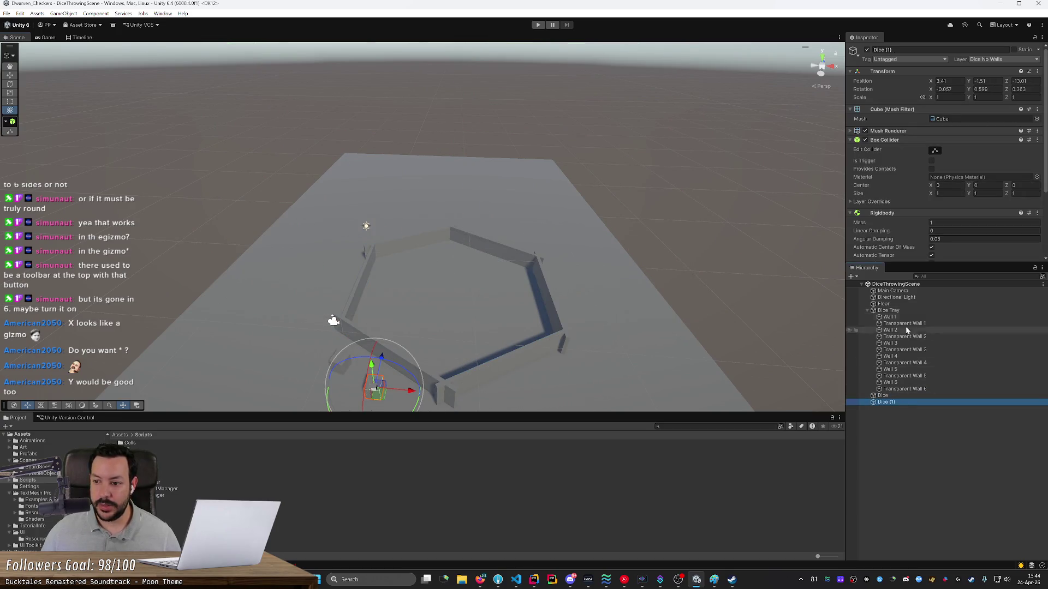
key("Delete")
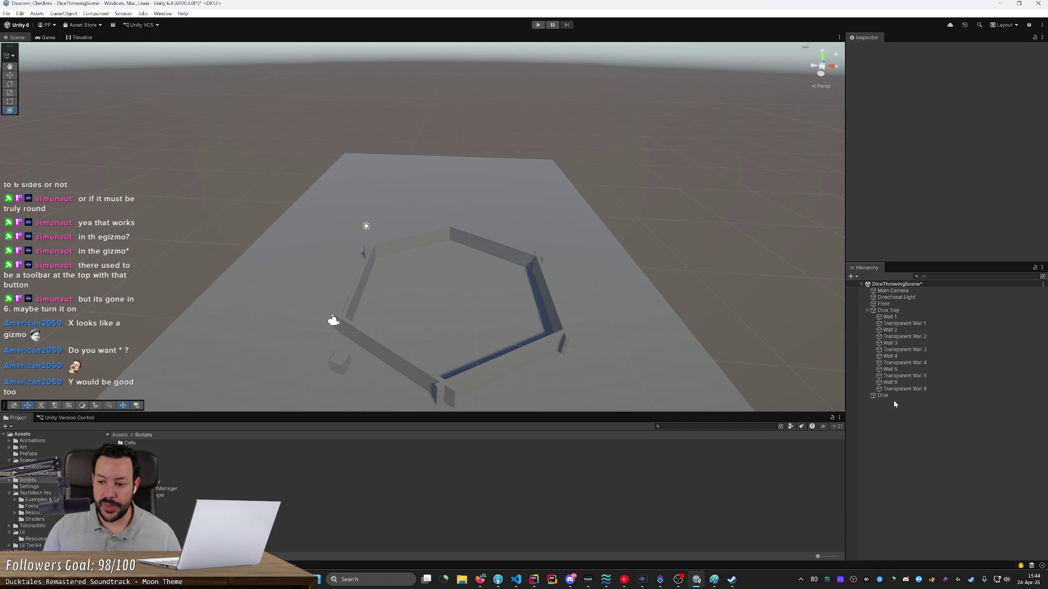
left_click(889, 396)
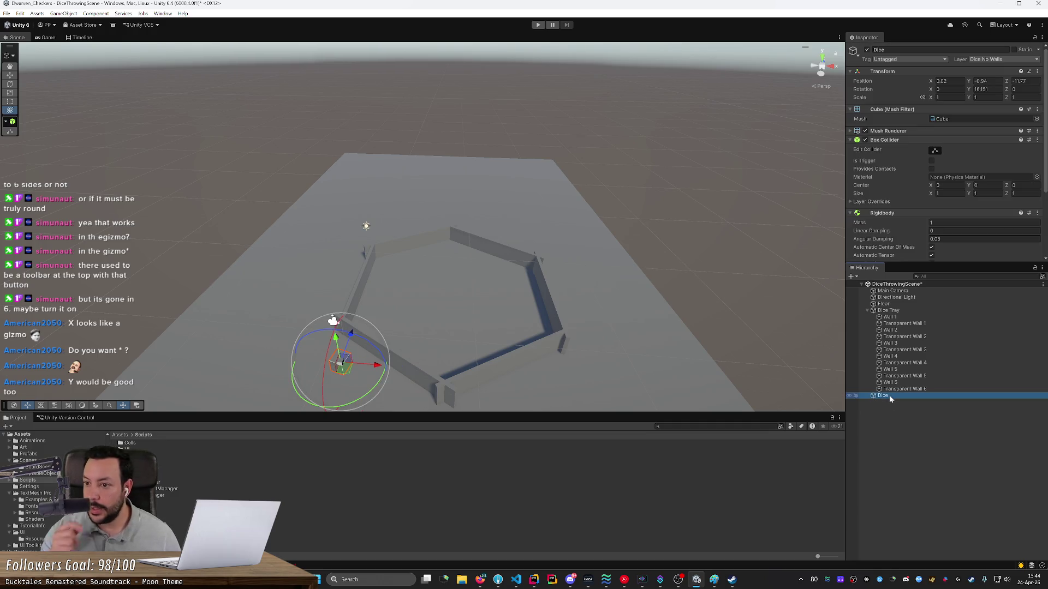
left_click(913, 310)
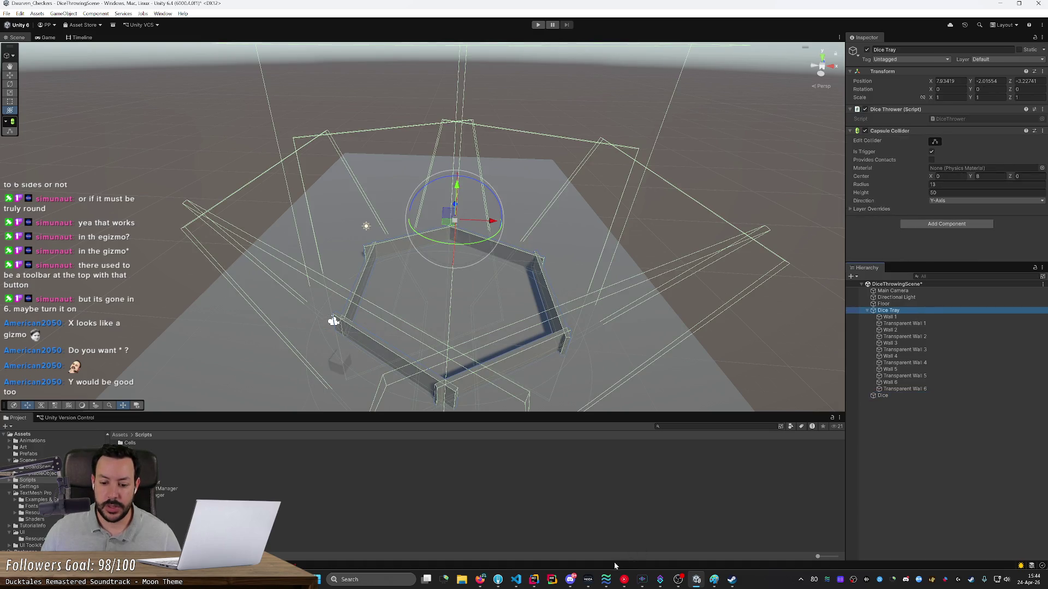
left_click(534, 578)
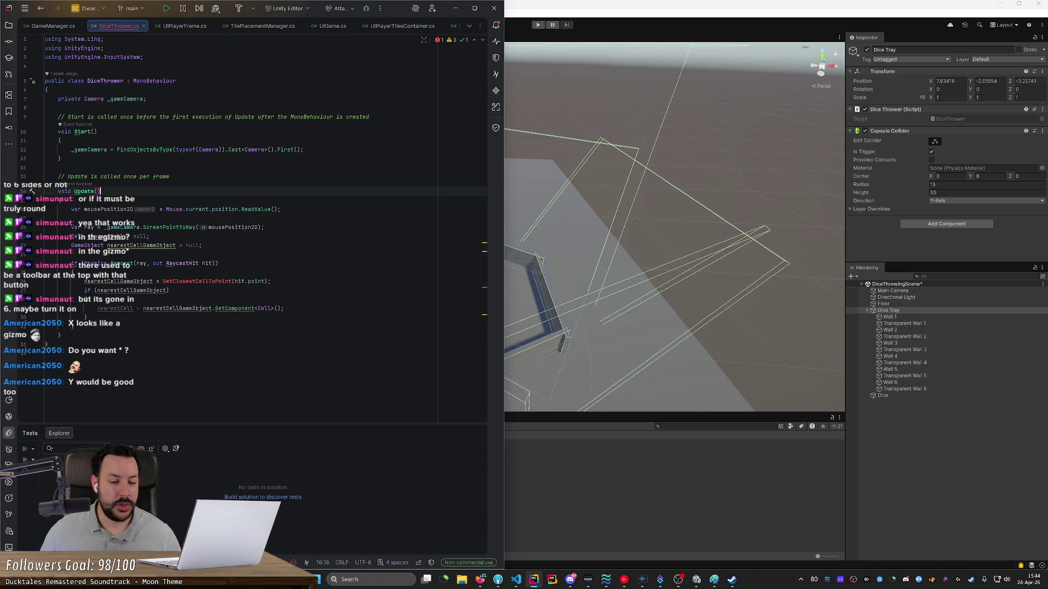
Step: Snap Unity to the right half beside DiceThrower.cs and orbit the Scene view around the tray
left_click(615, 5)
key("super+Right")
left_click(60, 200)
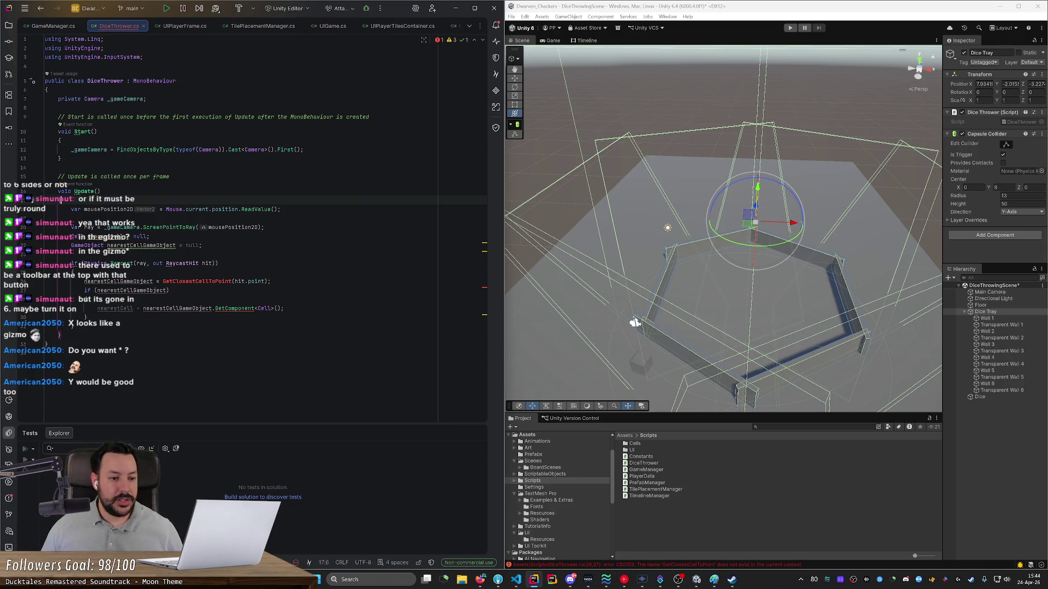
mouse_move(180, 263)
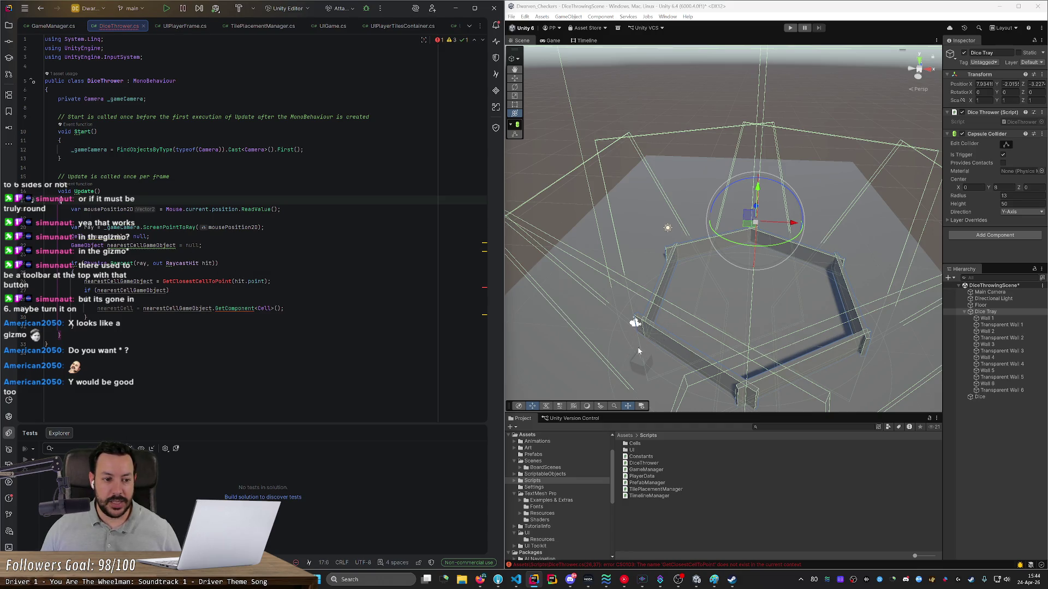
mouse_move(693, 346)
left_mouse_down("alt")
mouse_move(677, 333)
mouse_move(680, 350)
mouse_move(695, 351)
mouse_move(637, 350)
mouse_move(703, 345)
mouse_move(628, 323)
mouse_move(690, 344)
left_mouse_up("alt")
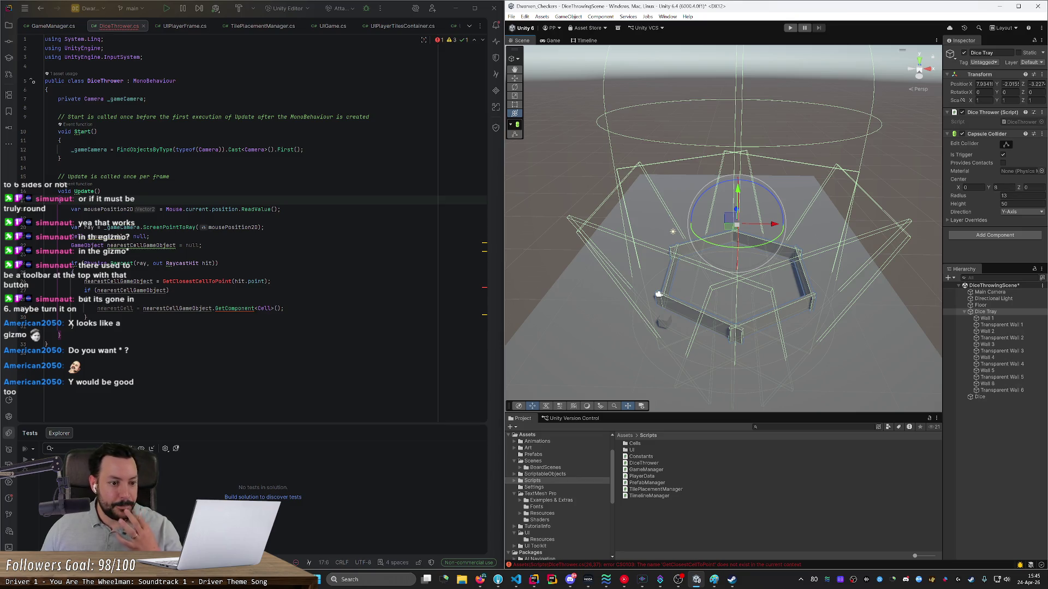
Step: Start a new line in the Raycast hit block and complete hit.collider.gameObject
left_click(74, 272)
key("Return")
type("hui")
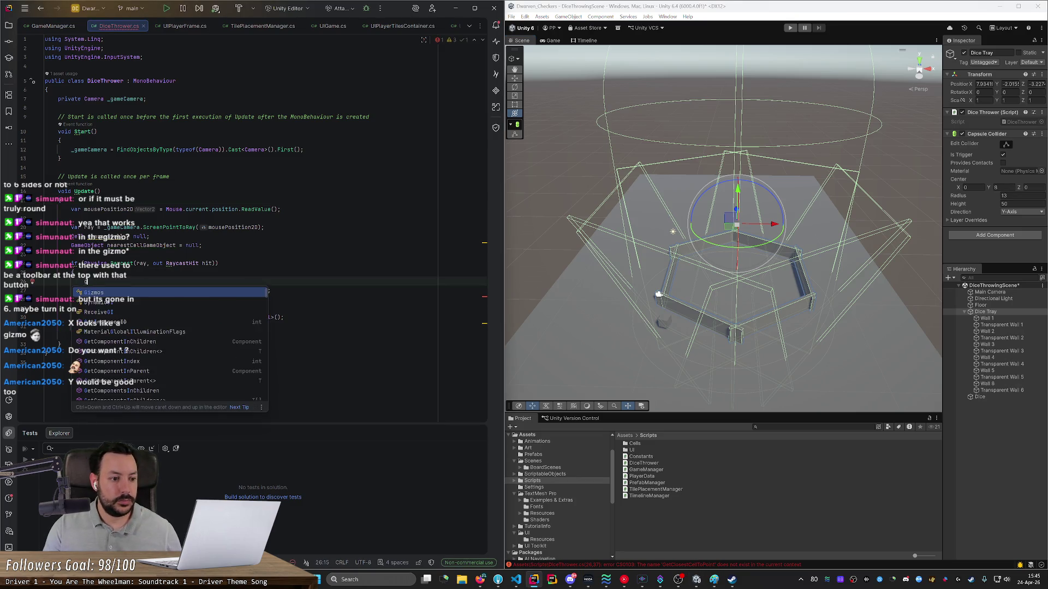
key("BackSpace")
key("BackSpace")
type("it.")
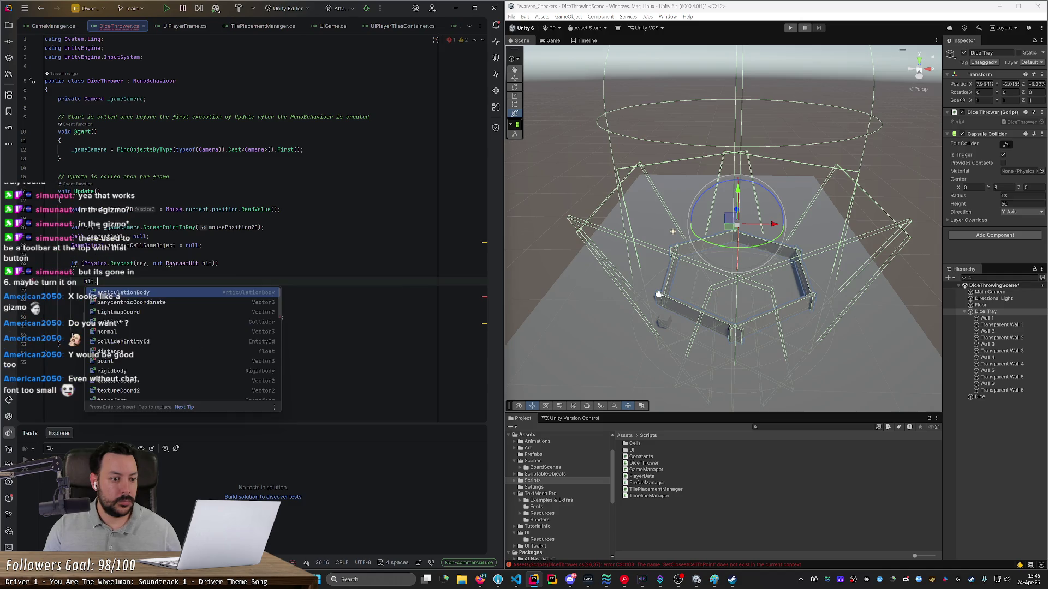
type("ge")
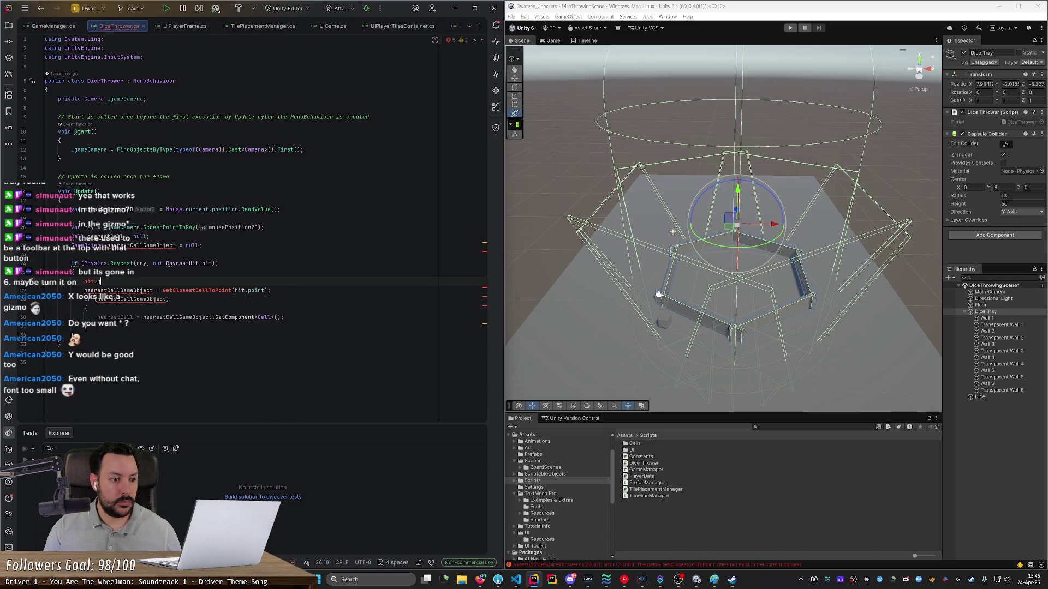
key("BackSpace")
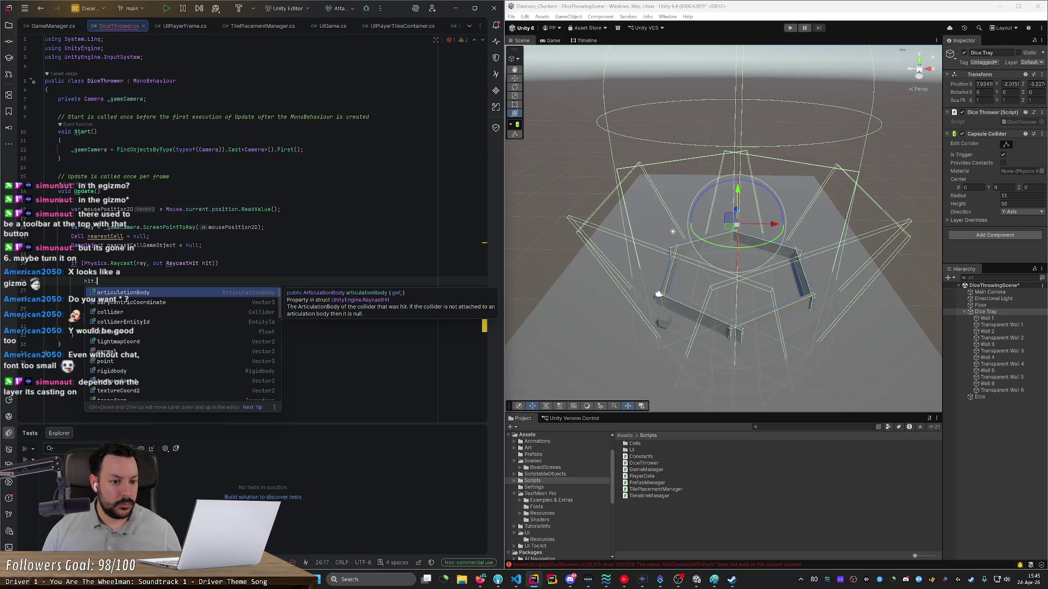
key("Down")
key("Down")
key("Down")
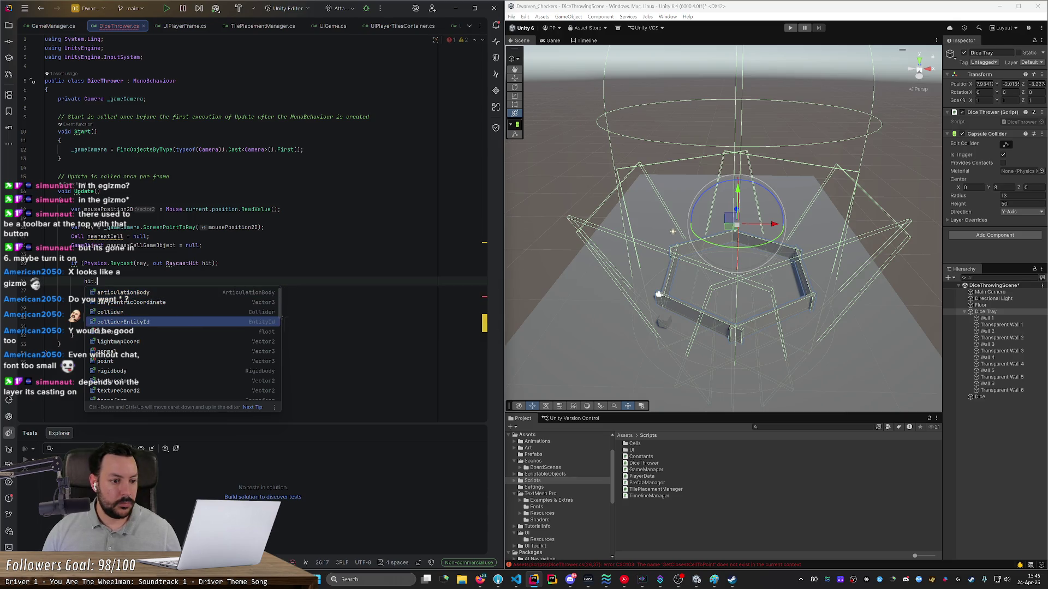
key("Up")
key("Return")
type(".")
key("Tab")
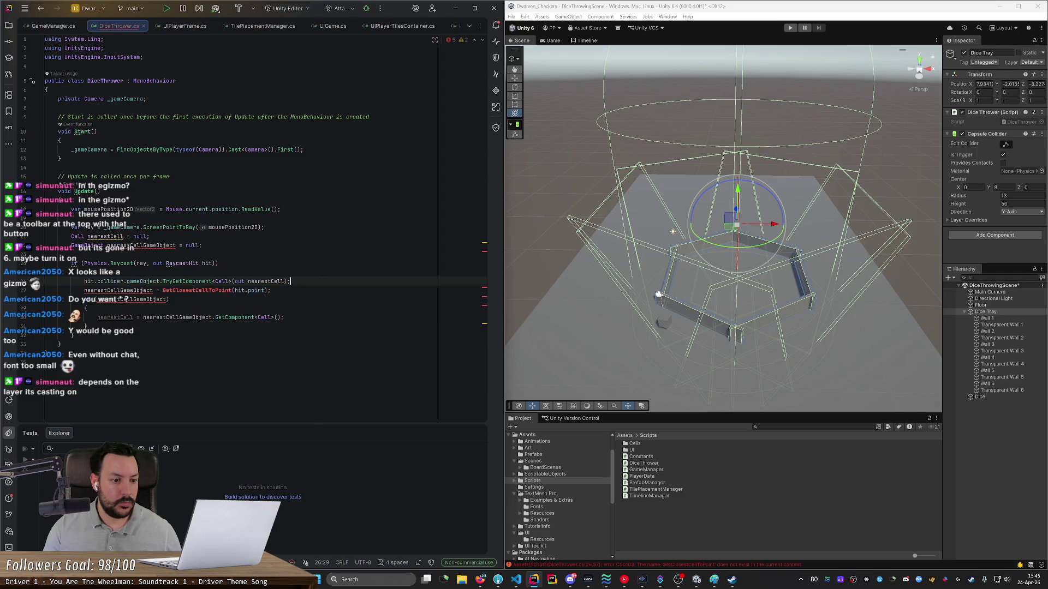
Step: Turn it into the statement 'var gameObject = hit.collider.gameObject;'
key("ctrl+BackSpace")
key("ctrl+BackSpace")
key("ctrl+BackSpace")
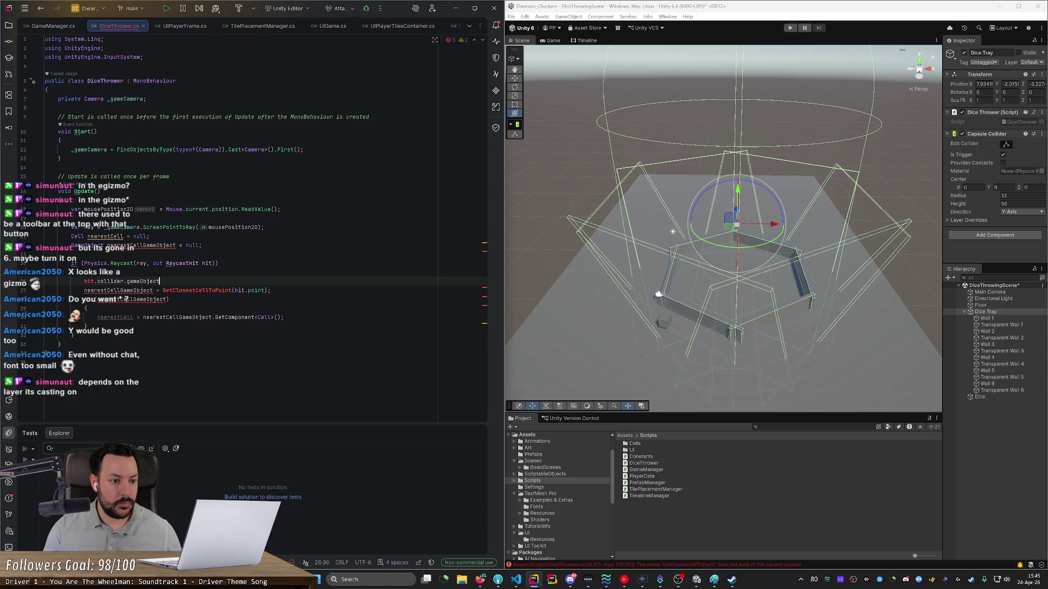
key("Up")
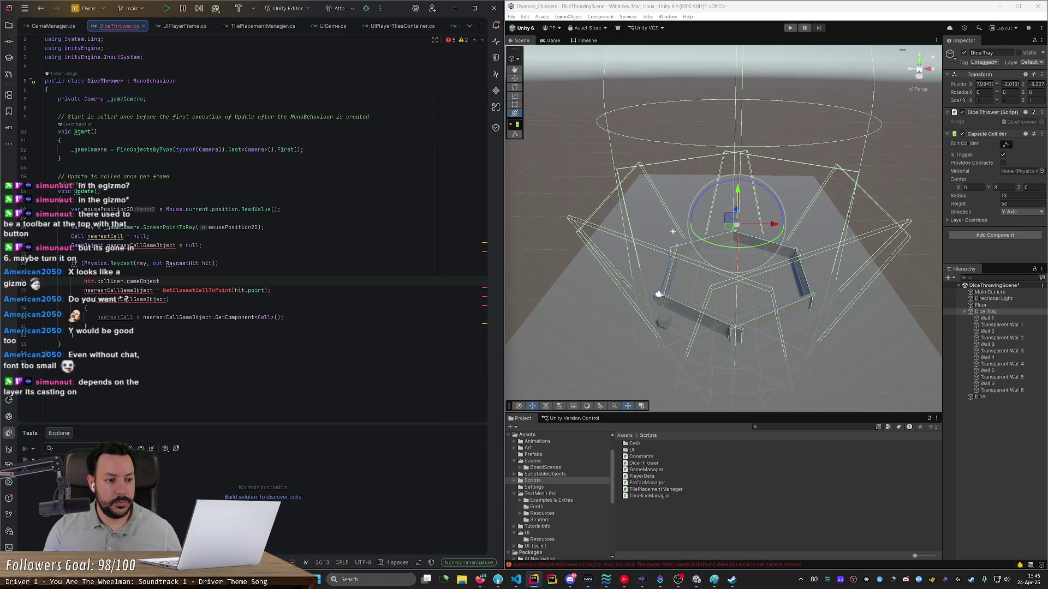
type("var gameObject =")
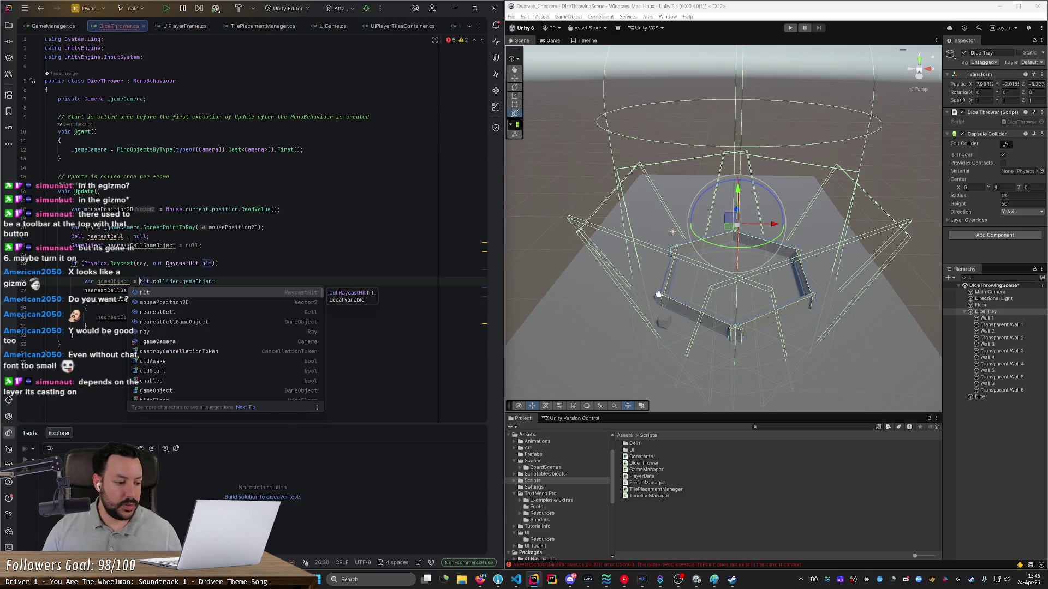
key("End")
type(";")
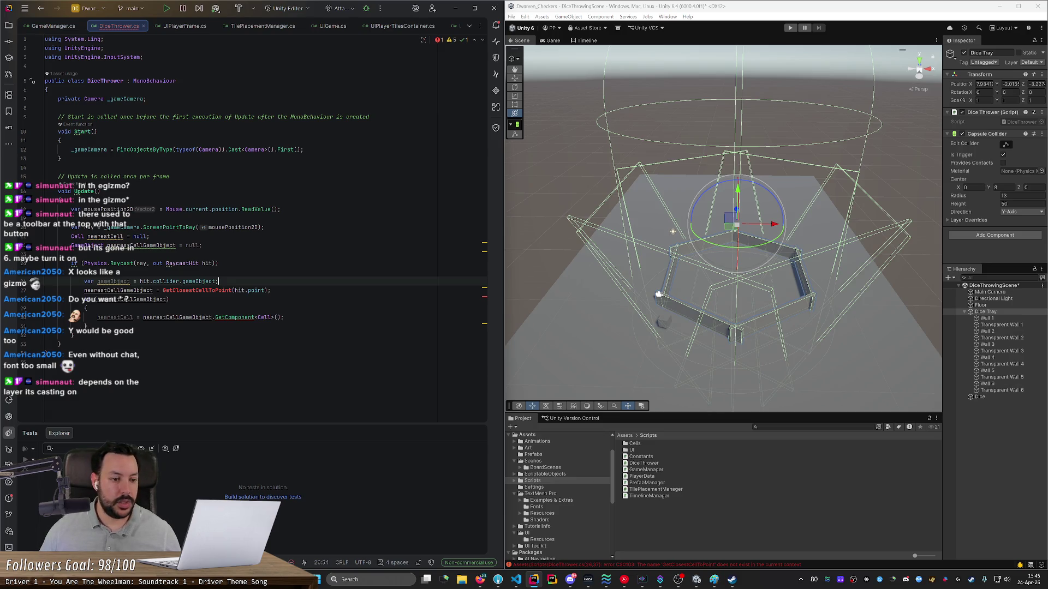
Step: Discard a trial 'ray.' line and open the decompiled Physics.Raycast source
mouse_move(112, 263)
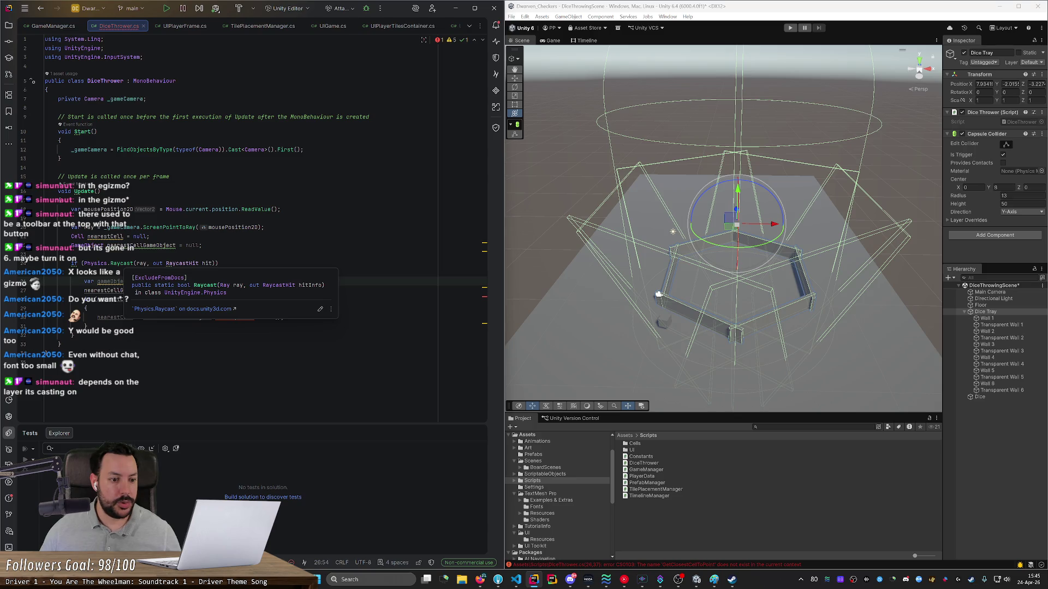
left_click(124, 263)
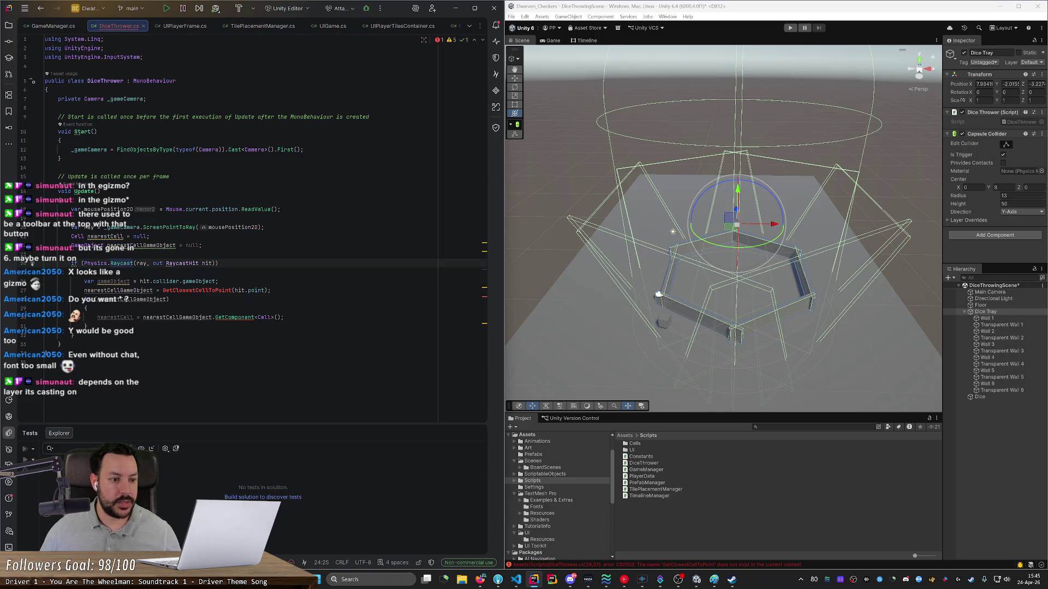
key("Up")
key("Up")
key("Up")
key("End")
key("Return")
type("ray.")
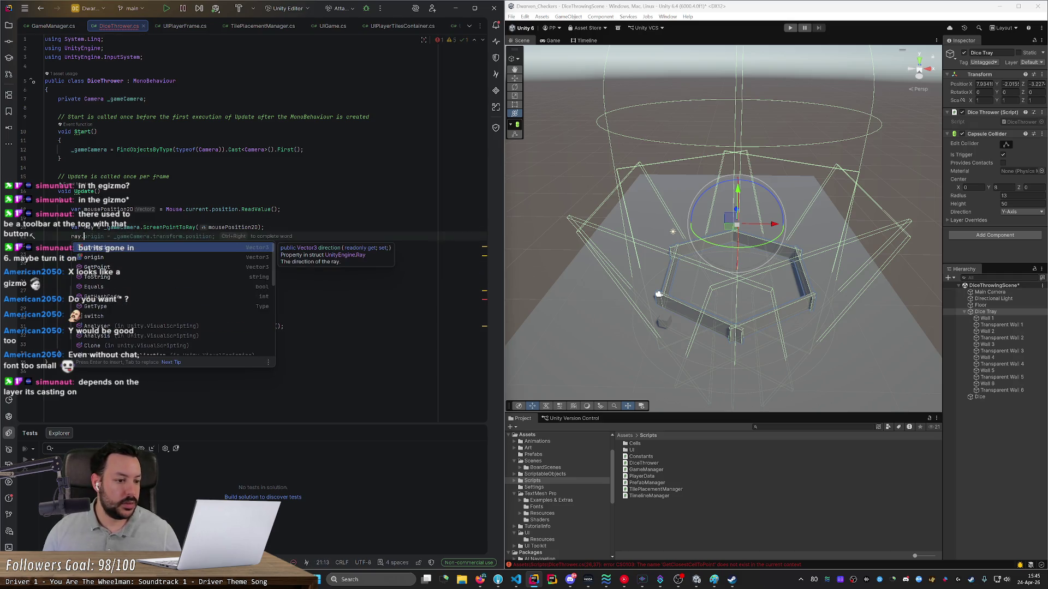
key("Down")
key("Down")
key("Down")
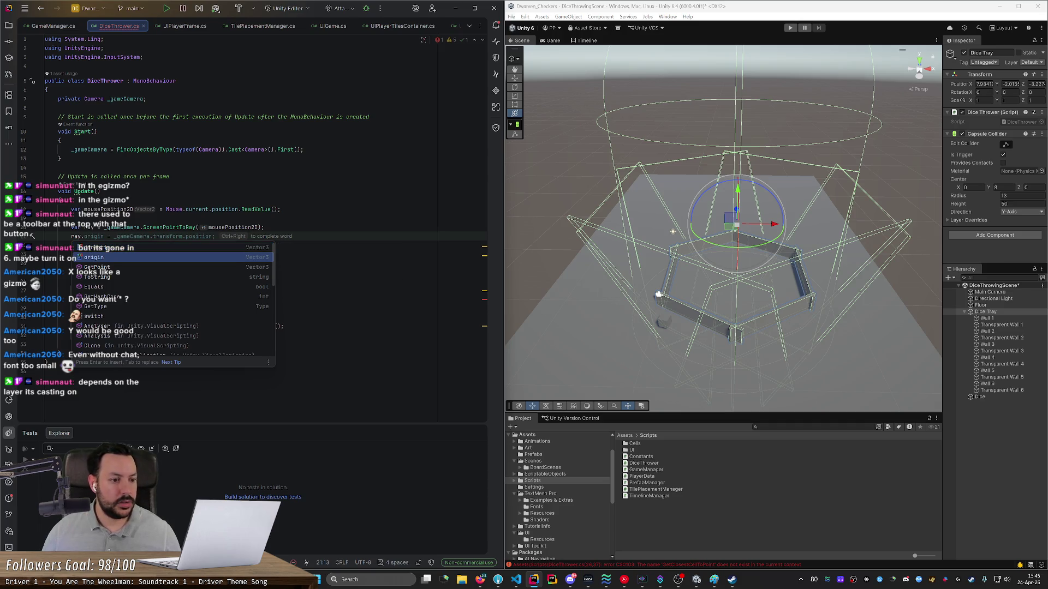
key("Escape")
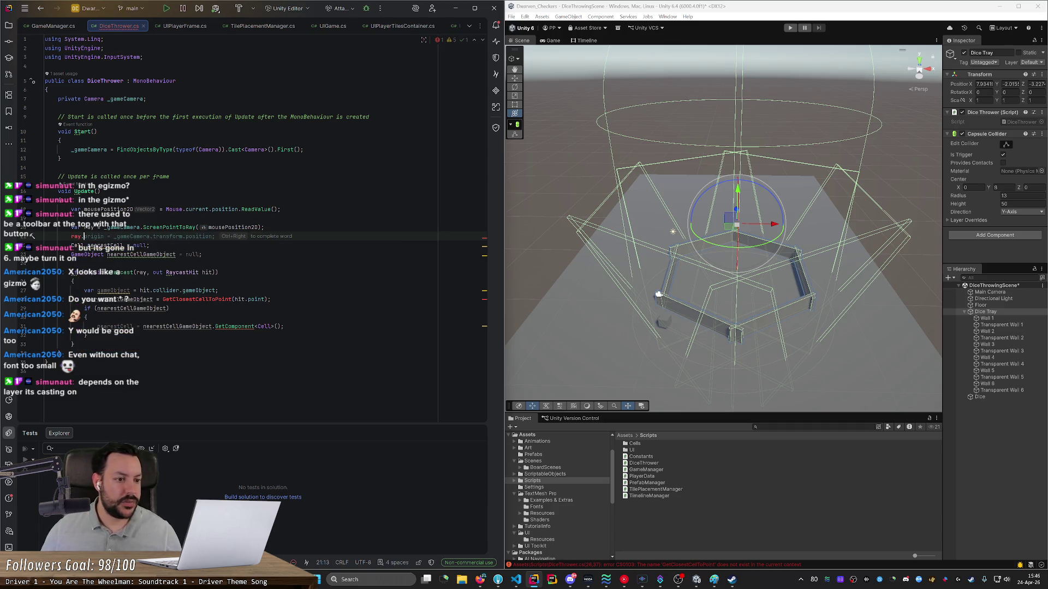
key("ctrl+y")
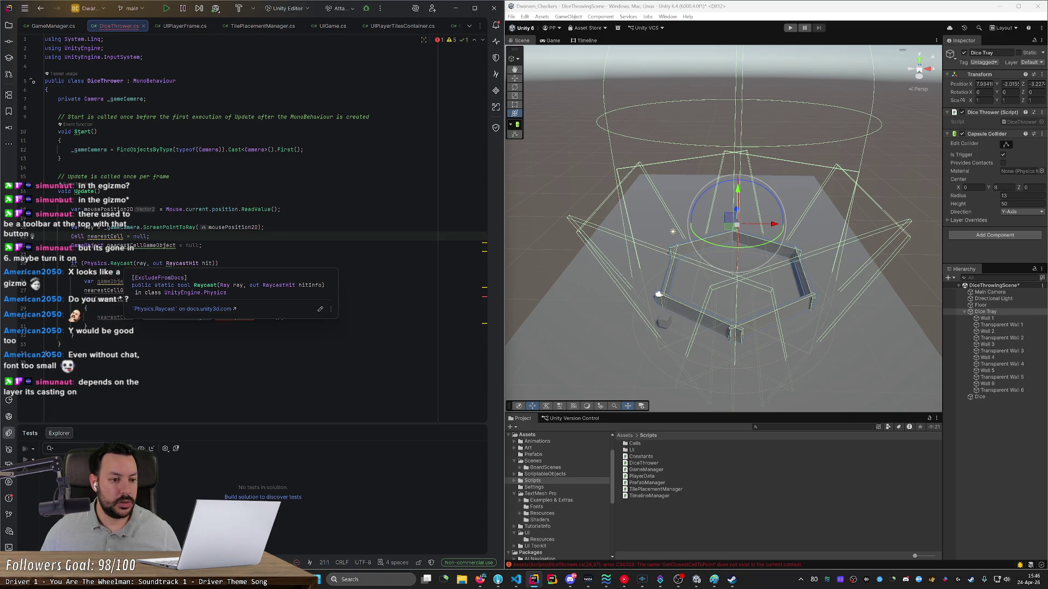
left_click(115, 263, "ctrl")
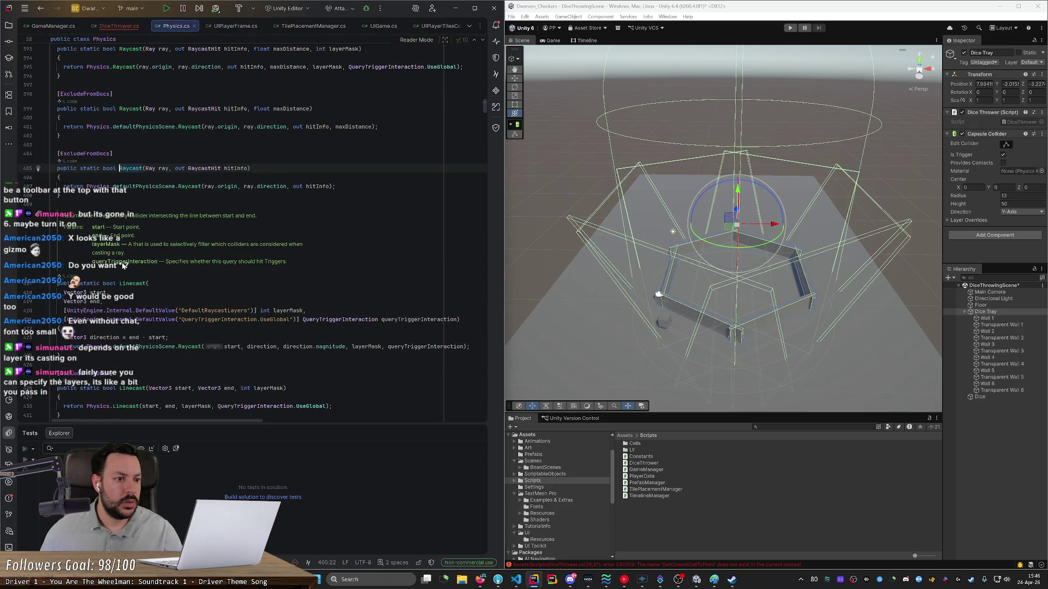
Step: Scroll up through the decompiled Physics.Raycast overloads, then return to DiceThrower.cs
scroll(142, 227, "up", 2)
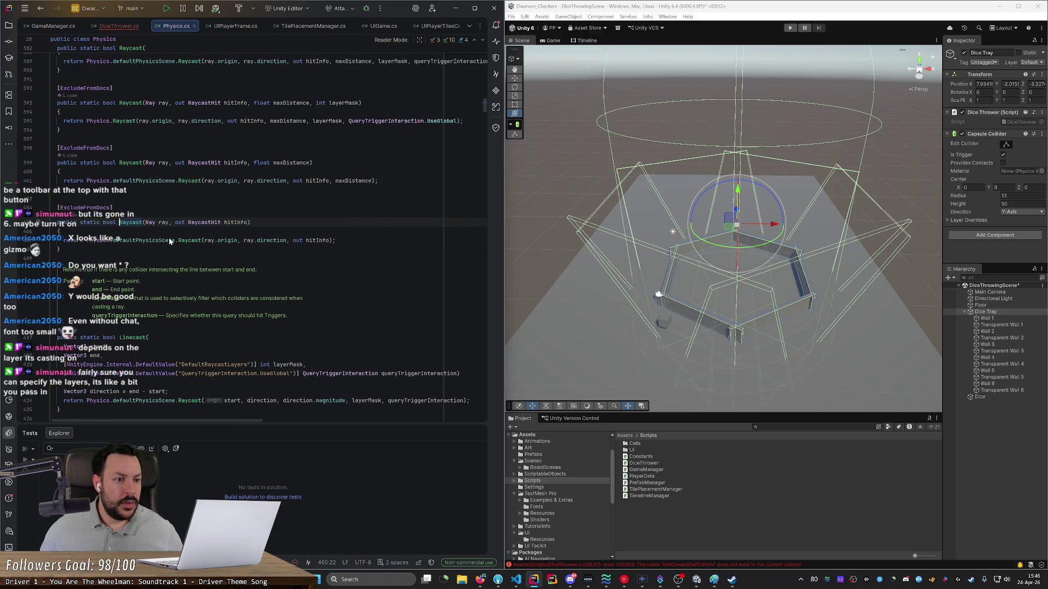
scroll(169, 241, "up", 6)
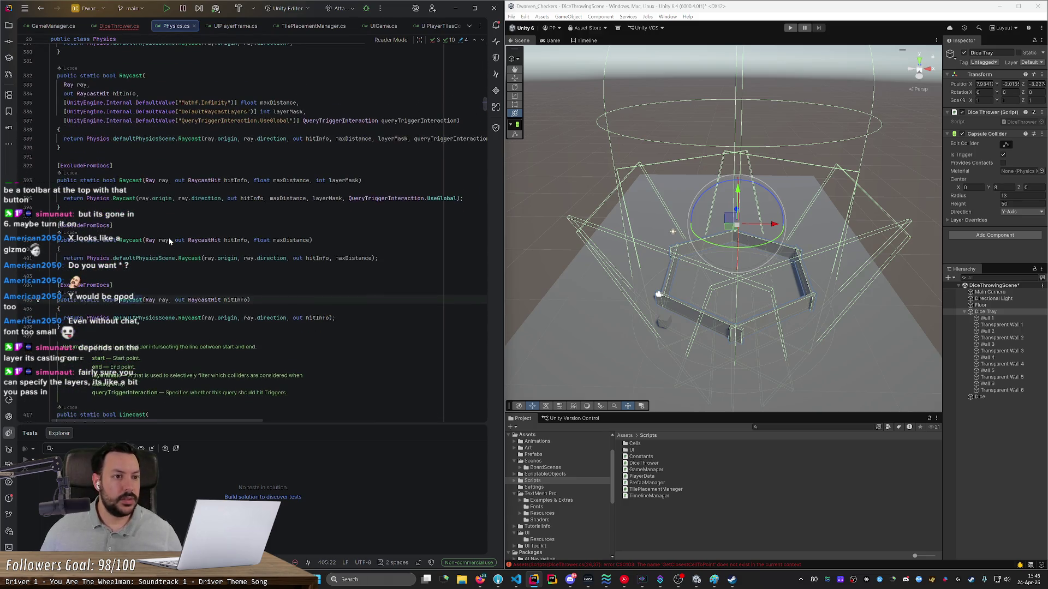
scroll(169, 241, "up", 10)
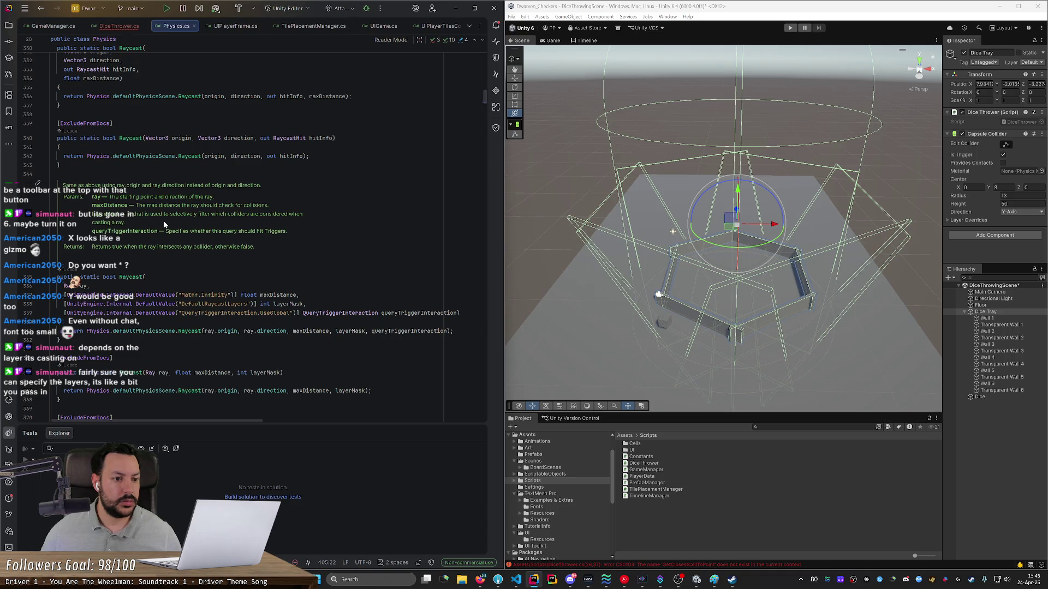
key("ctrl+alt+Left")
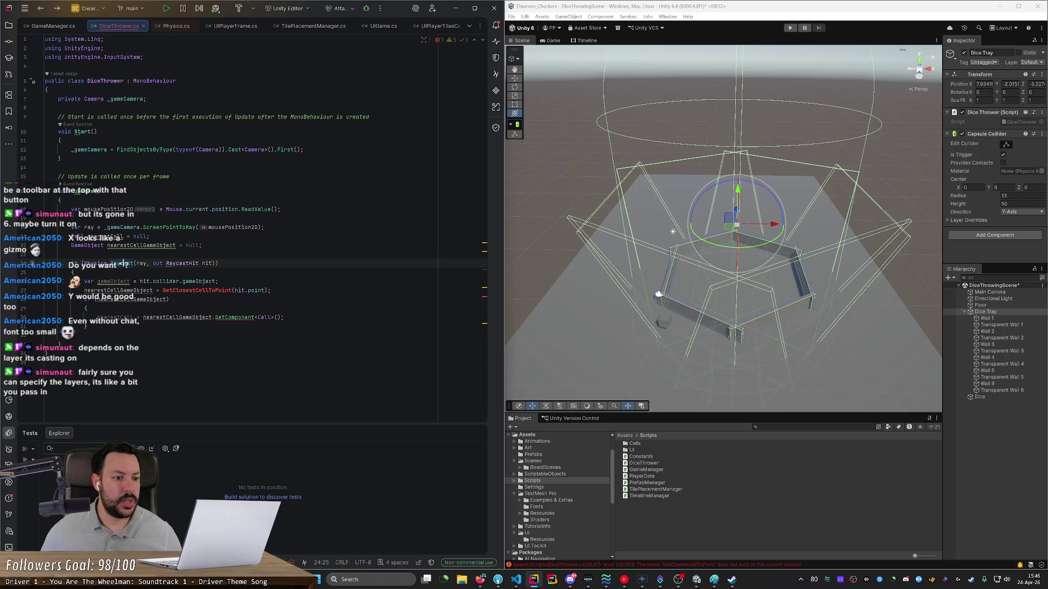
Step: Clear the old Raycast arguments on line 24 and retype the Raycast call
key("shift+End")
key("BackSpace")
key("BackSpace")
key("BackSpace")
key("ctrl+space")
type("ray,")
key("BackSpace")
key("BackSpace")
key("BackSpace")
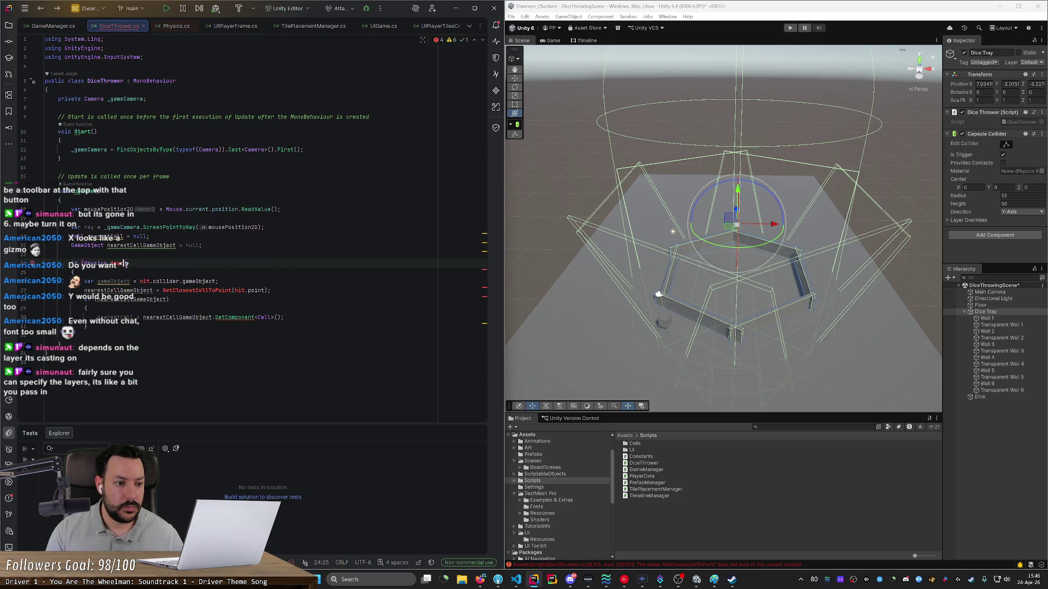
type("ast")
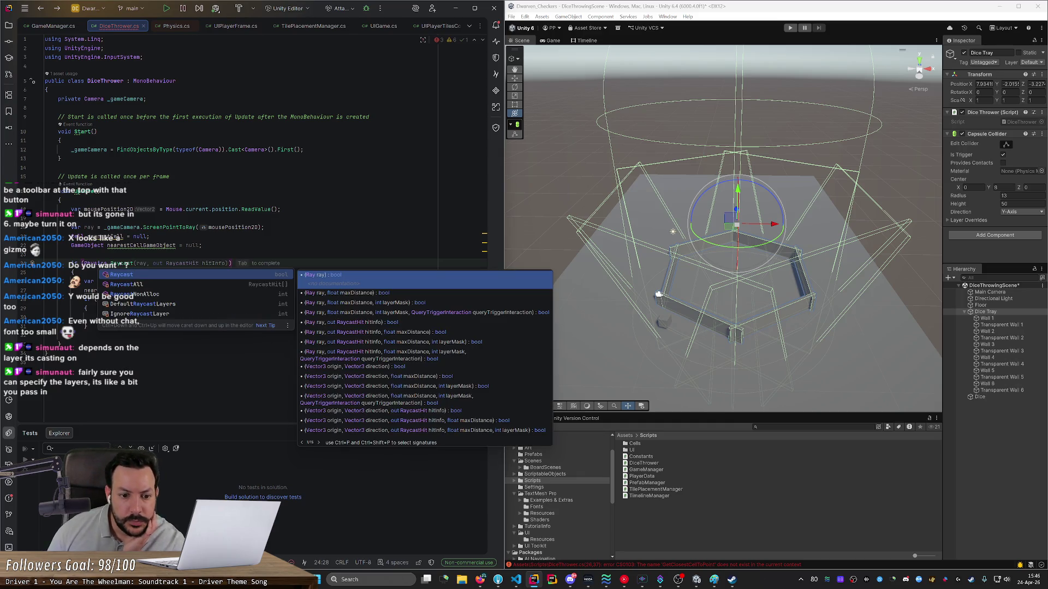
key("Down")
key("Down")
key("Up")
key("Up")
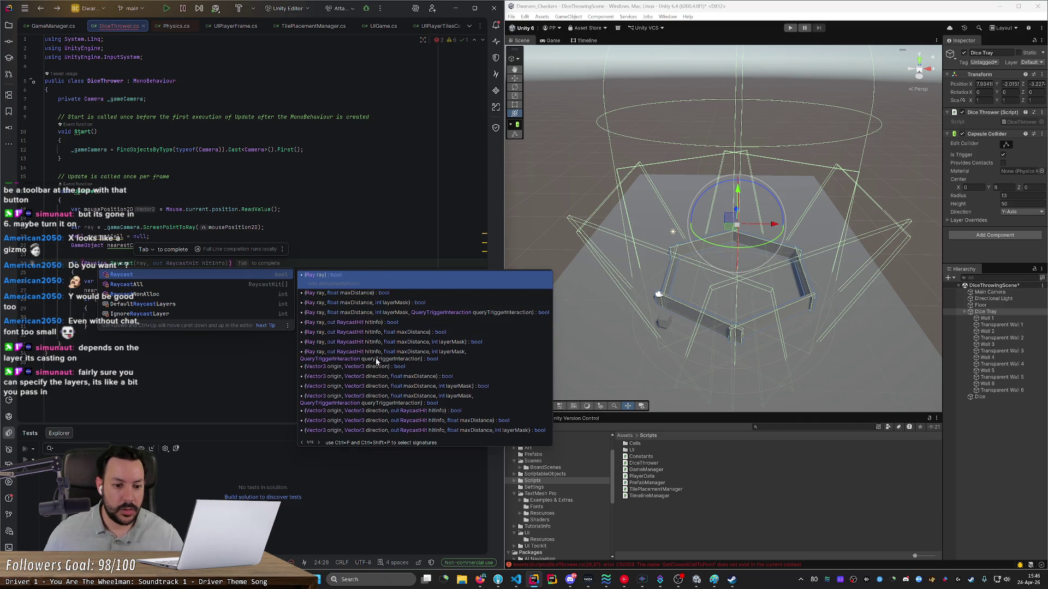
Step: Compare the Raycast overload signatures and pick the Ray overload with distance and layer mask
left_click(377, 334)
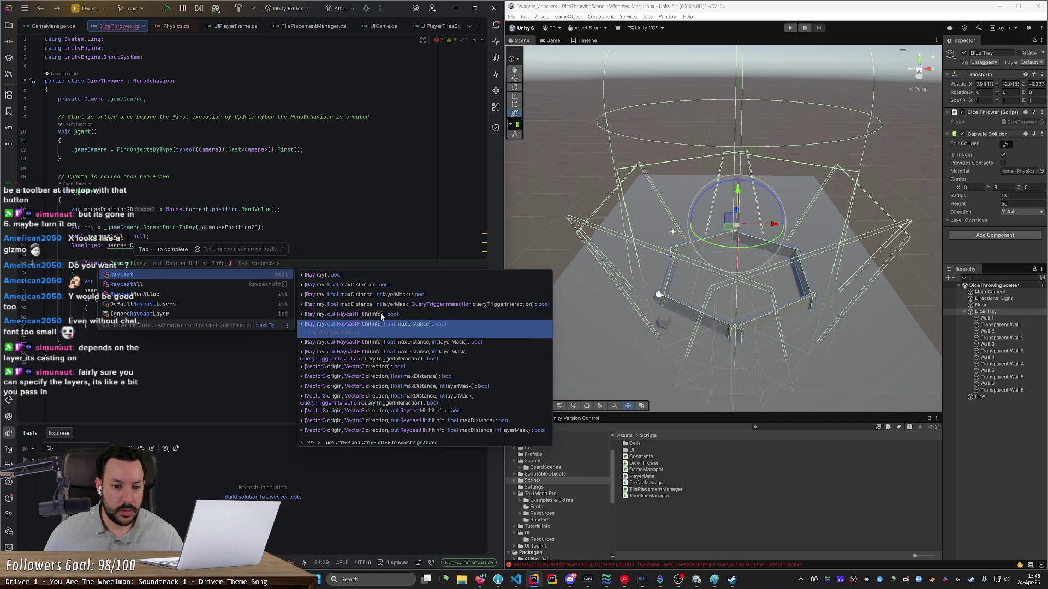
left_click(382, 410)
left_click(382, 429)
left_click(383, 407)
left_click(384, 432)
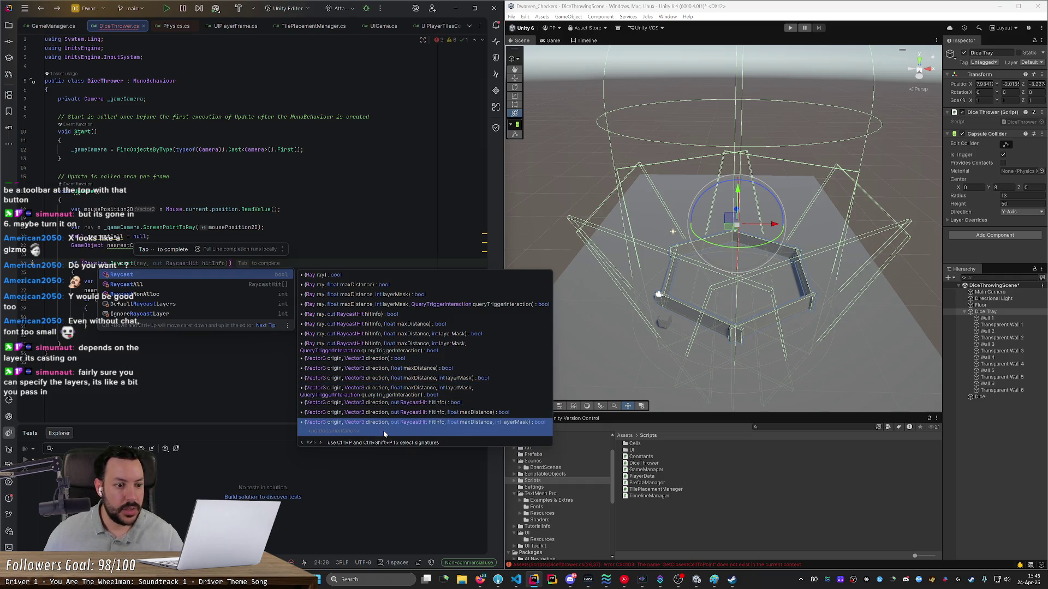
left_click(376, 355)
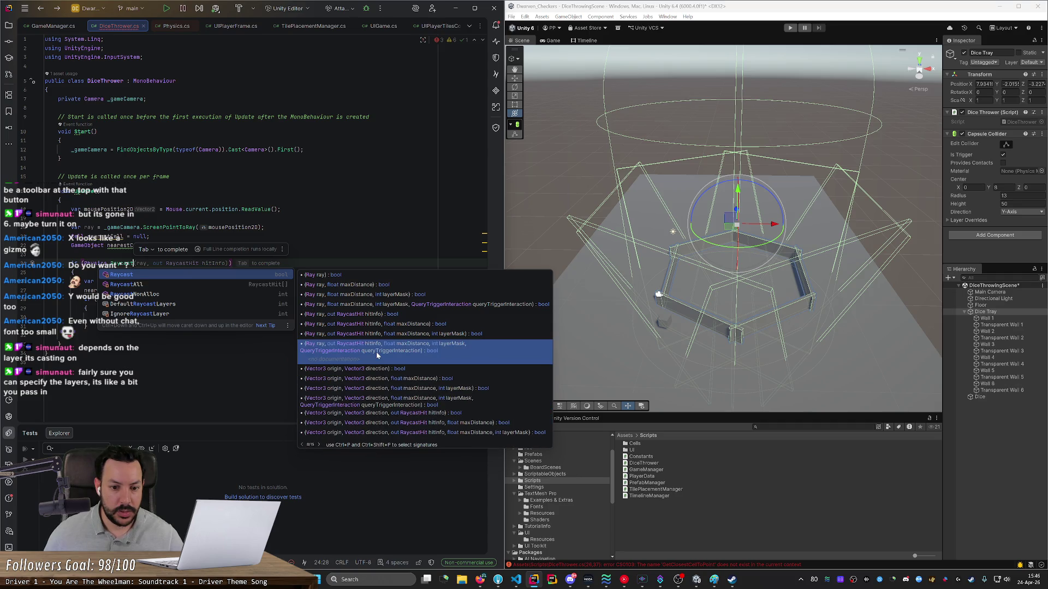
left_click(377, 339)
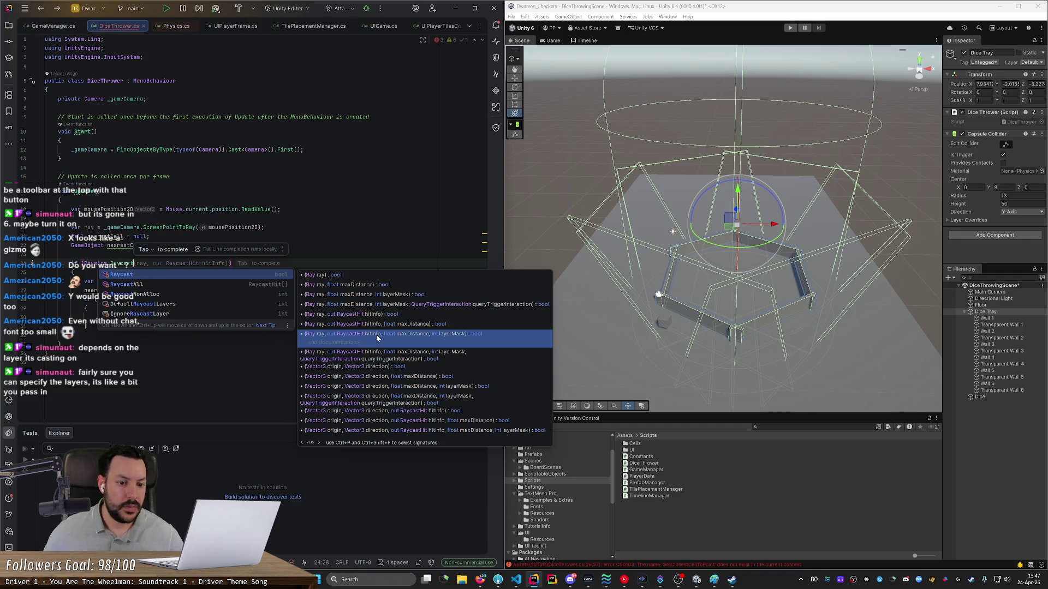
key("Escape")
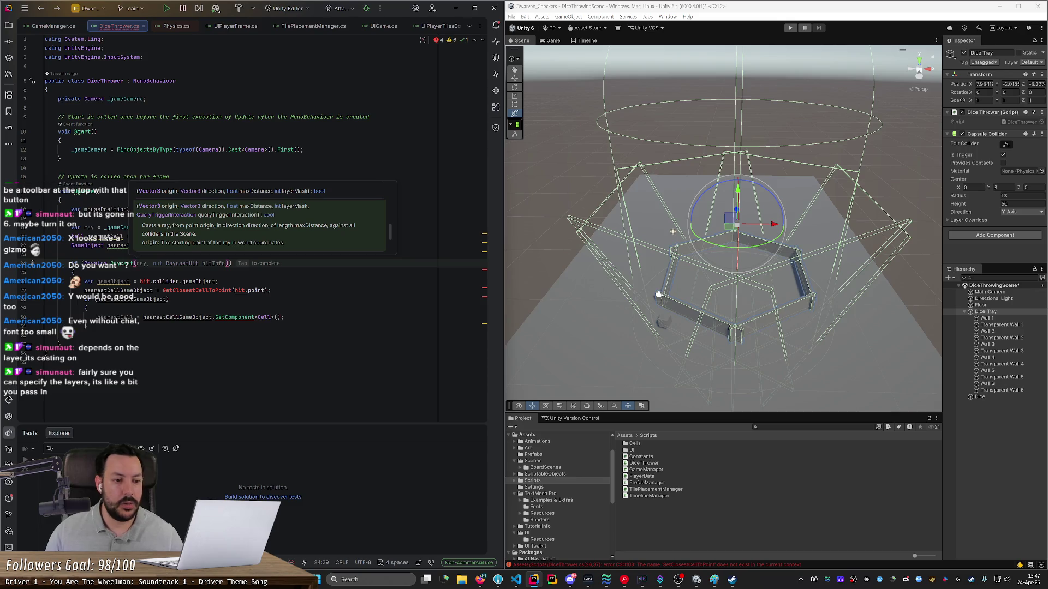
Step: Pass ray, out RaycastHit hitInfo and float.PositiveInfinity as the Raycast arguments
type("rat")
key("BackSpace")
type("y,")
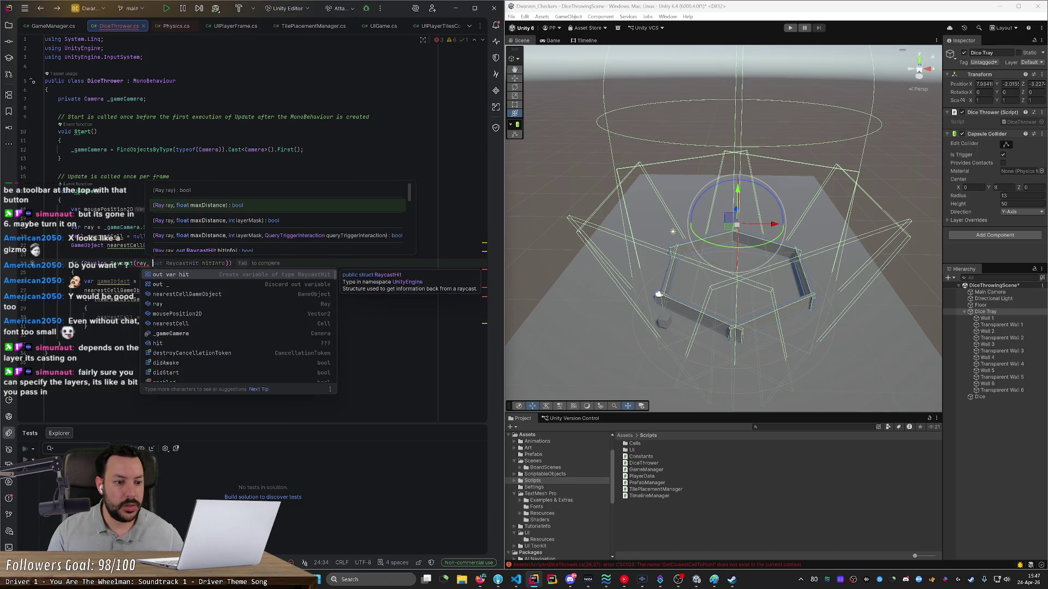
key("Tab")
type(",")
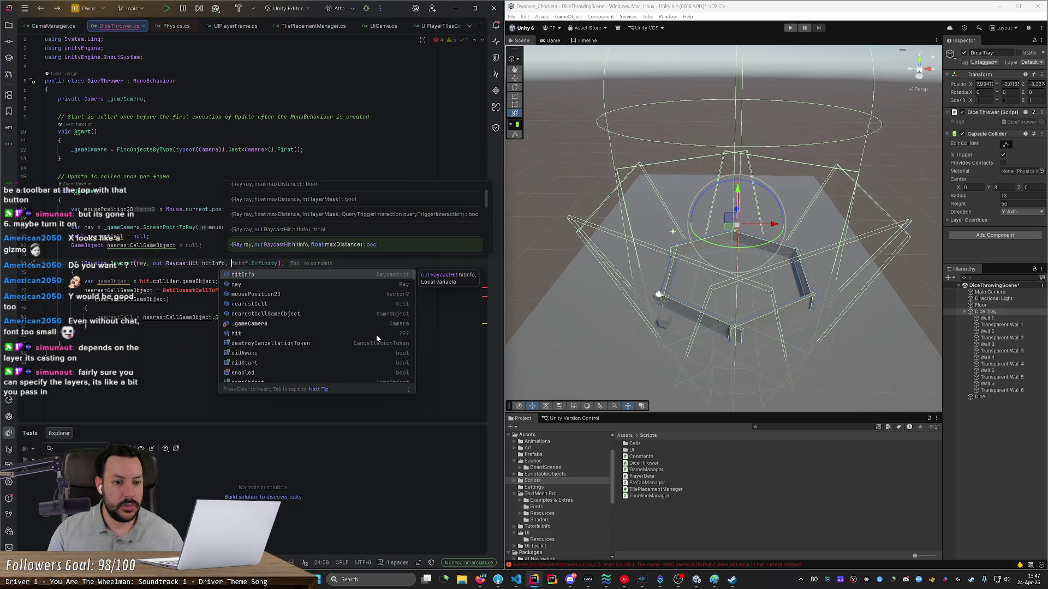
key("Escape")
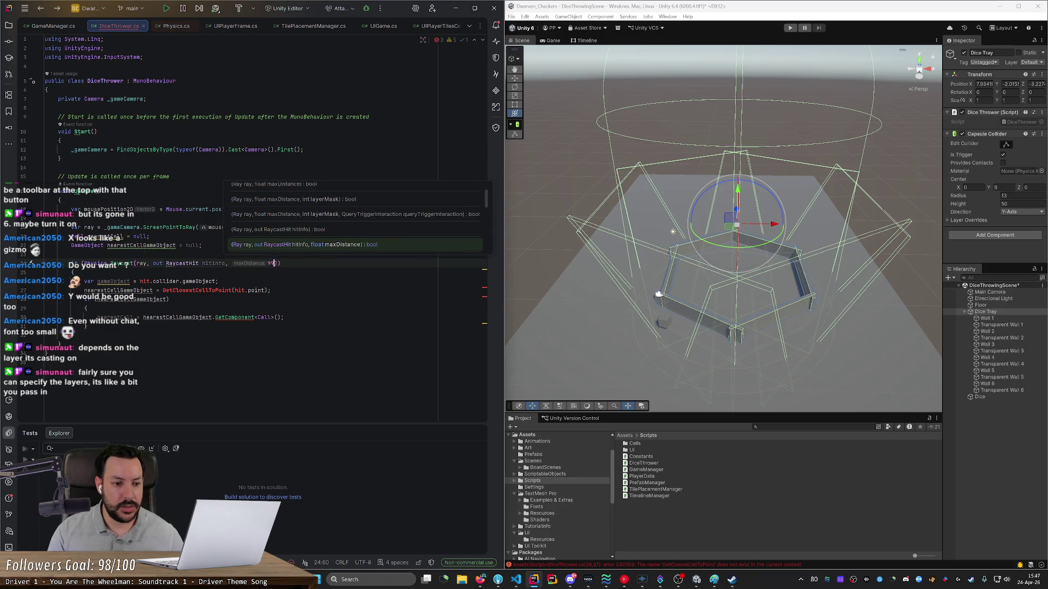
key("ctrl+space")
key("Escape")
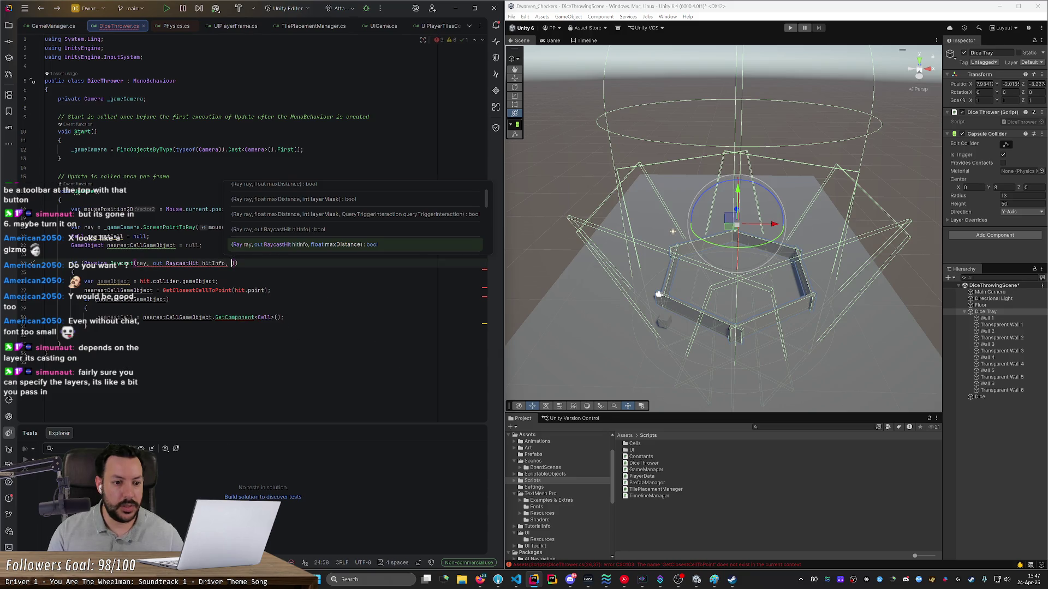
type("float.In")
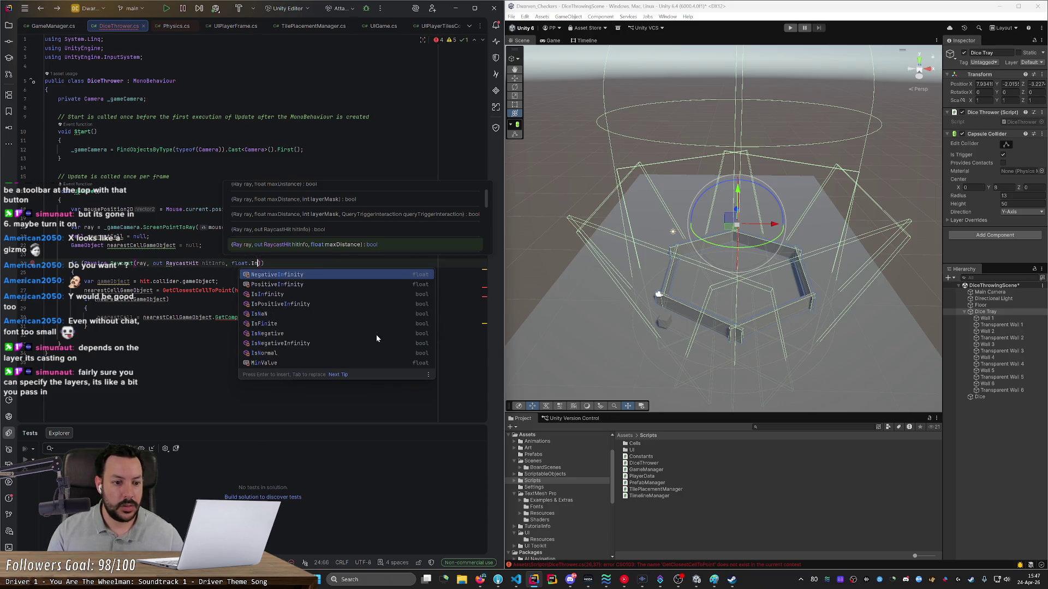
key("Down")
key("Return")
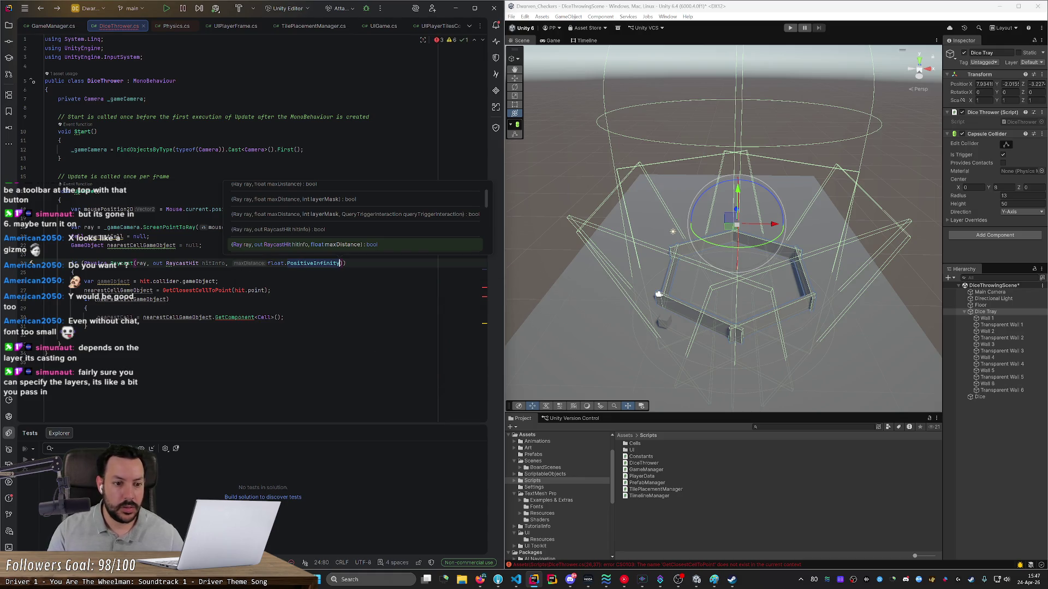
type(",")
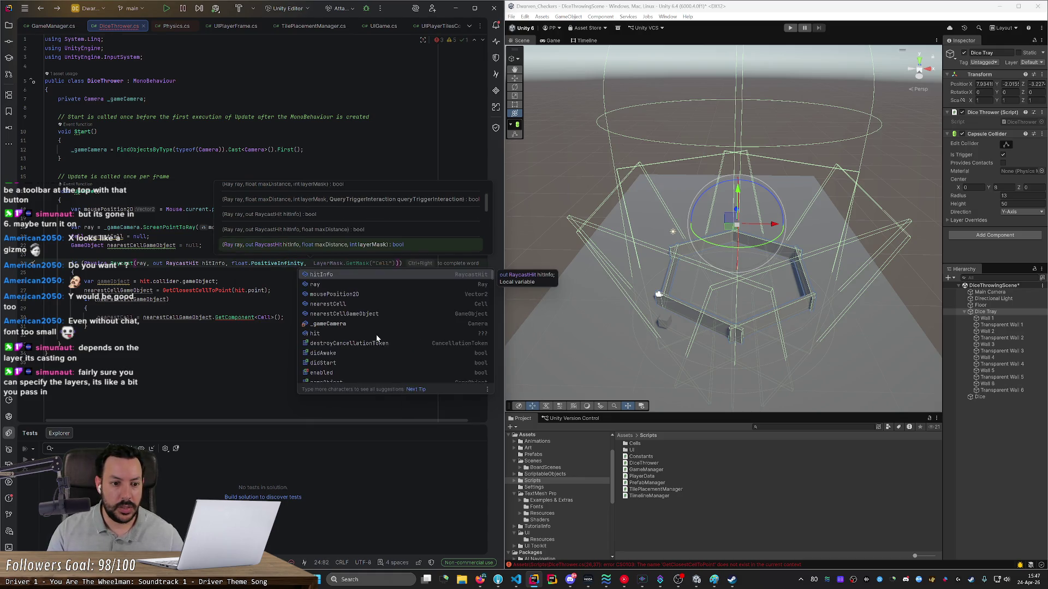
Step: Add LayerMask.GetMask("Dice No Walls") as the layer mask argument
key("Tab")
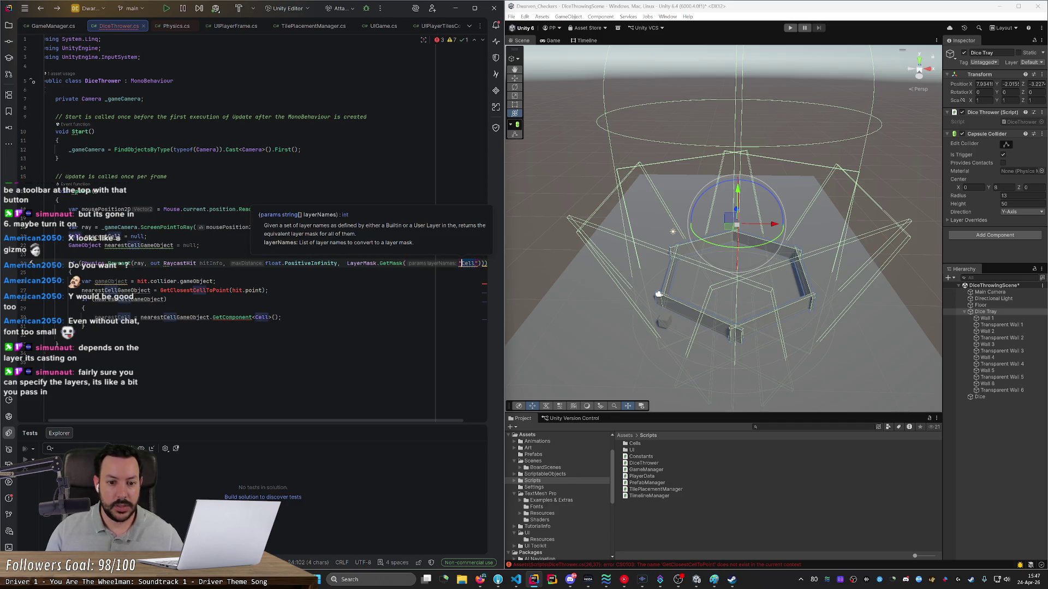
type("Dice No Walls\"")
key("BackSpace")
key("BackSpace")
key("BackSpace")
key("BackSpace")
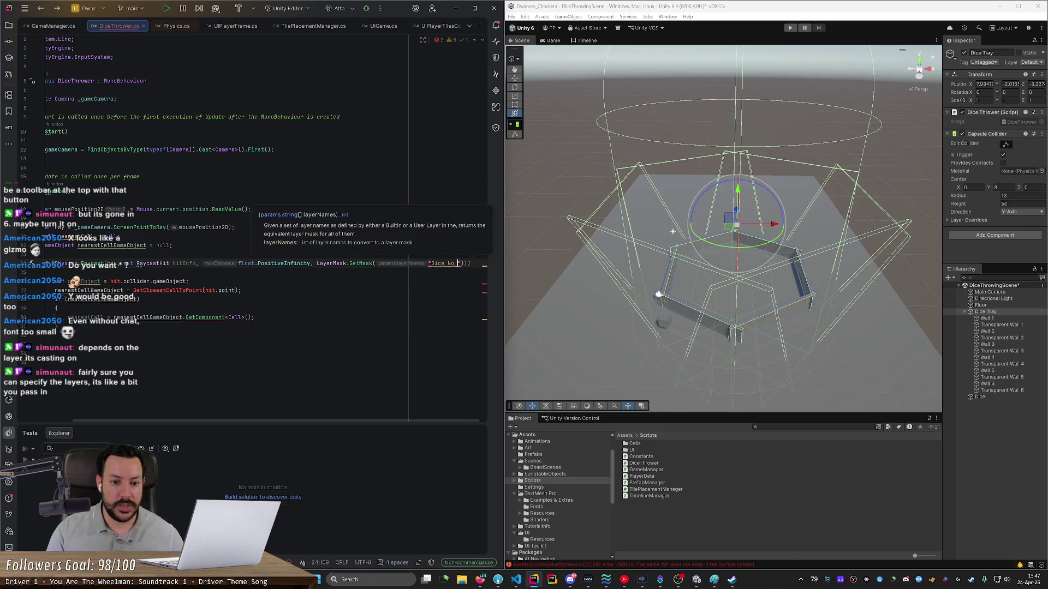
key("BackSpace")
key("BackSpace")
key("BackSpace")
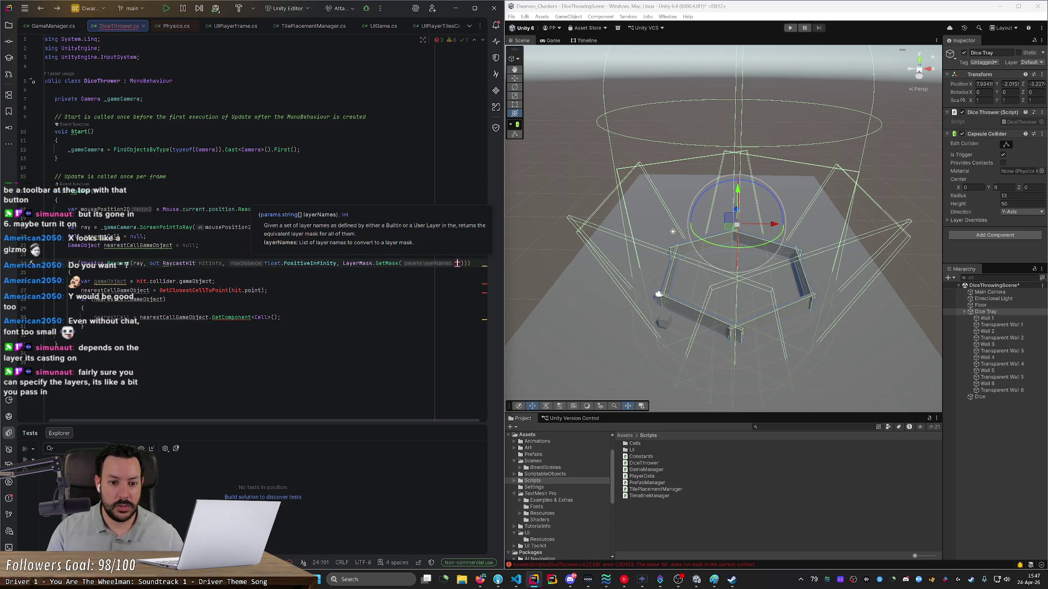
type("\"")
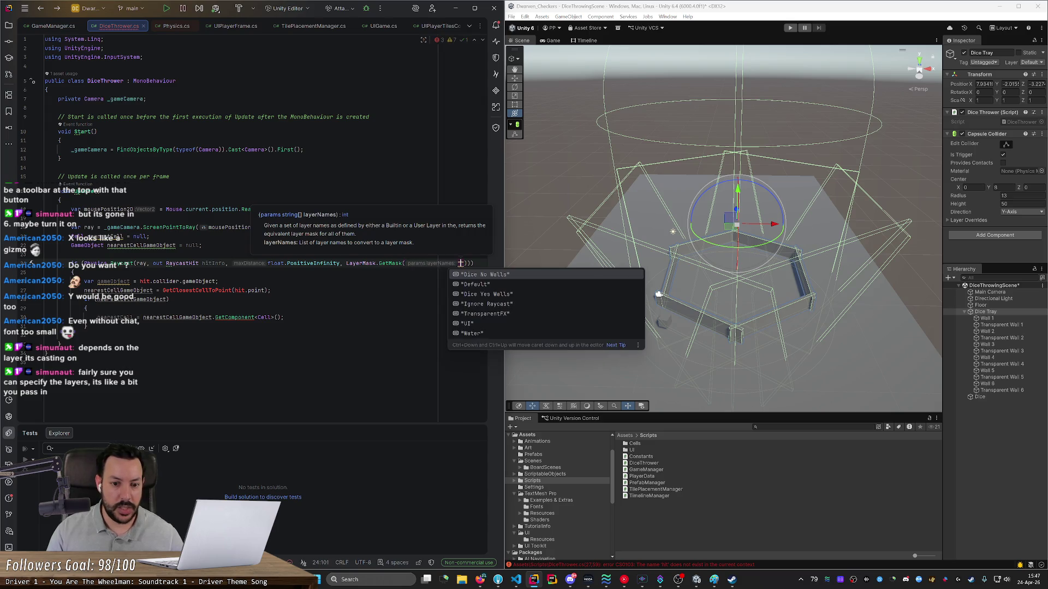
key("Down")
key("Down")
key("Down")
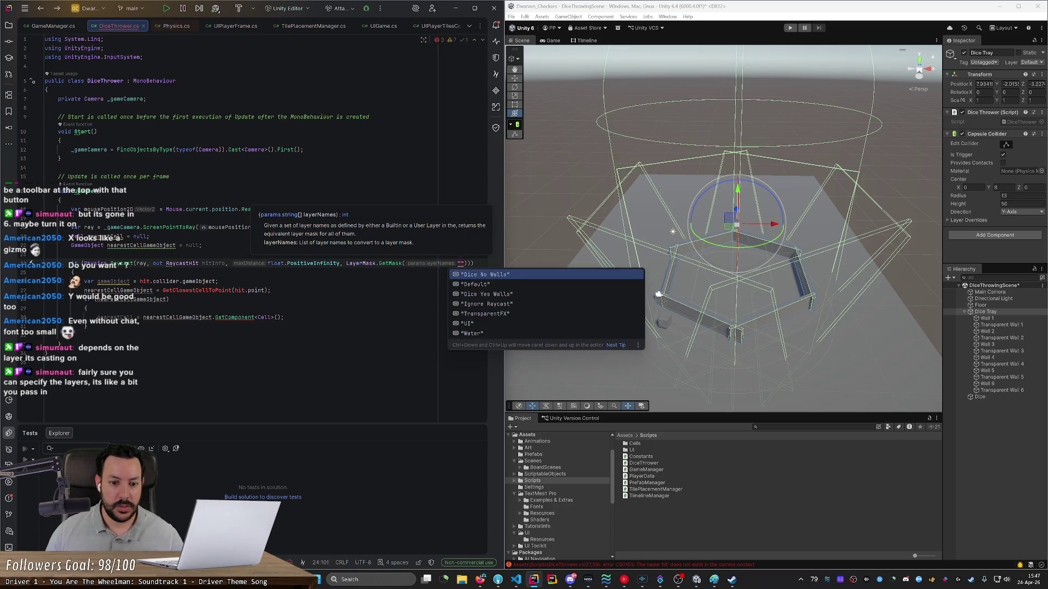
key("Down")
key("Down")
key("Down")
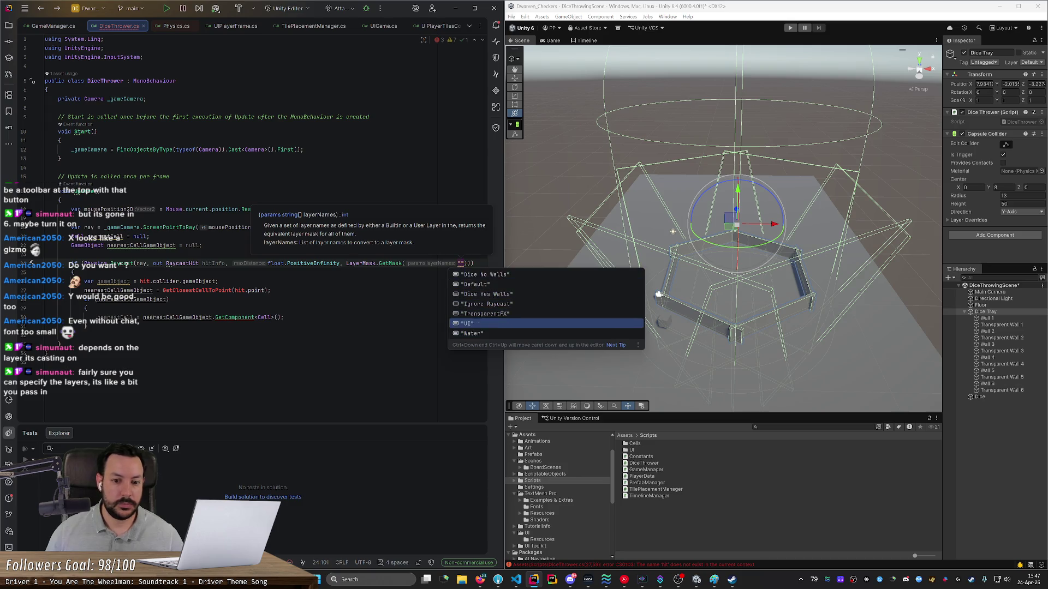
key("Down")
key("Down")
key("Down")
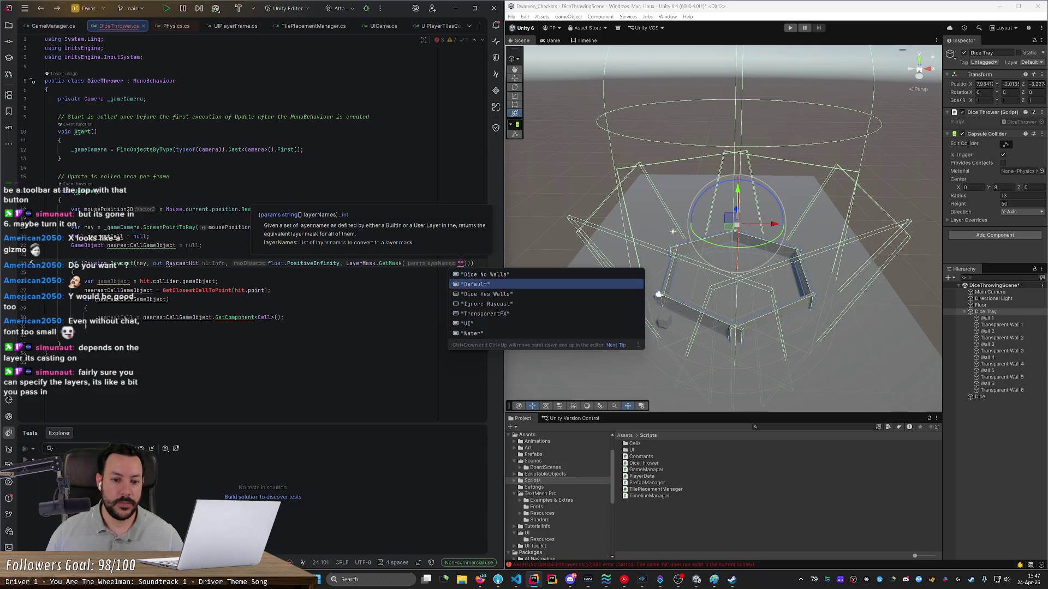
key("Down")
key("Down")
key("Down")
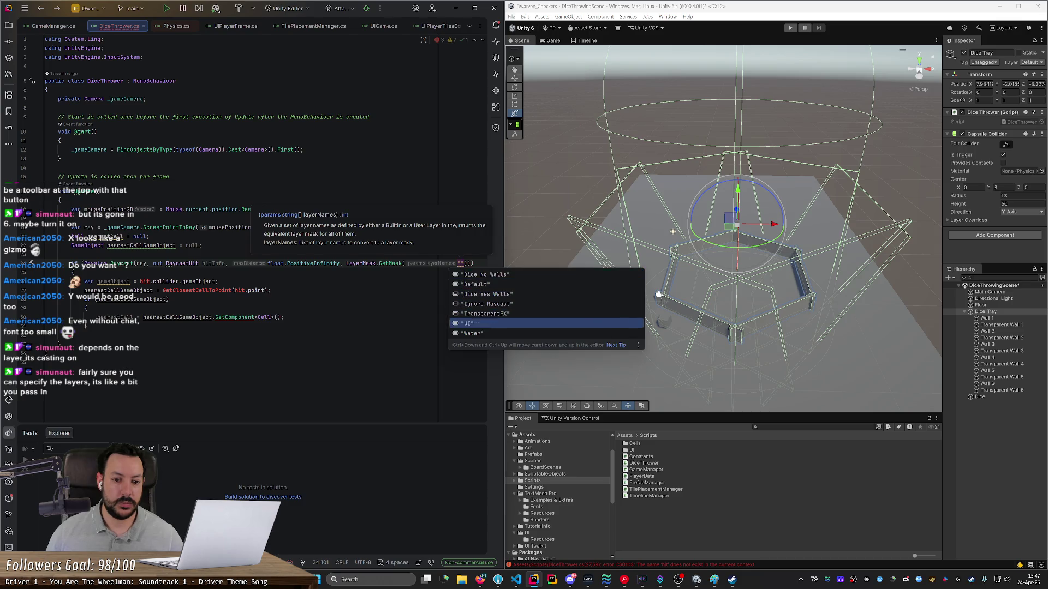
key("Return")
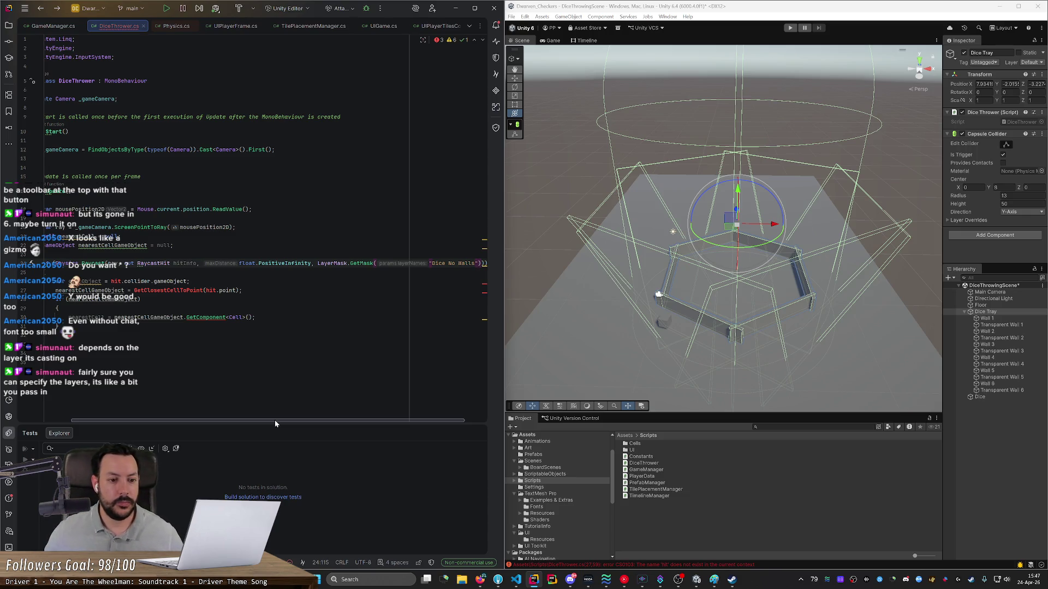
Step: Replace hit with hitInfo on line 26 and delete the nearest-cell lookup code
scroll(253, 421, "left", 3)
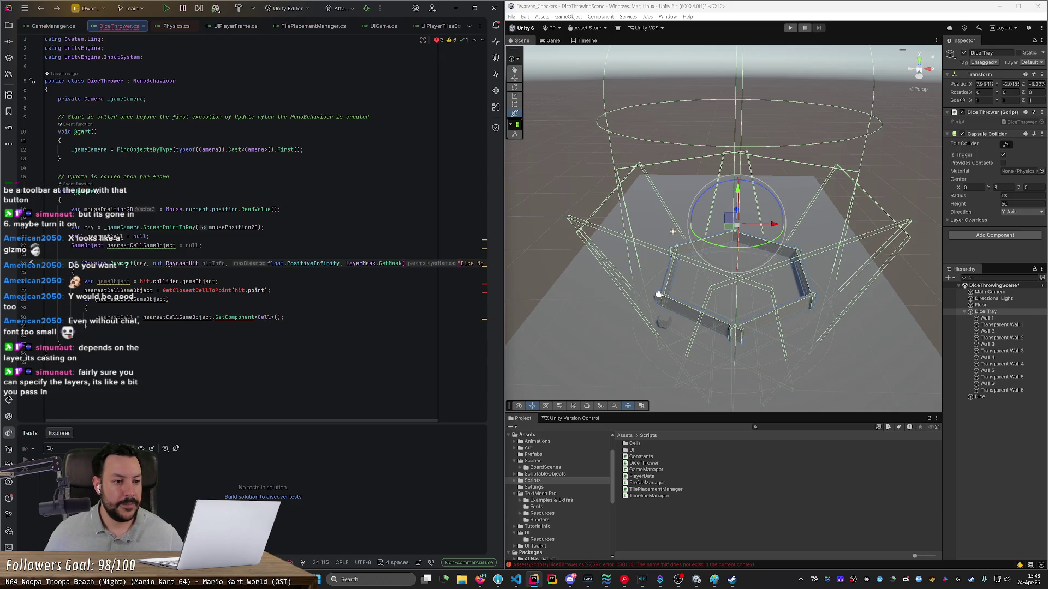
double_click(215, 263)
key("ctrl+c")
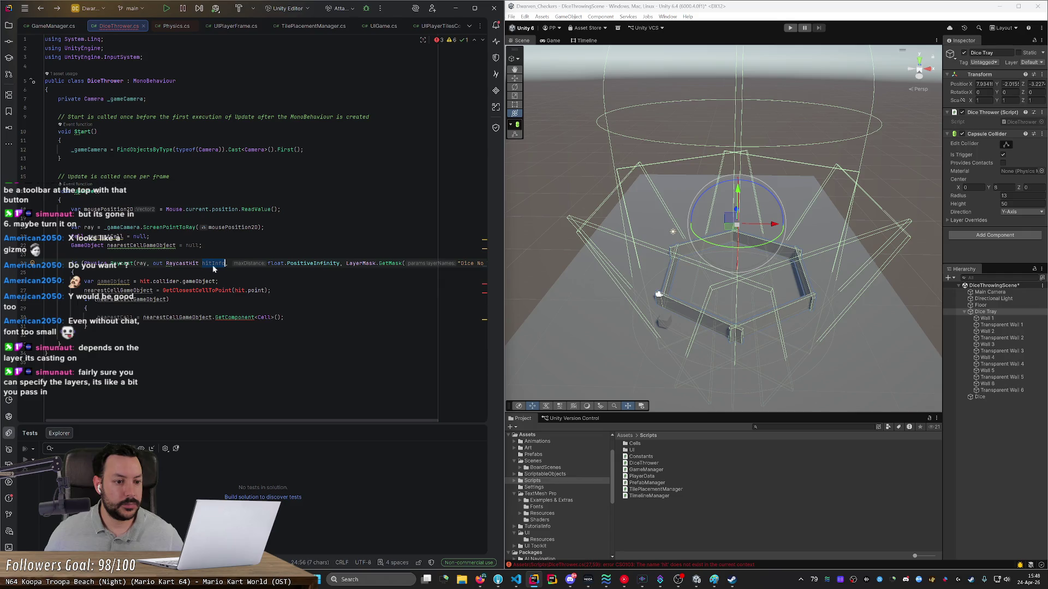
double_click(145, 281)
key("ctrl+v")
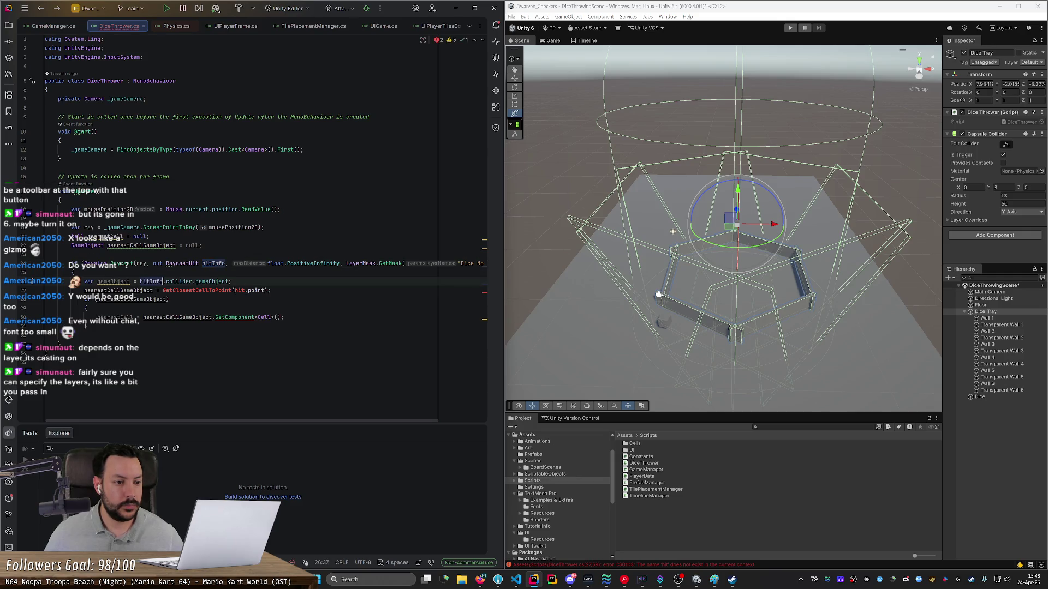
mouse_move(232, 281)
left_mouse_down()
mouse_move(282, 318)
mouse_move(86, 326)
left_mouse_up()
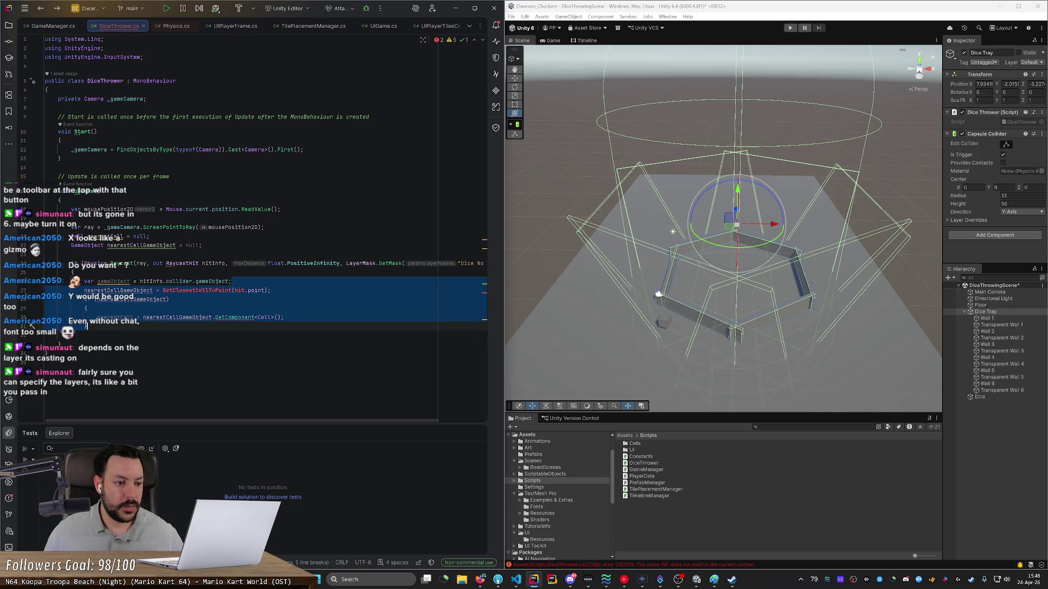
key("BackSpace")
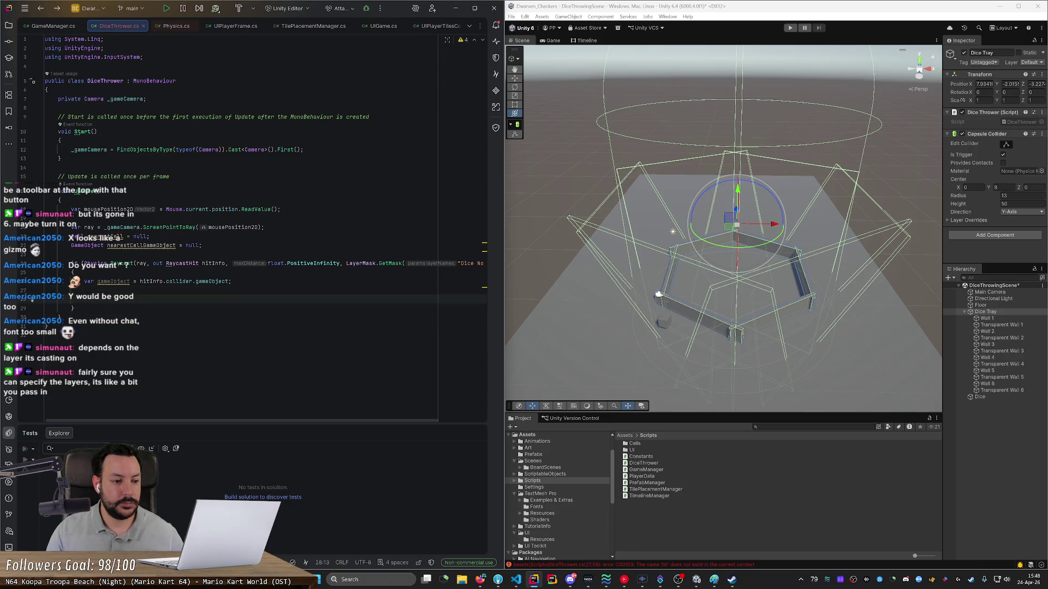
Step: Add Debug.Log(gameObject.name), save the script, and open blank lines above the raycast
type("Debug.Log(gam);")
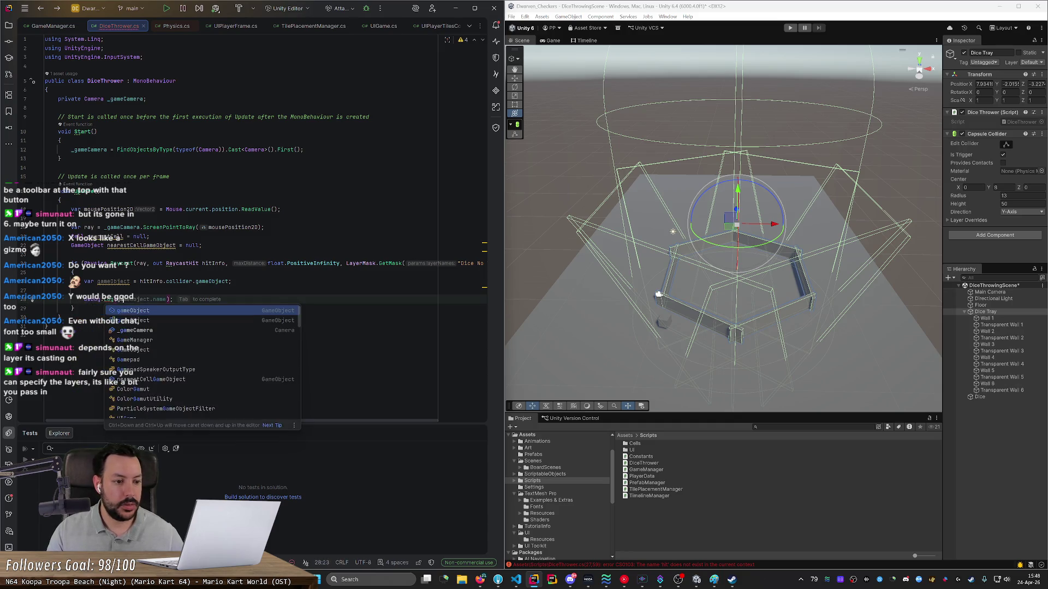
key("Tab")
key("Up")
key("Delete")
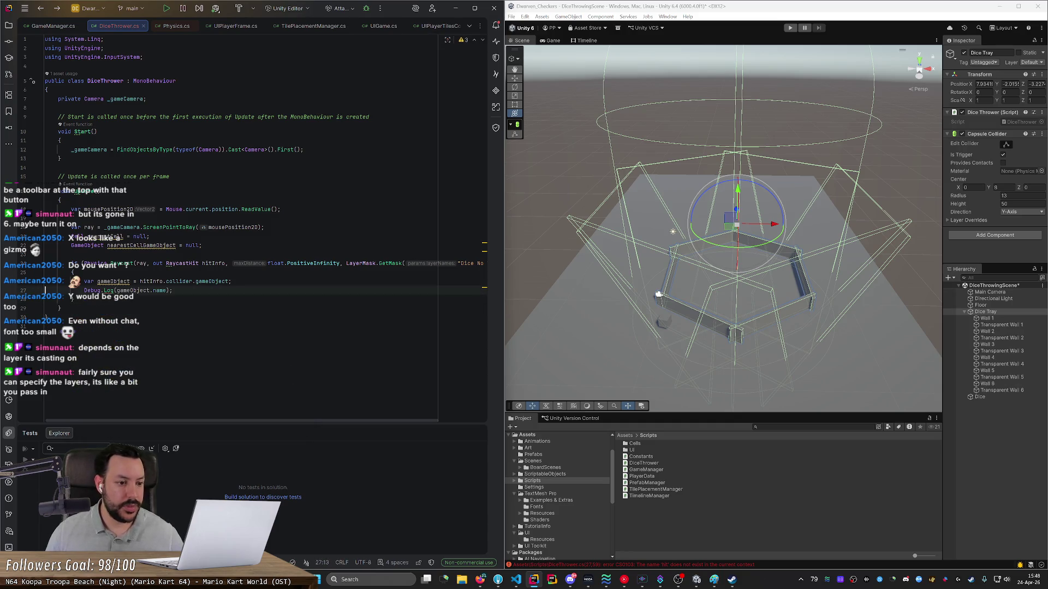
key("ctrl+s")
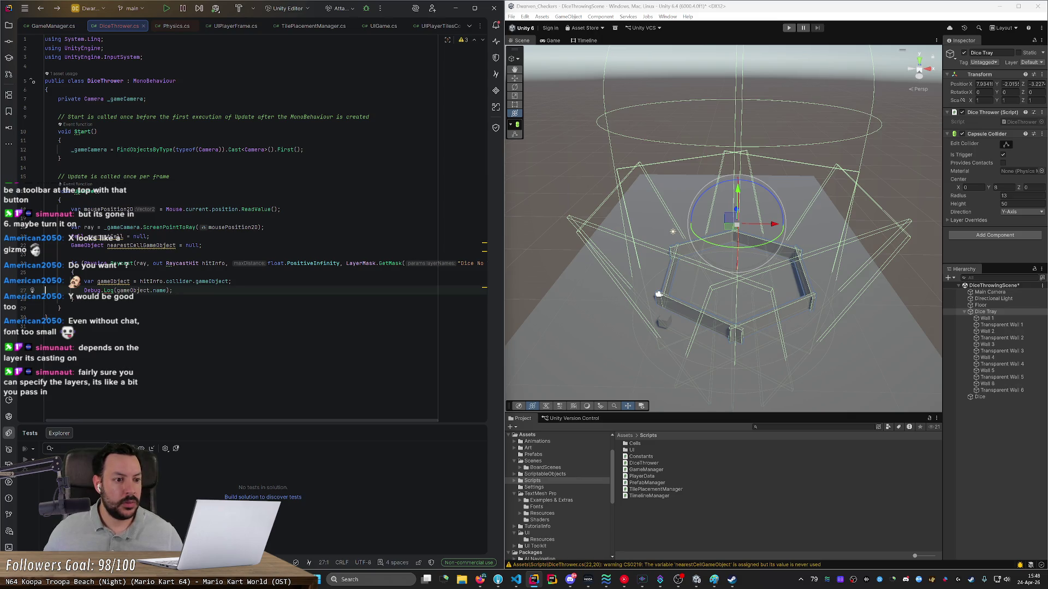
key("Up")
key("Up")
key("Up")
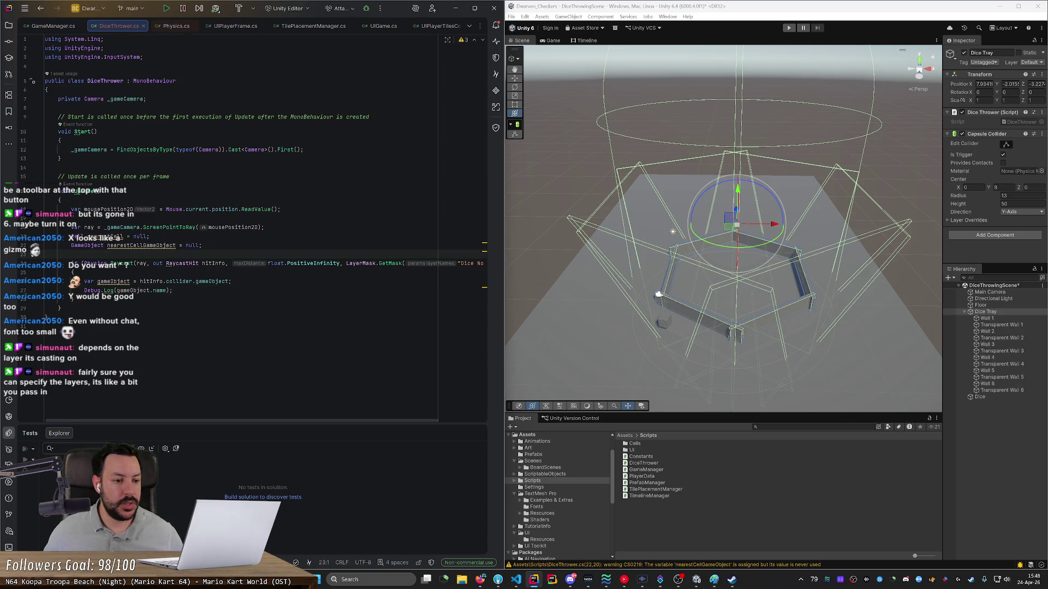
key("Return")
key("Return")
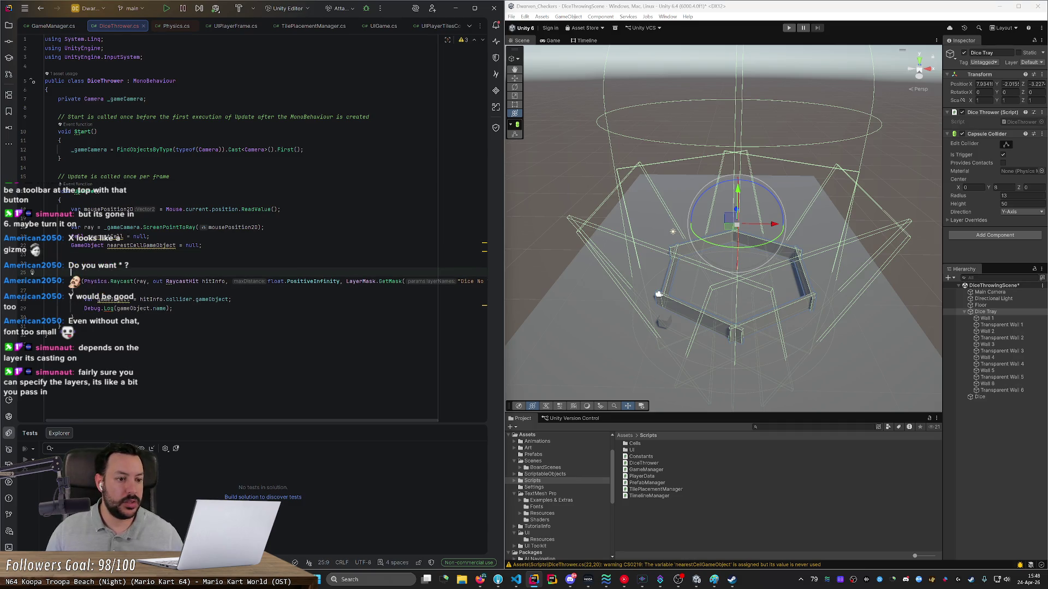
Step: Paste the Mouse.current.leftButton.wasPressedThisFrame check from TilePlacementManager.cs above the raycast
left_click(306, 26)
scroll(273, 229, "down", 5)
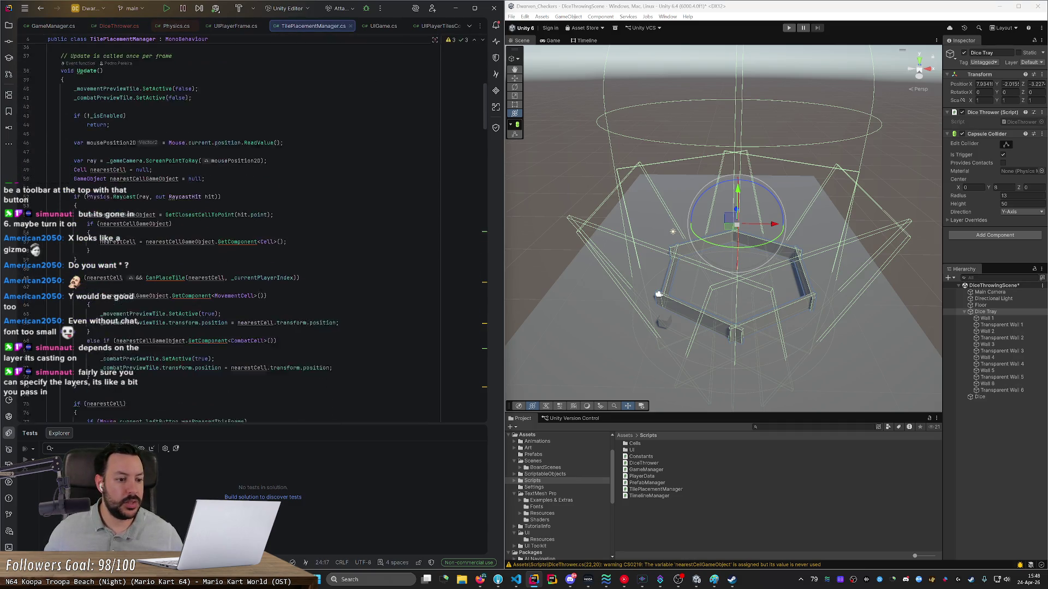
scroll(251, 229, "down", 10)
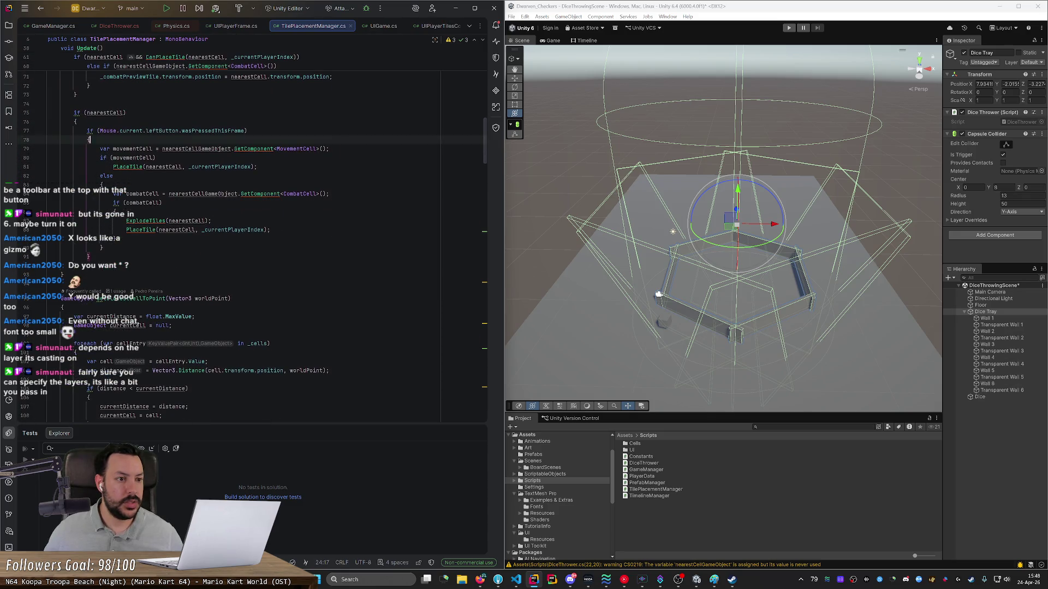
key("ctrl+Tab")
key("ctrl+v")
key("Return")
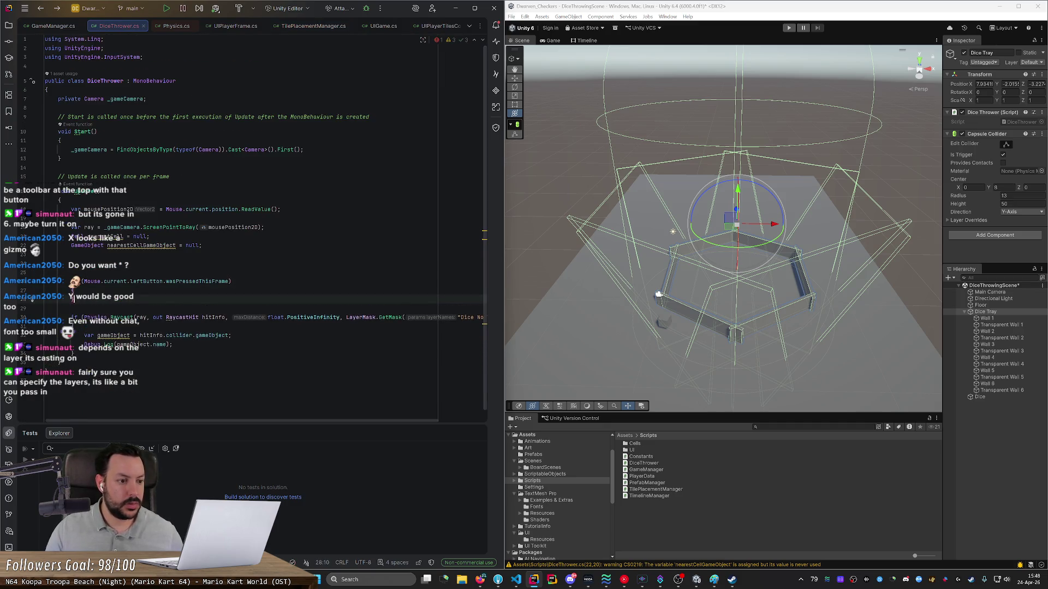
Step: Indent the raycast block and move the ray declarations inside the click check
left_click_drag(73, 298, 74, 343)
key("Tab")
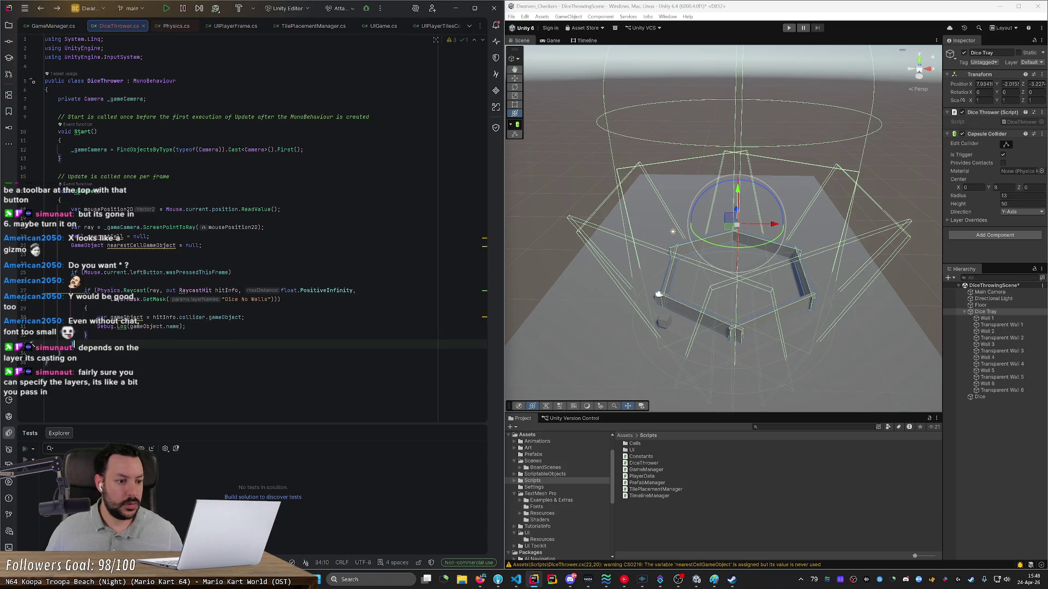
left_click_drag(44, 255, 42, 231)
key("ctrl+x")
key("Down")
key("End")
key("Return")
key("ctrl+v")
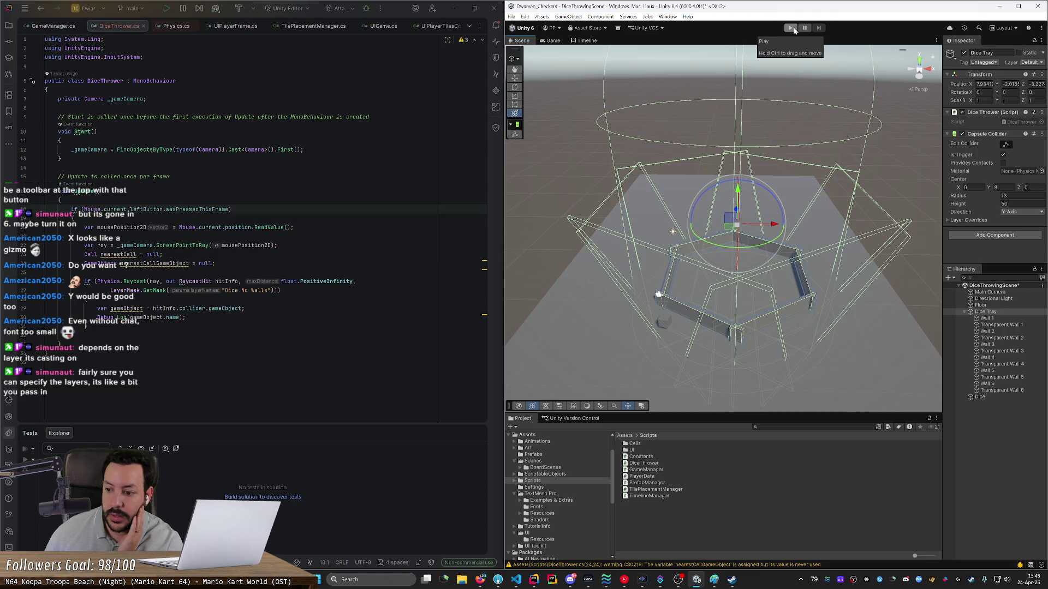
Step: Stop the game, then move the Main Camera back and raise it above the dice tray
left_click(791, 28)
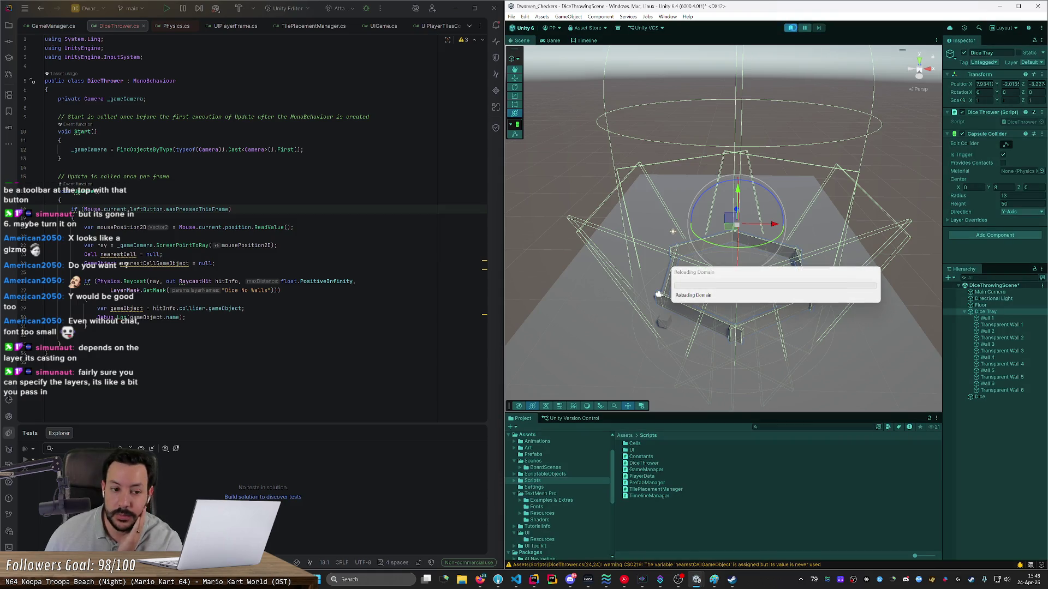
left_click(791, 28)
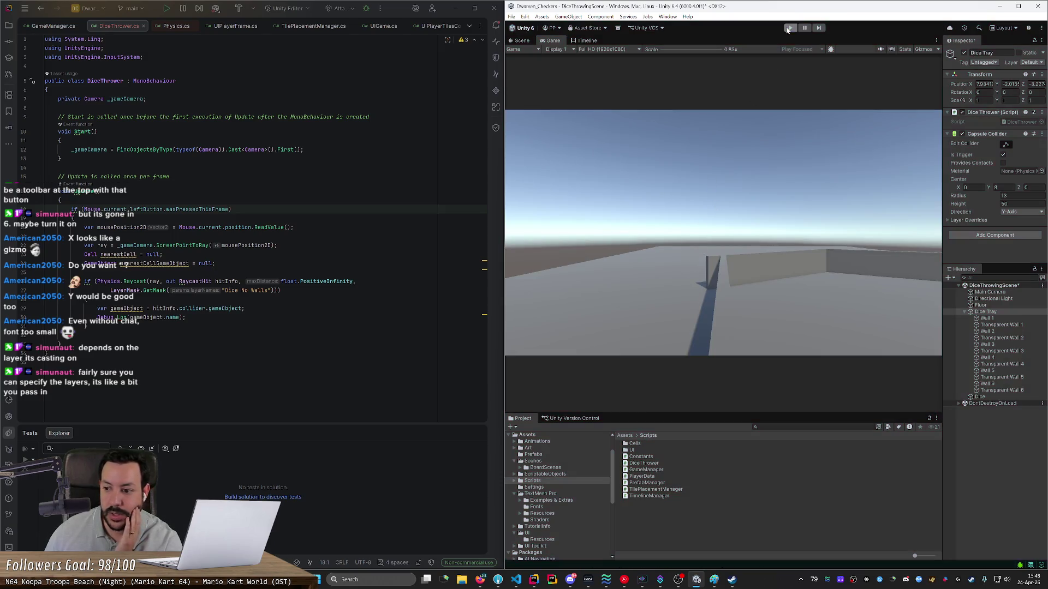
left_click(993, 298)
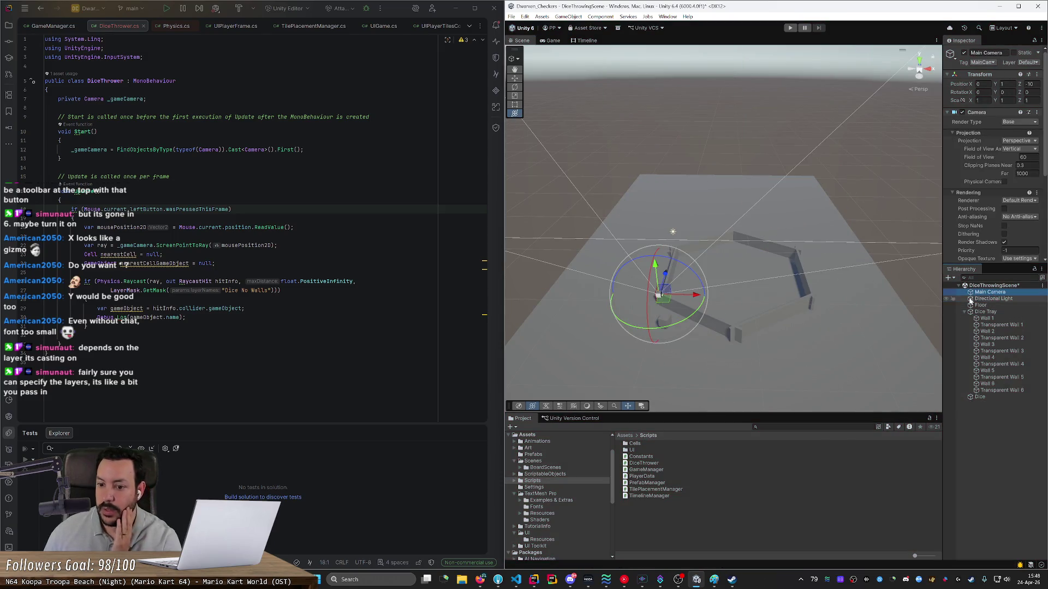
mouse_move(666, 304)
left_mouse_down()
mouse_move(720, 386)
mouse_move(754, 393)
mouse_move(744, 381)
mouse_move(796, 330)
mouse_move(728, 309)
left_mouse_up()
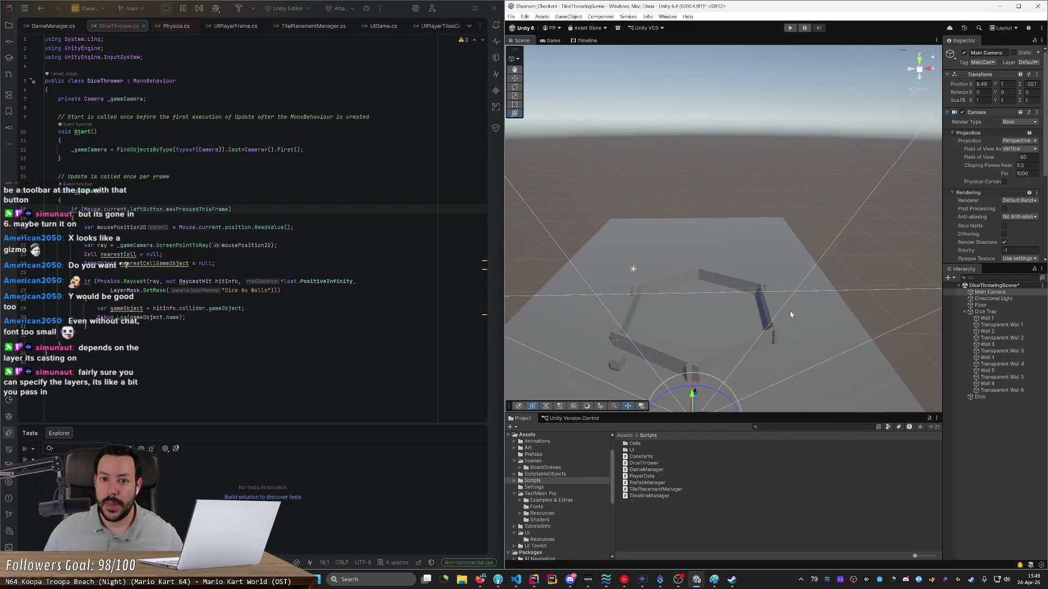
mouse_move(730, 145)
left_mouse_down()
mouse_move(743, 208)
mouse_move(797, 257)
mouse_move(879, 300)
left_mouse_up()
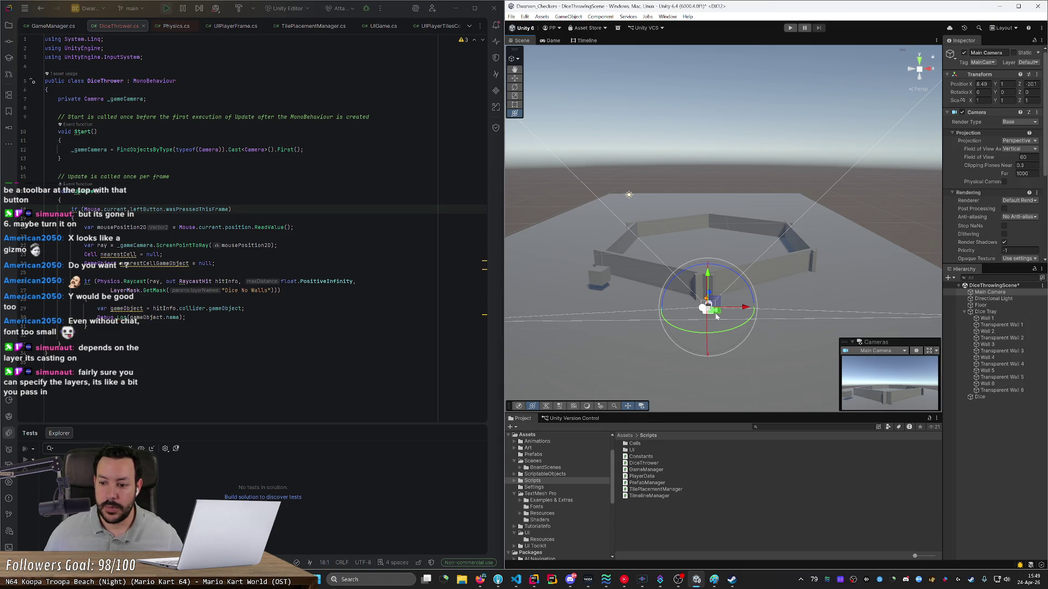
left_click_drag(708, 279, 706, 112)
Step: Tilt the camera down at the tray with the Rotate tool, save the scene and run it
key("e")
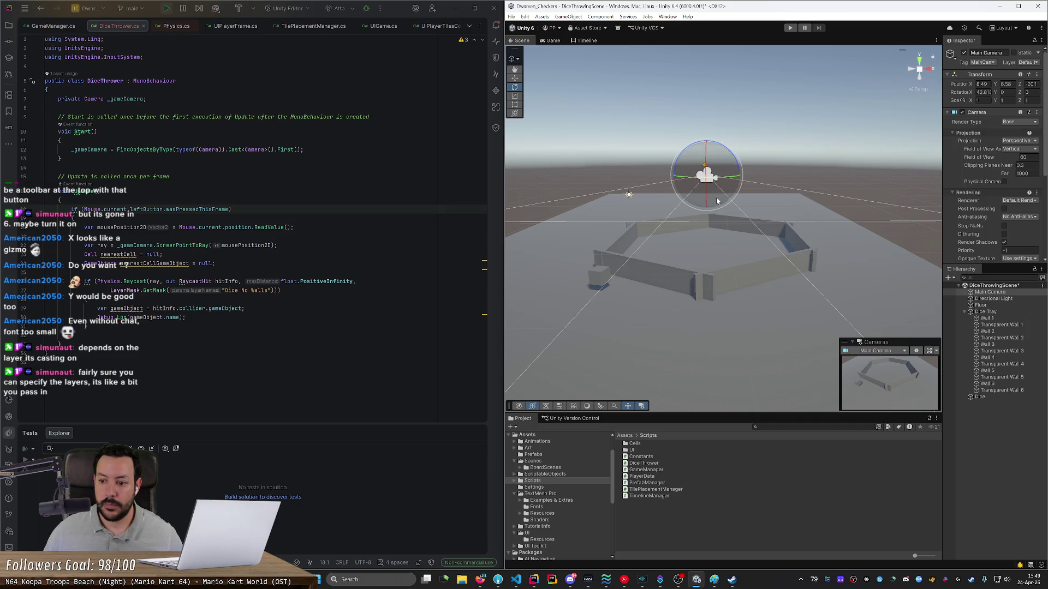
mouse_move(717, 223)
left_mouse_down()
mouse_move(707, 255)
mouse_move(705, 127)
mouse_move(706, 143)
left_mouse_up()
key("ctrl+s")
left_click(790, 28)
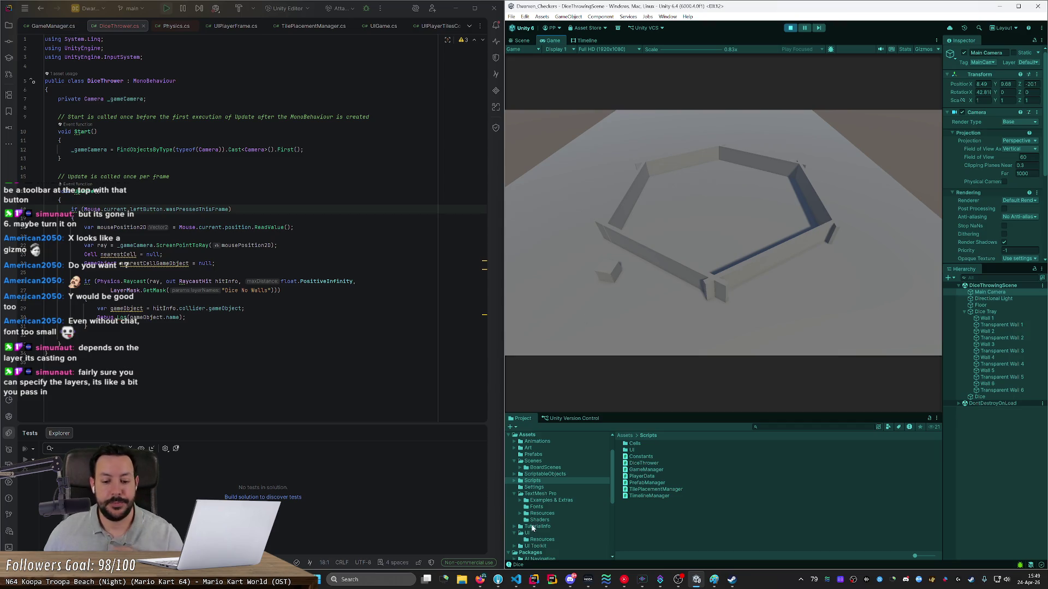
double_click(521, 565)
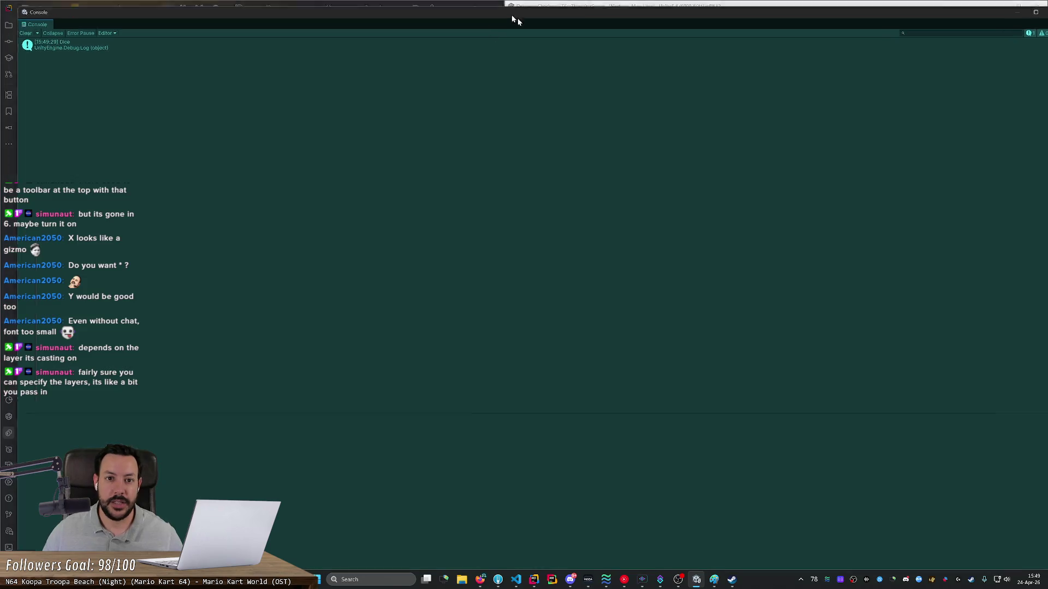
Step: Restore the maximized Console, dock it below the Project panel, and adjust the panel splitters
double_click(514, 6)
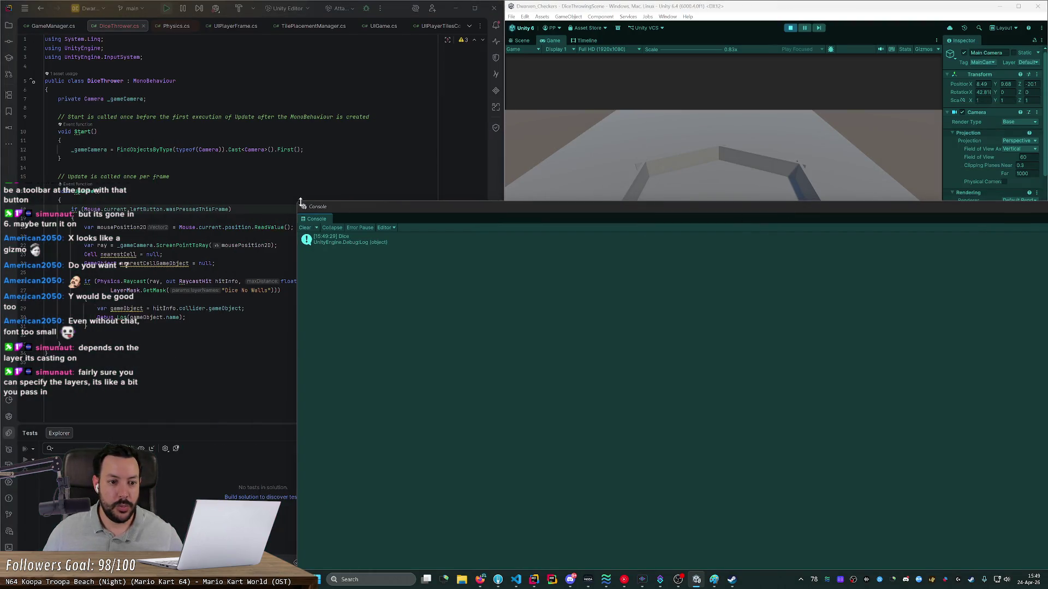
mouse_move(300, 202)
left_mouse_down()
mouse_move(481, 244)
mouse_move(862, 425)
mouse_move(383, 297)
left_mouse_up()
left_click_drag(742, 309, 719, 285)
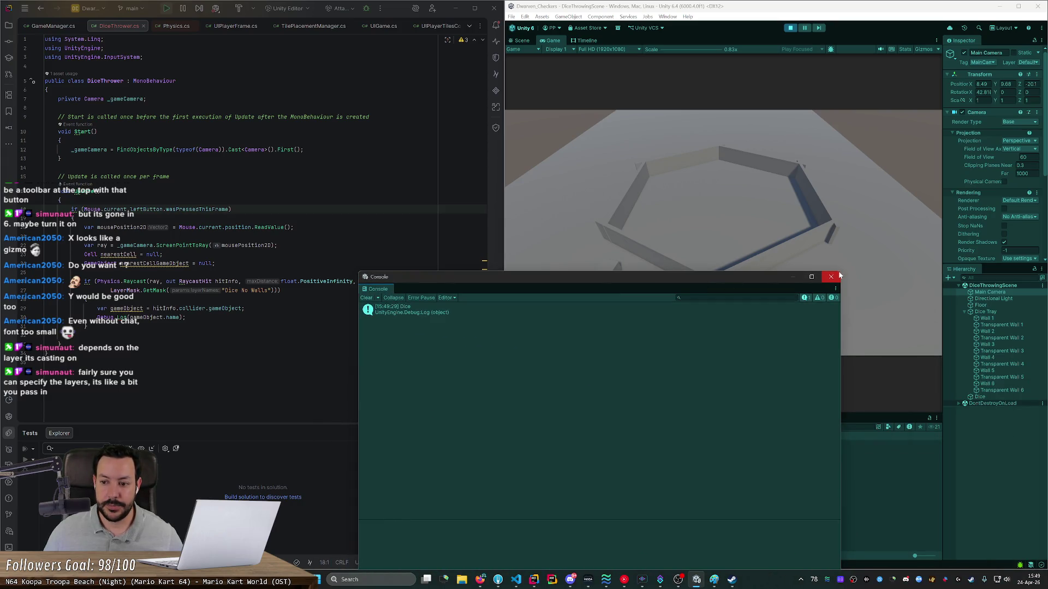
mouse_move(839, 273)
left_mouse_down()
mouse_move(807, 288)
mouse_move(664, 468)
mouse_move(621, 448)
left_mouse_up()
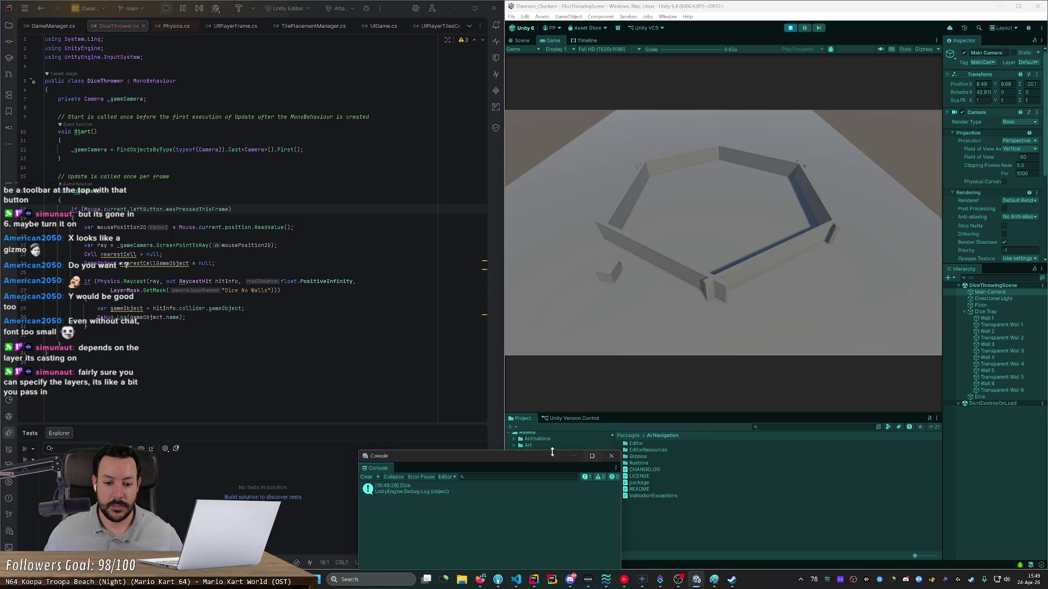
mouse_move(480, 454)
left_mouse_down()
mouse_move(327, 279)
mouse_move(287, 353)
mouse_move(623, 443)
mouse_move(701, 535)
mouse_move(684, 544)
left_mouse_up()
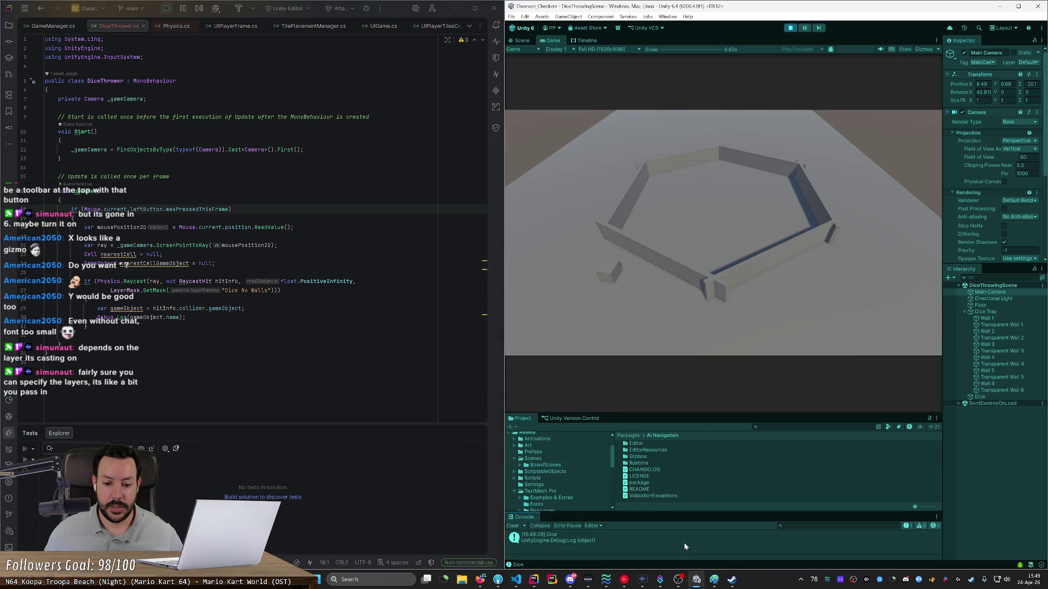
left_click_drag(644, 513, 645, 504)
left_click_drag(627, 416, 624, 361)
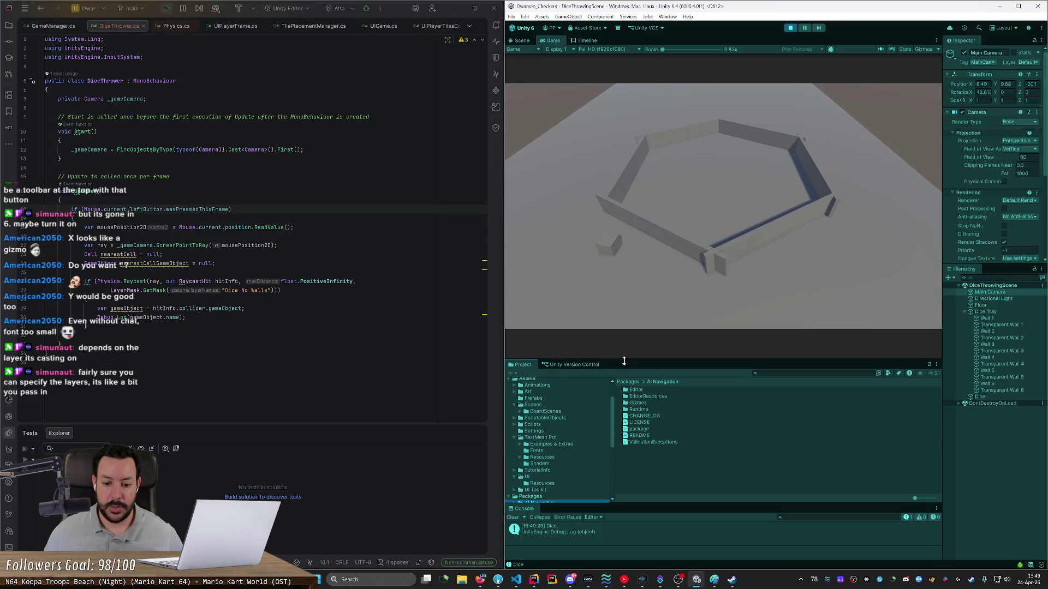
Step: Click the die in the Game view and enable Collapse to merge the Dice log entries
left_click(610, 249)
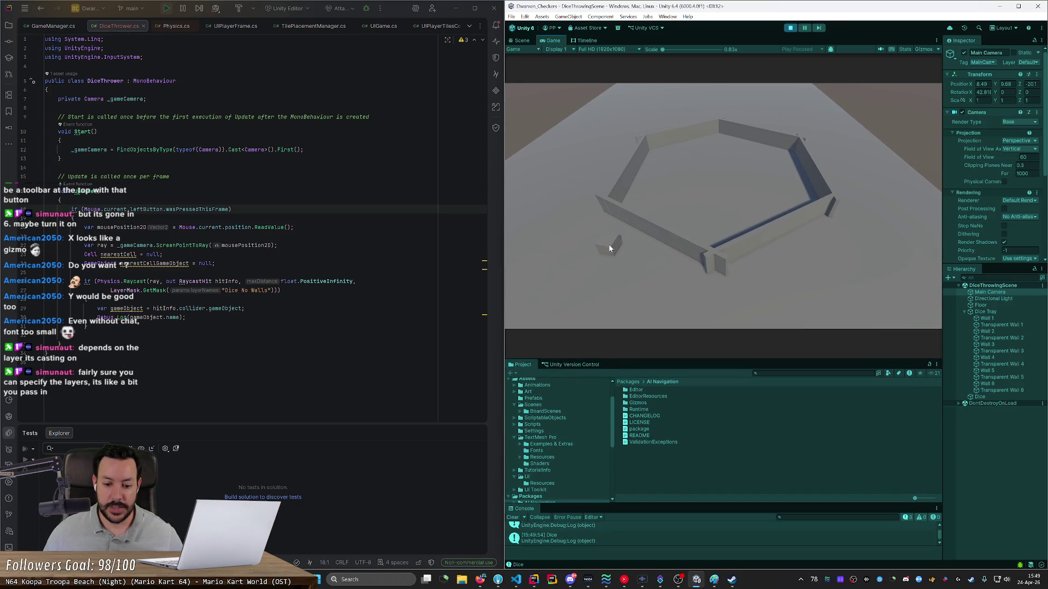
left_click(539, 517)
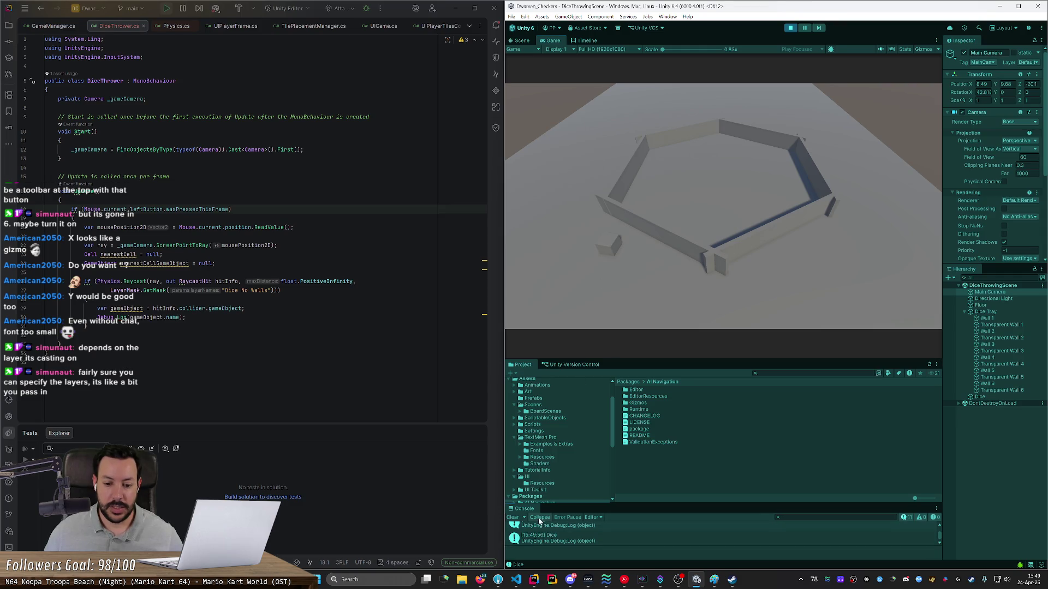
left_click(610, 247)
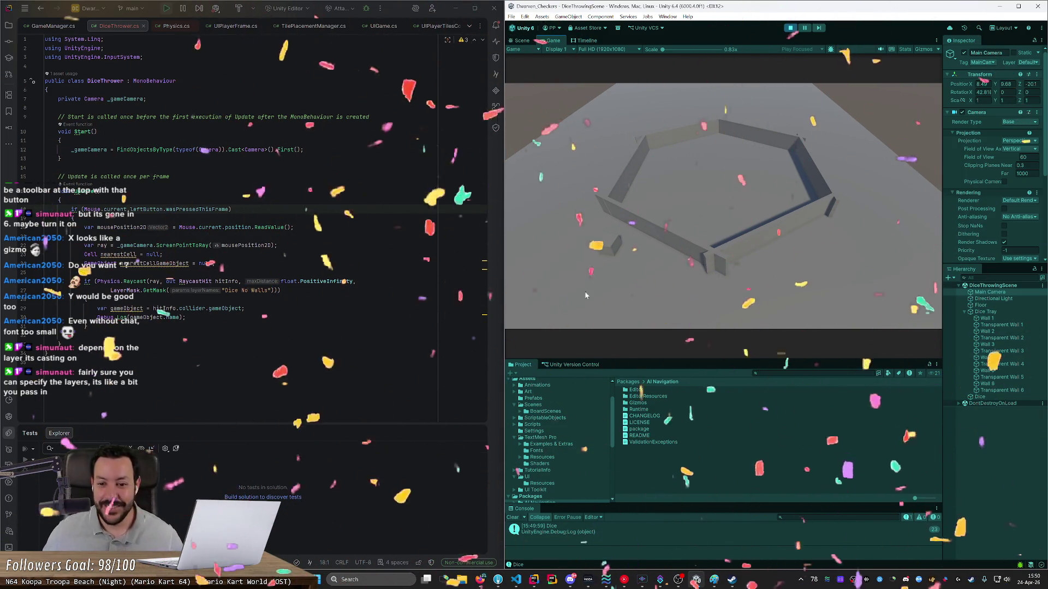
Step: Stop the game and place the cursor after the camera field in DiceThrower.cs
left_click(790, 28)
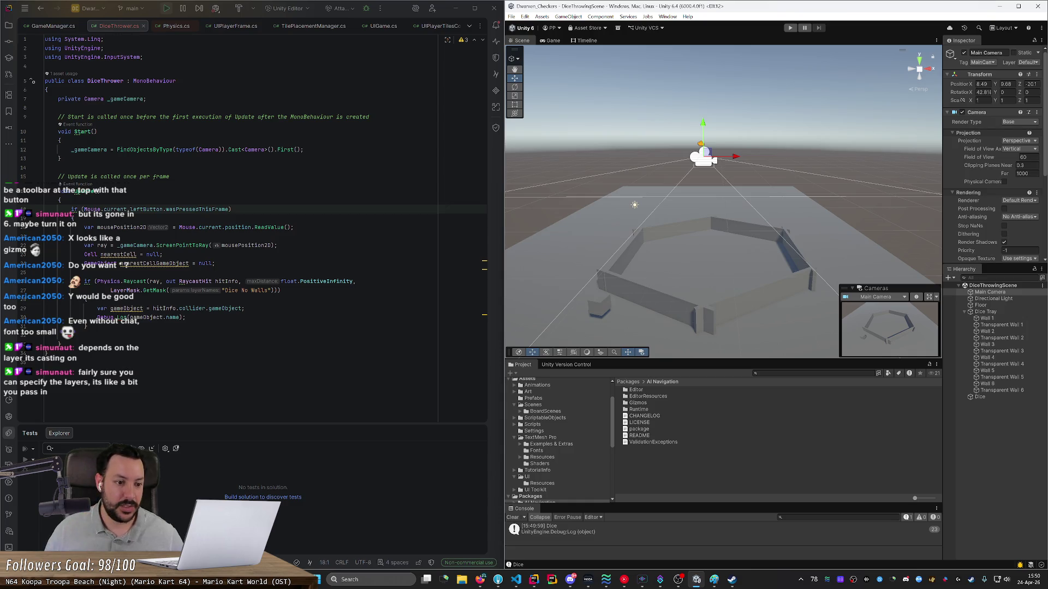
left_click_drag(54, 308, 188, 317)
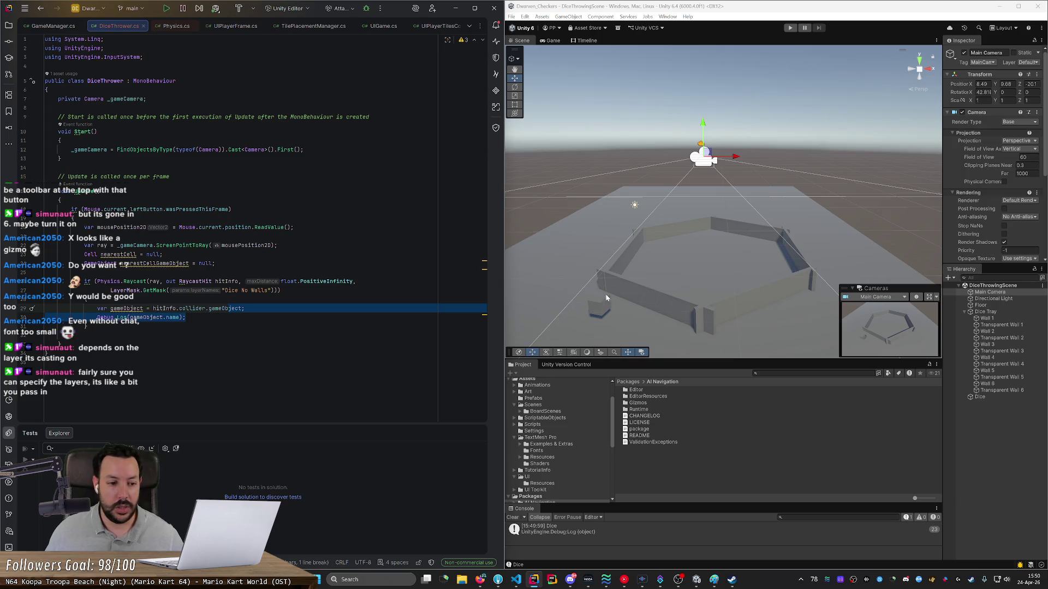
left_click(146, 99)
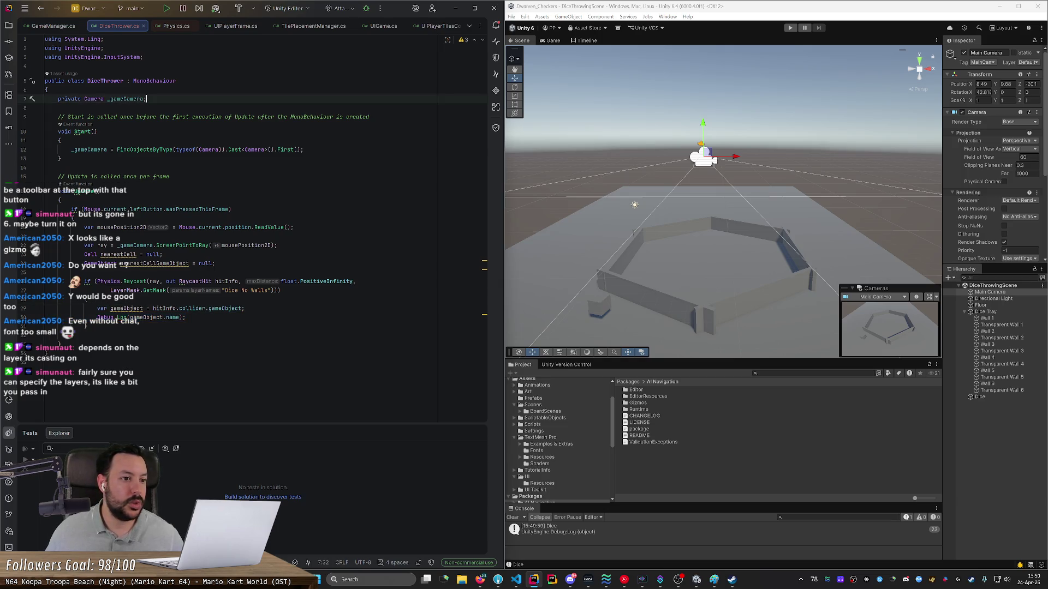
Step: Add a 'private GameObject _grabbedDiceGameObject;' field after _gameCamera
key("Return")
type("private ")
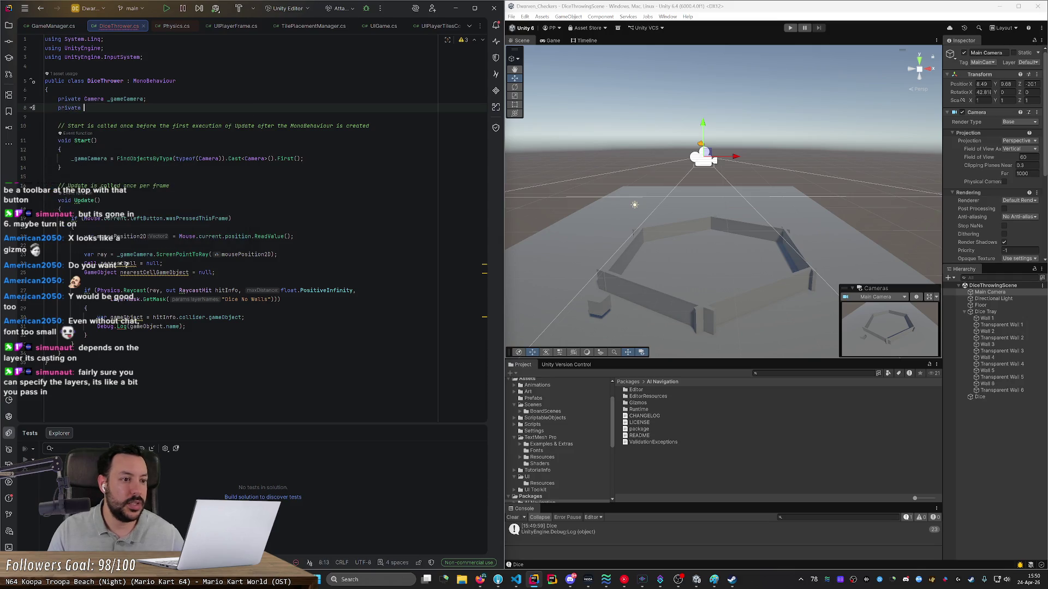
type("Game")
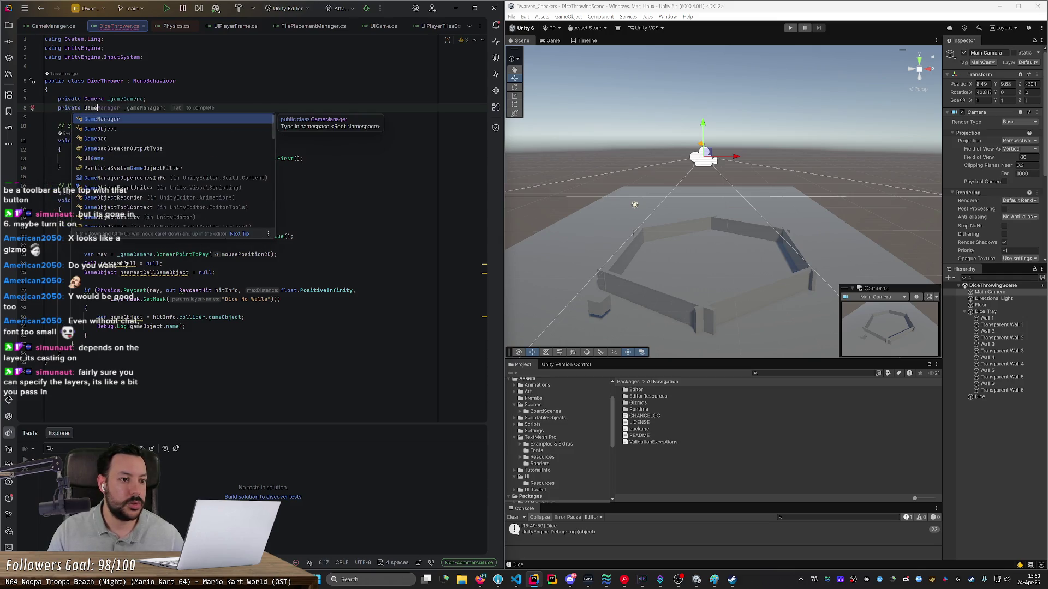
type("Object _")
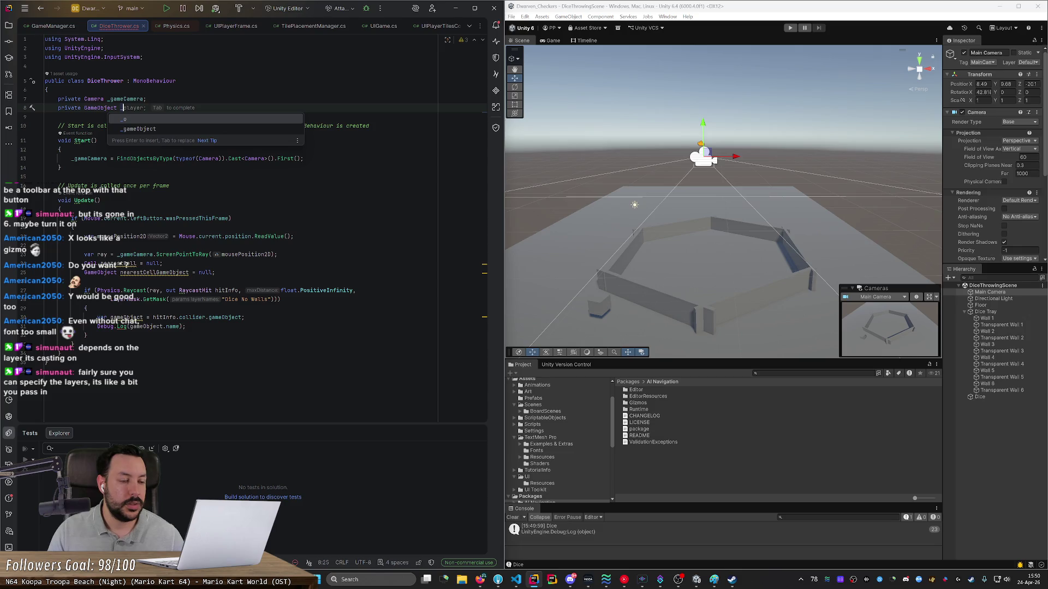
type("dice")
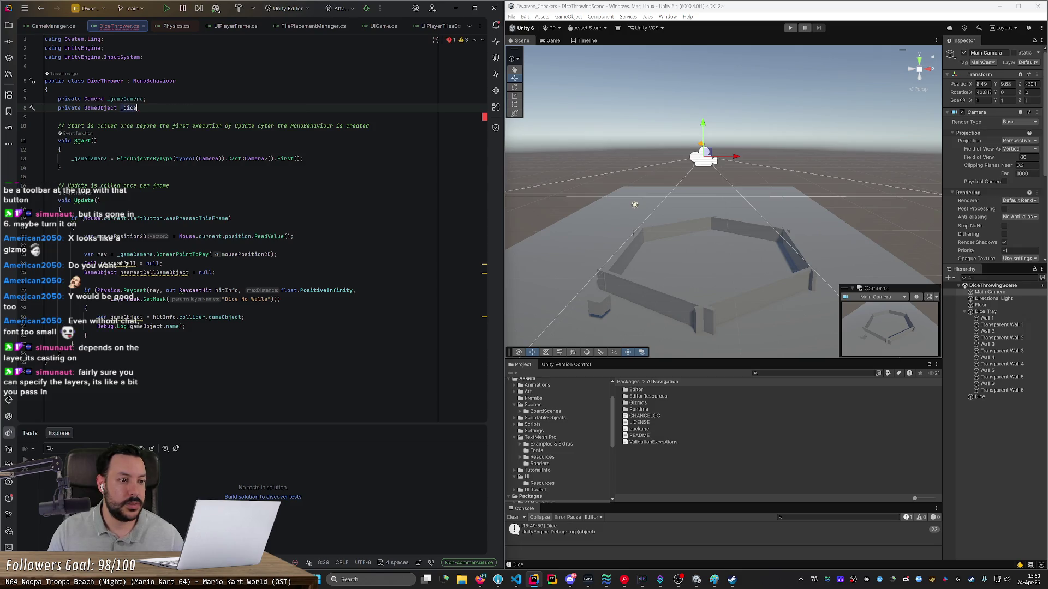
key("BackSpace")
key("BackSpace")
key("BackSpace")
key("BackSpace")
type("gra")
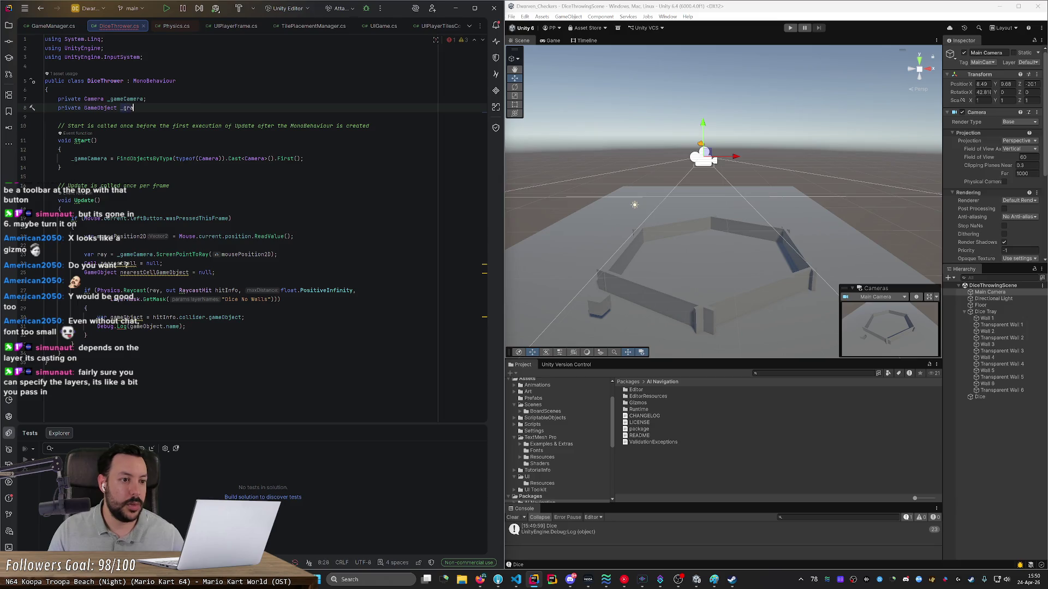
type("bbedDiceGame")
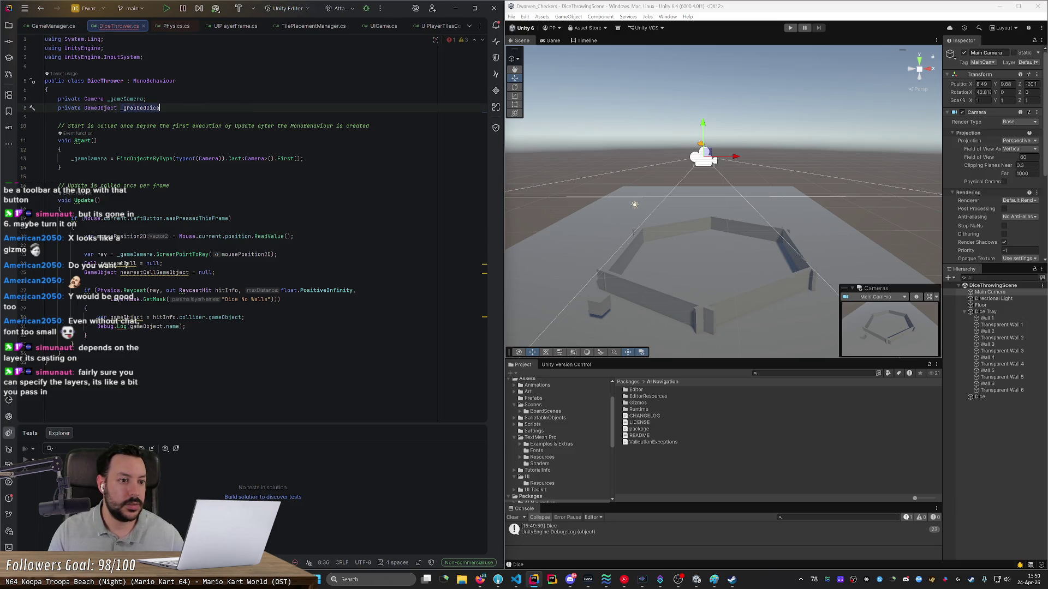
key("Tab")
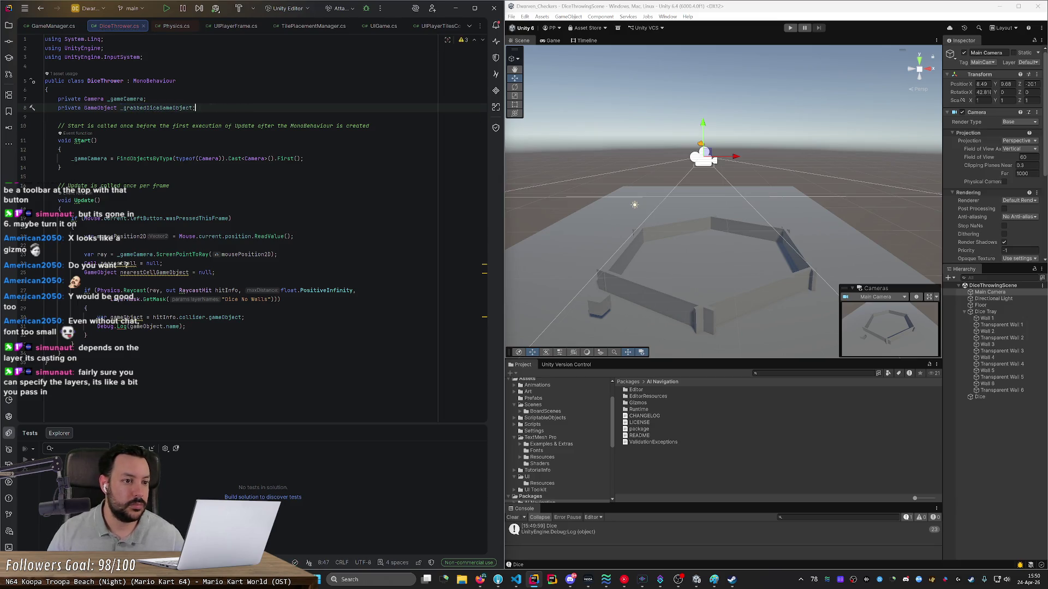
Step: Assign the raycast-hit object to _grabbedDiceGameObject and delete the Debug.Log line
key("ctrl+w")
left_click(245, 317)
key("Home")
key("Home")
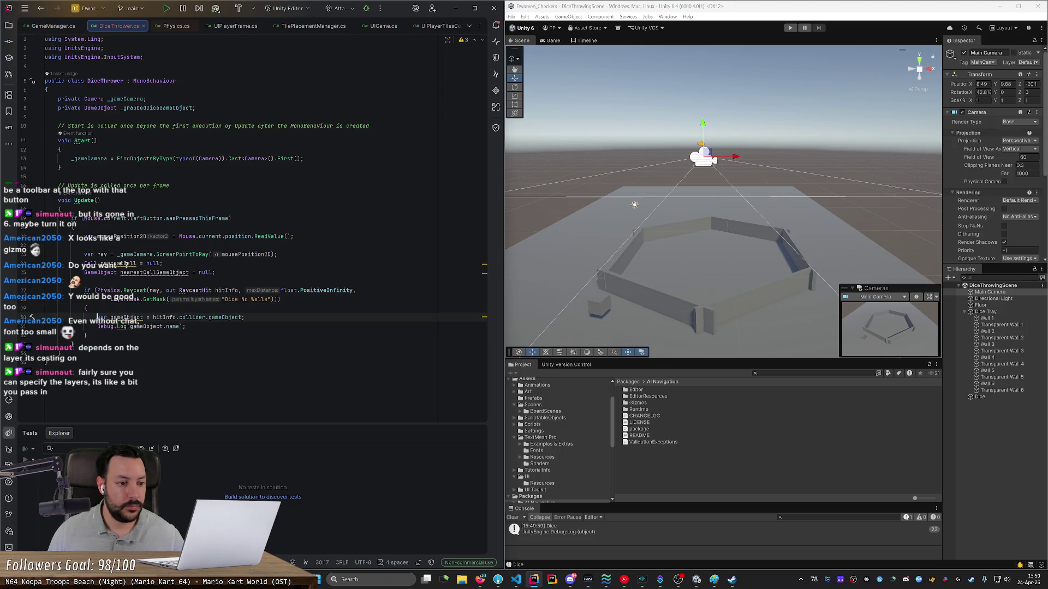
type("_grabbedDiceGameObject")
key("Down")
key("ctrl+x")
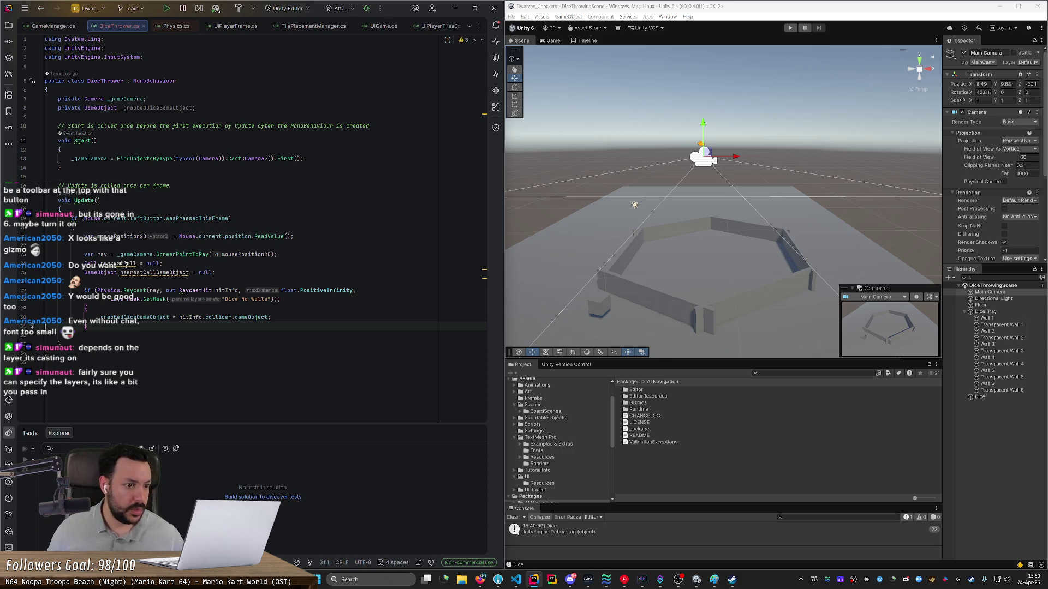
left_click(87, 335)
Step: Add an if (Mouse.current.leftButton.wasReleasedThisFrame) block setting _grabbedDiceGameObject = null
key("Return")
key("Return")
type("if(Mp")
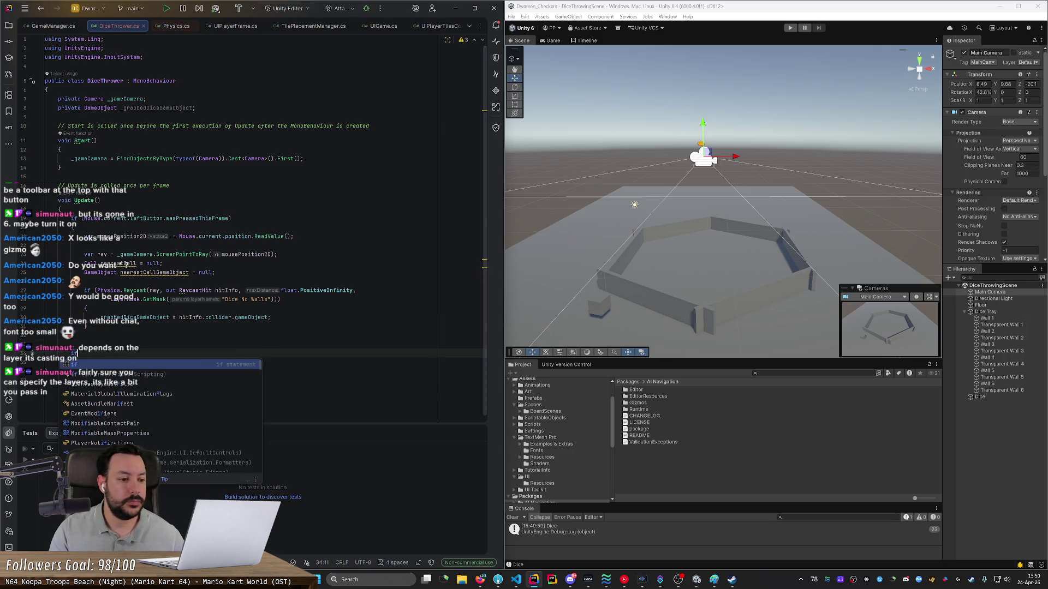
key("BackSpace")
type("ouse.current.rightButton.wasPressedThisFrame.)")
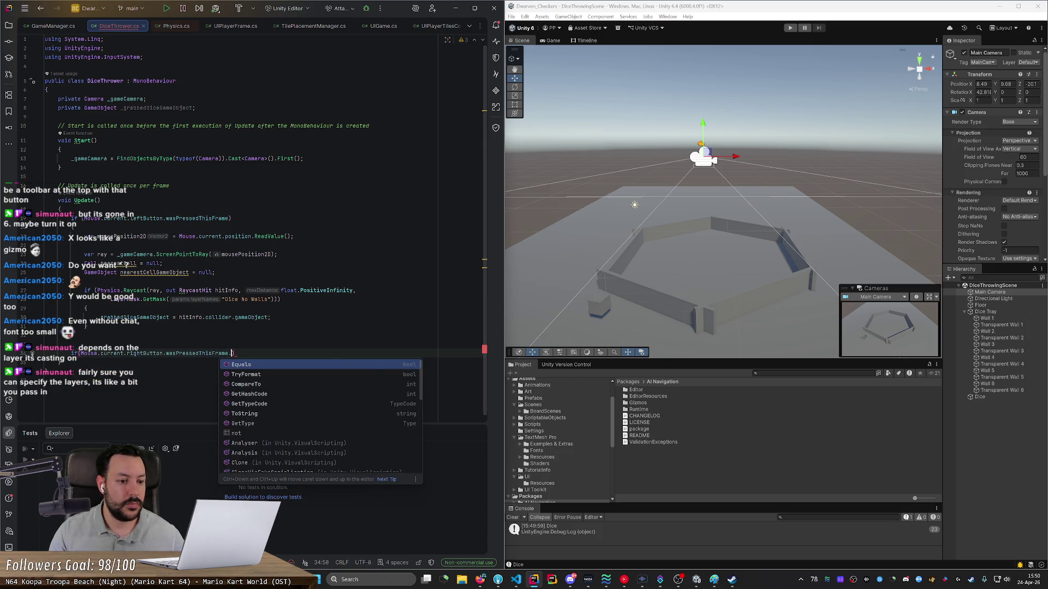
key("BackSpace")
key("BackSpace")
key("BackSpace")
key("ctrl+BackSpace")
key("ctrl+BackSpace")
key("ctrl+BackSpace")
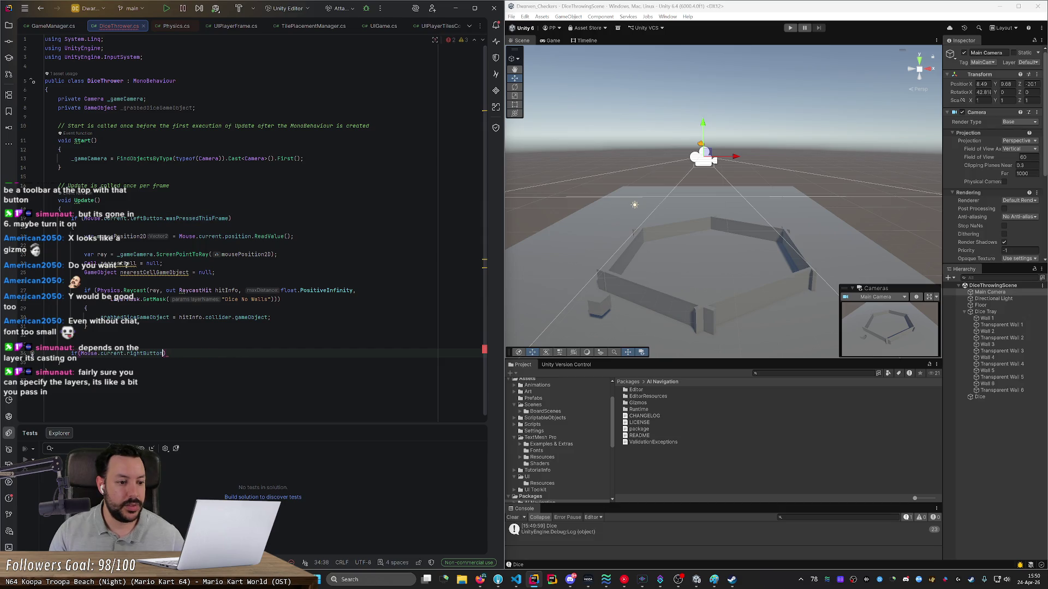
type("leftButton")
type(".wasRel")
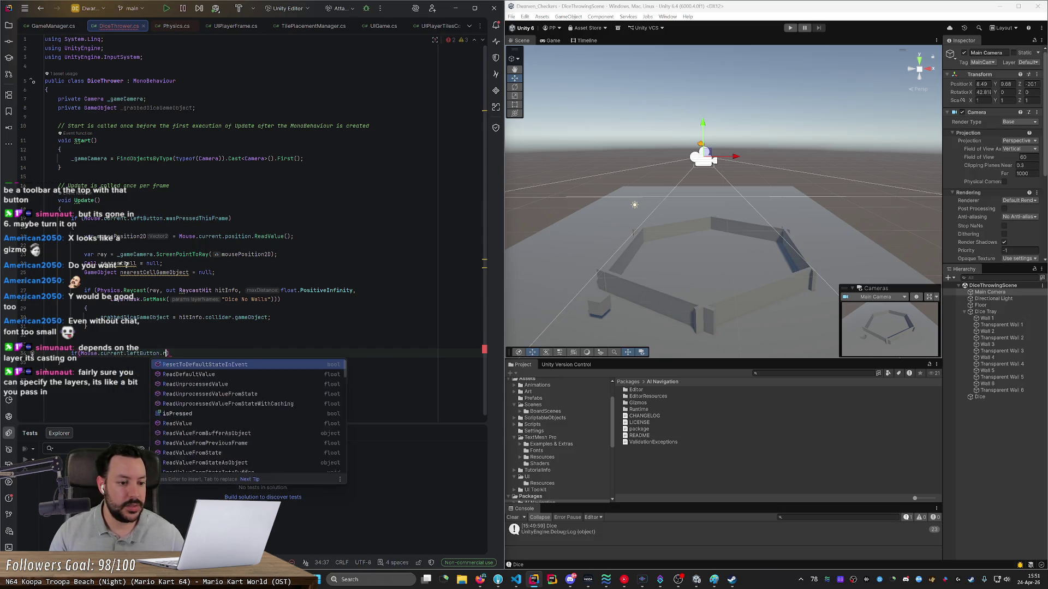
key("Return")
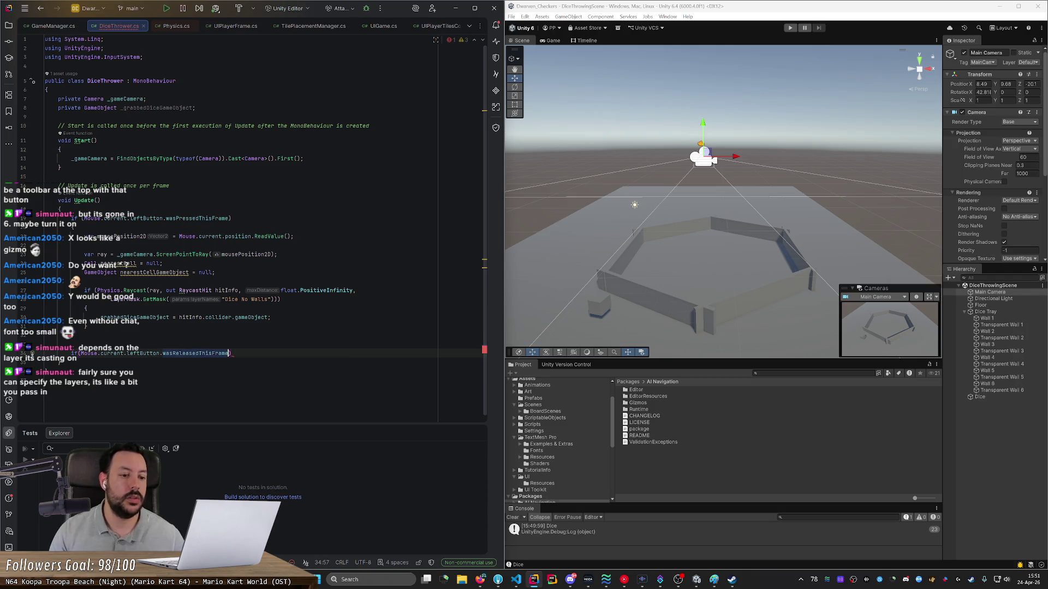
key("End")
key("Return")
type("{")
key("Return")
type("_grabbedDiceGameObject = null;")
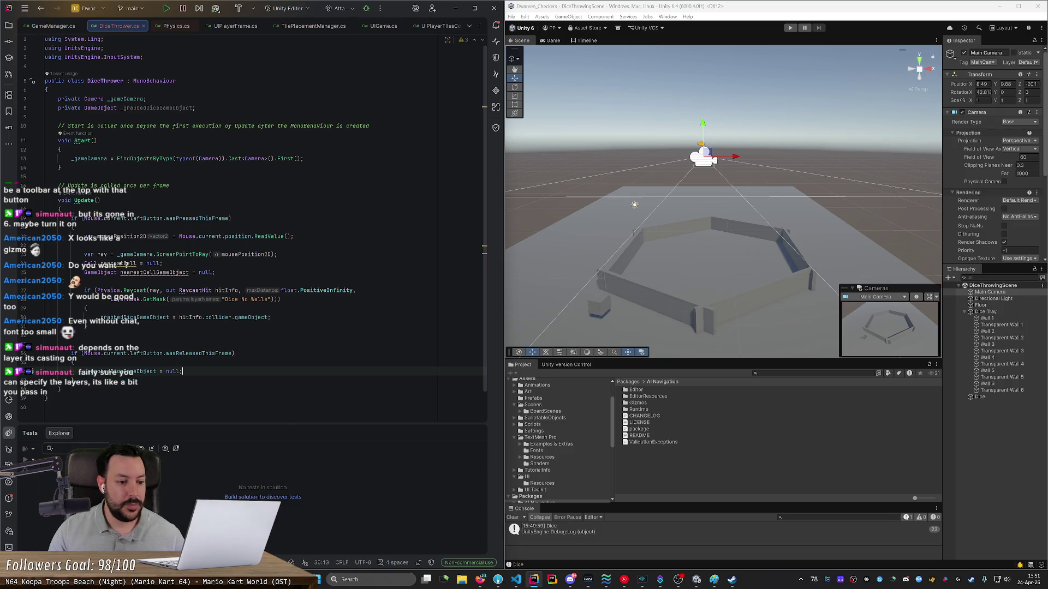
key("Down")
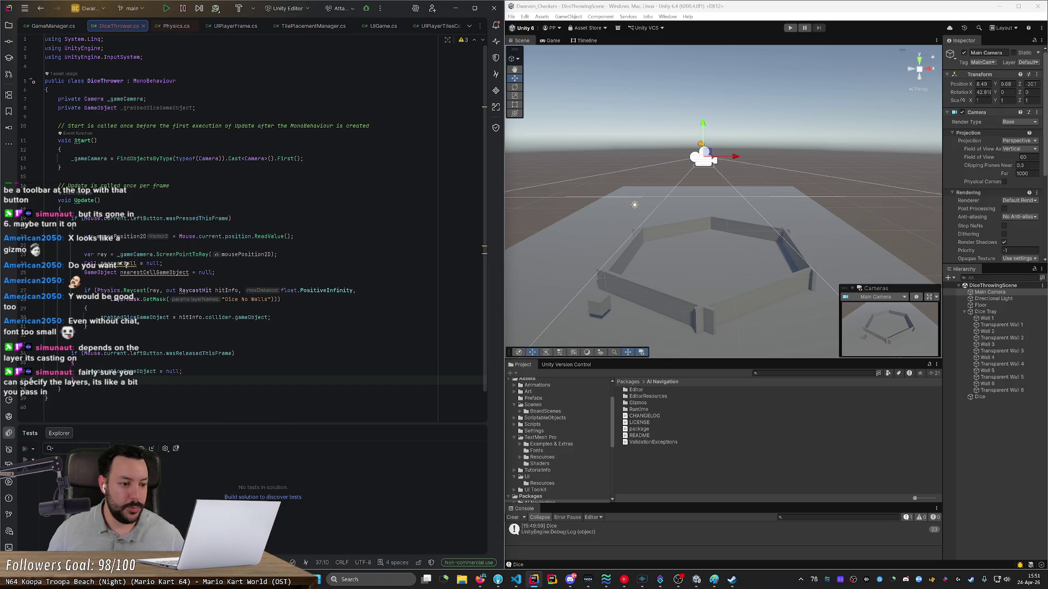
Step: Add an if (!_grabbedDiceGameObject) return; early exit after the release block
left_click(109, 209)
scroll(109, 209, "down", 1)
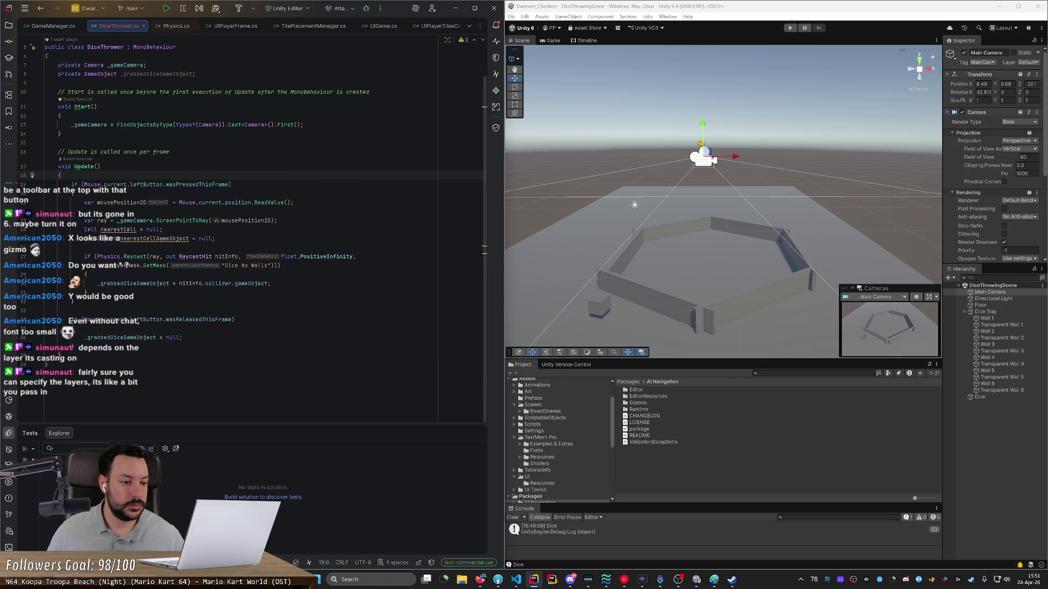
left_click(73, 347)
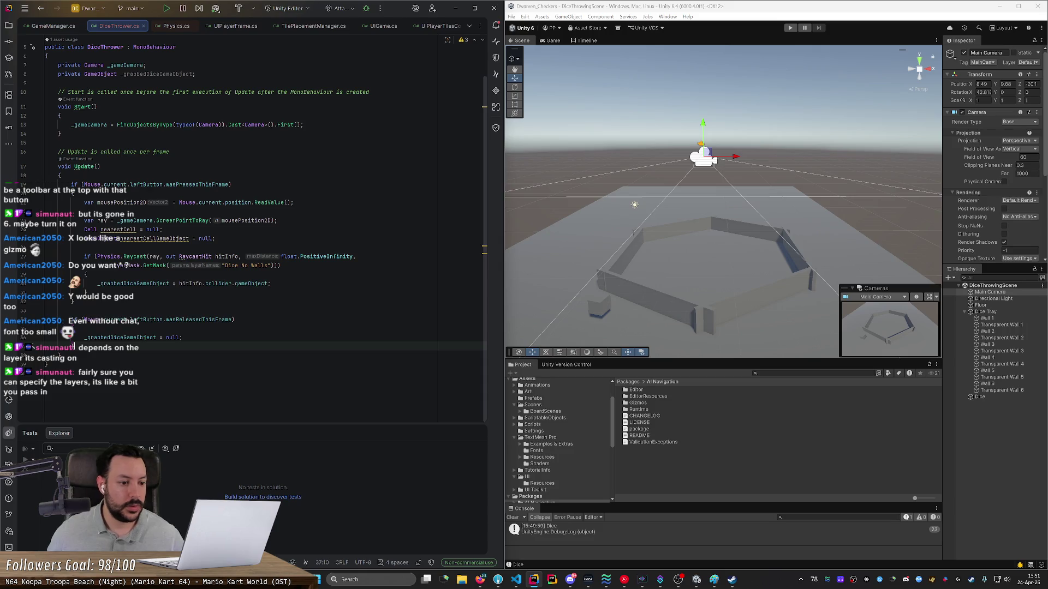
left_click(70, 382)
key("Up")
key("Up")
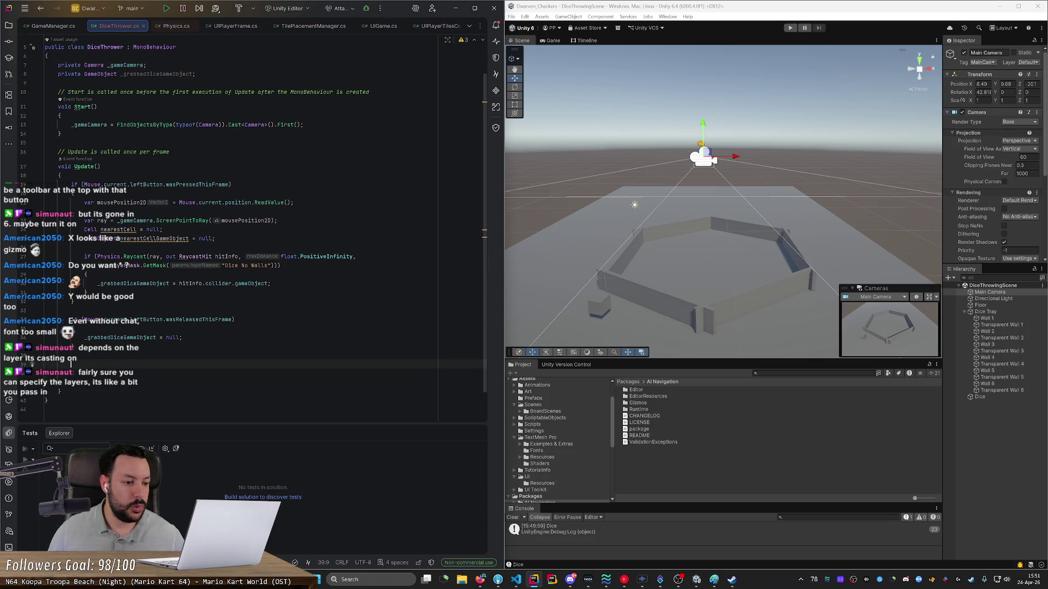
type("if (_grabbedDiceGameObject != null")
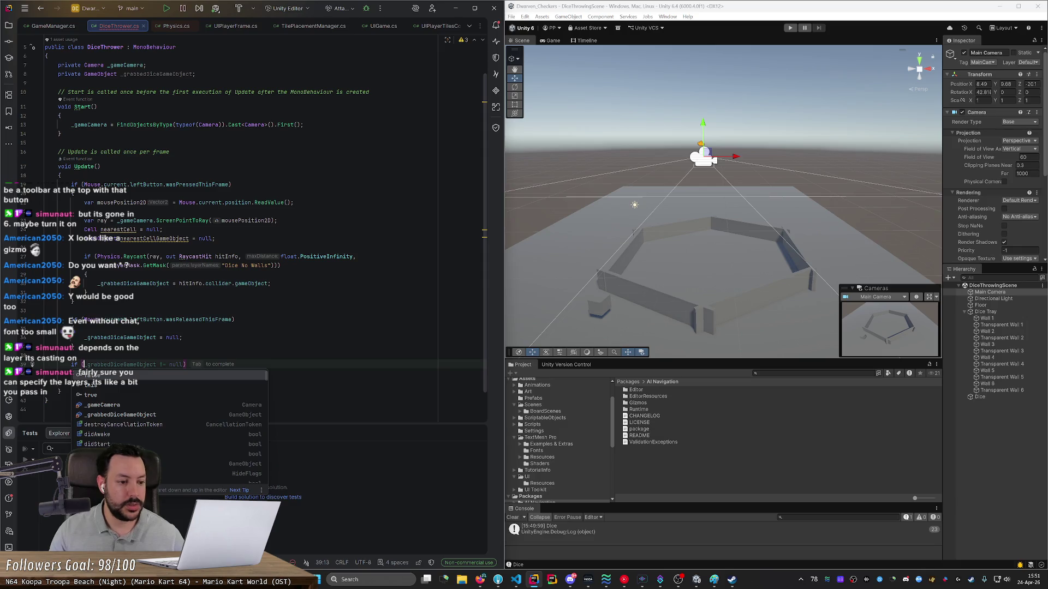
type("l")
left_click(175, 364)
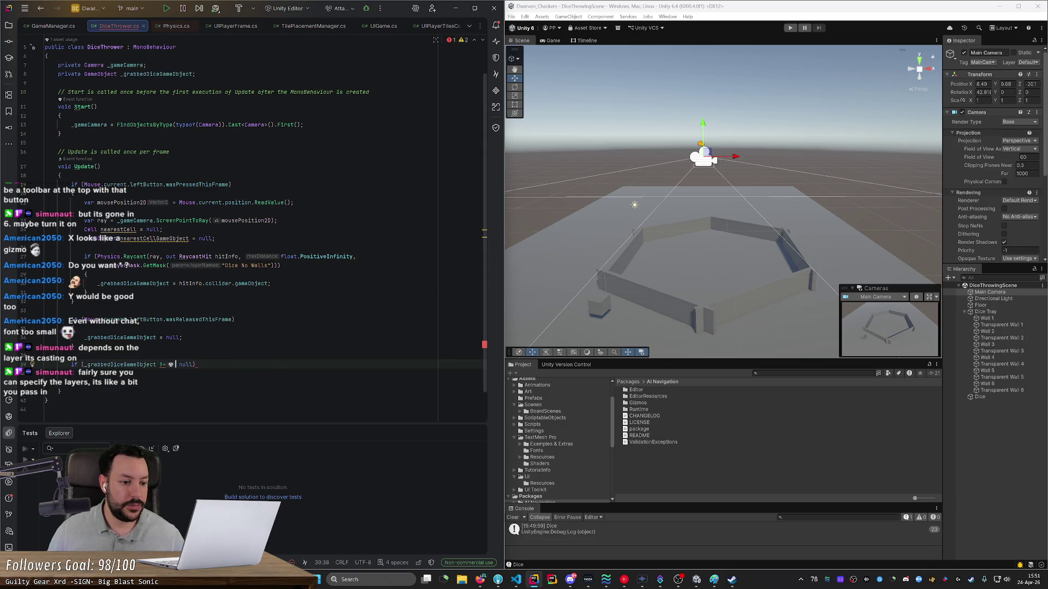
key("End")
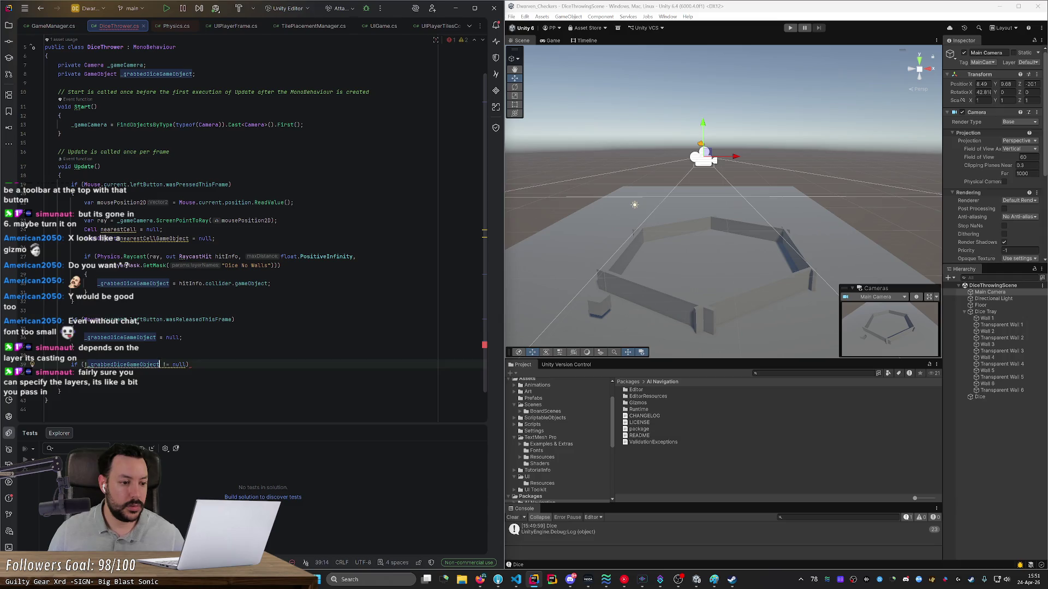
key("Delete")
key("Delete")
key("Delete")
key("BackSpace")
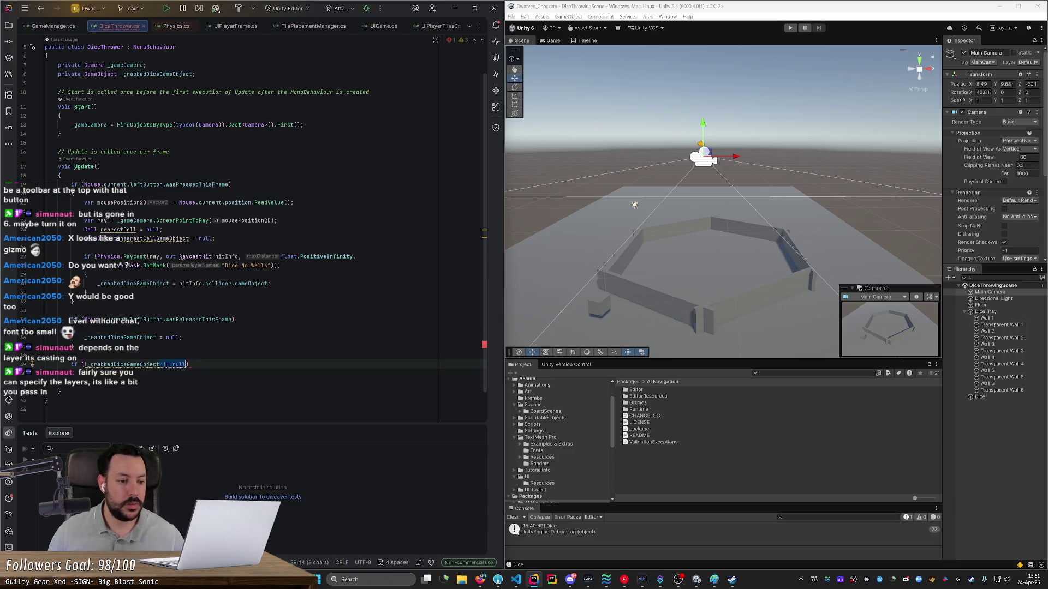
key("End")
key("Return")
type("return;")
key("Return")
key("Return")
key("BackSpace")
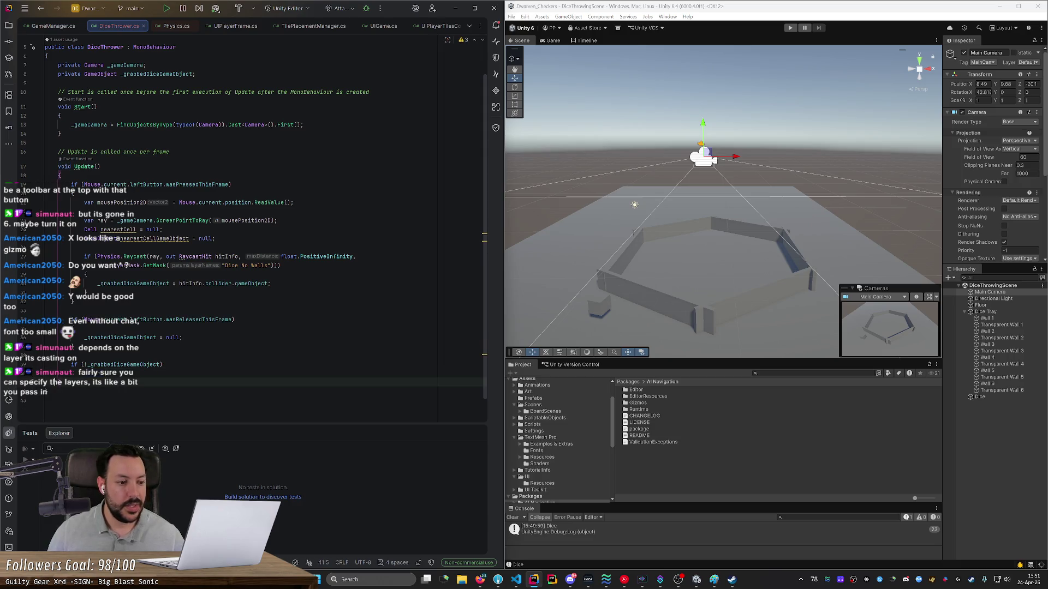
key("Return")
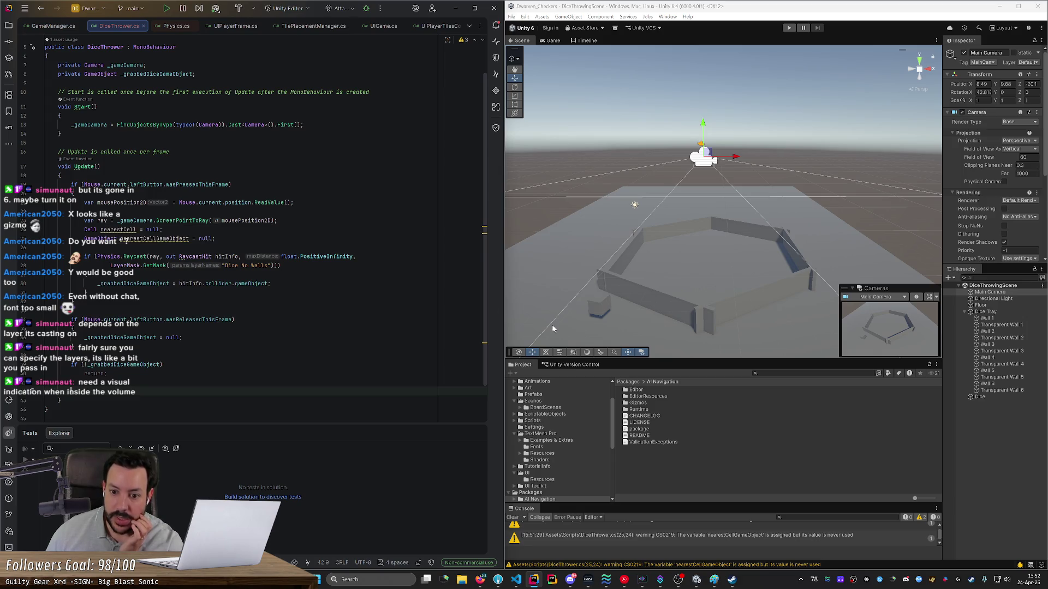
left_click(621, 330)
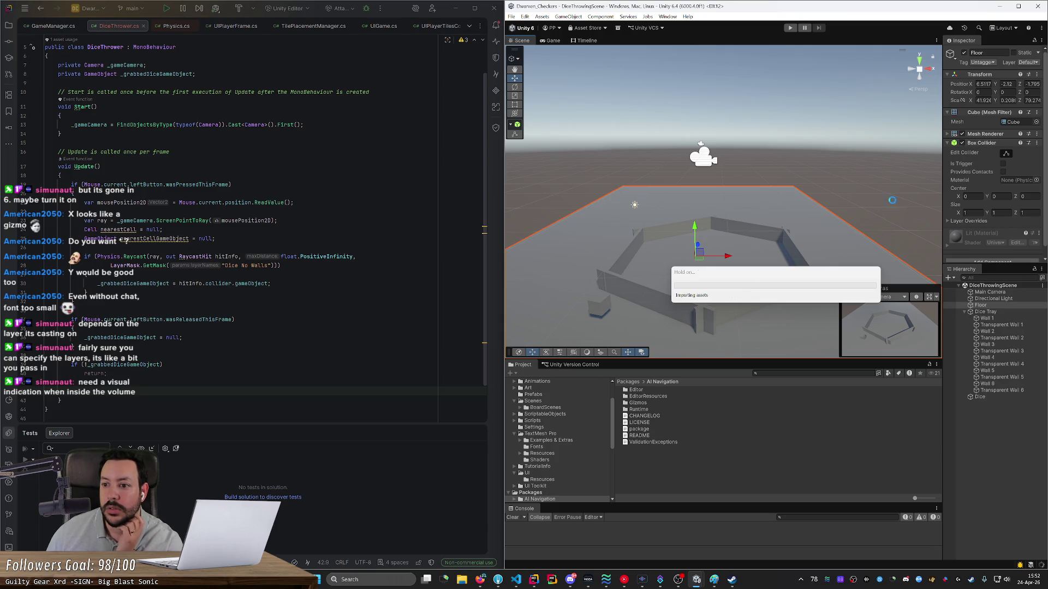
Step: Set the Transform Position Y of the Floor and Dice Tray to 0
left_click(989, 313, "ctrl")
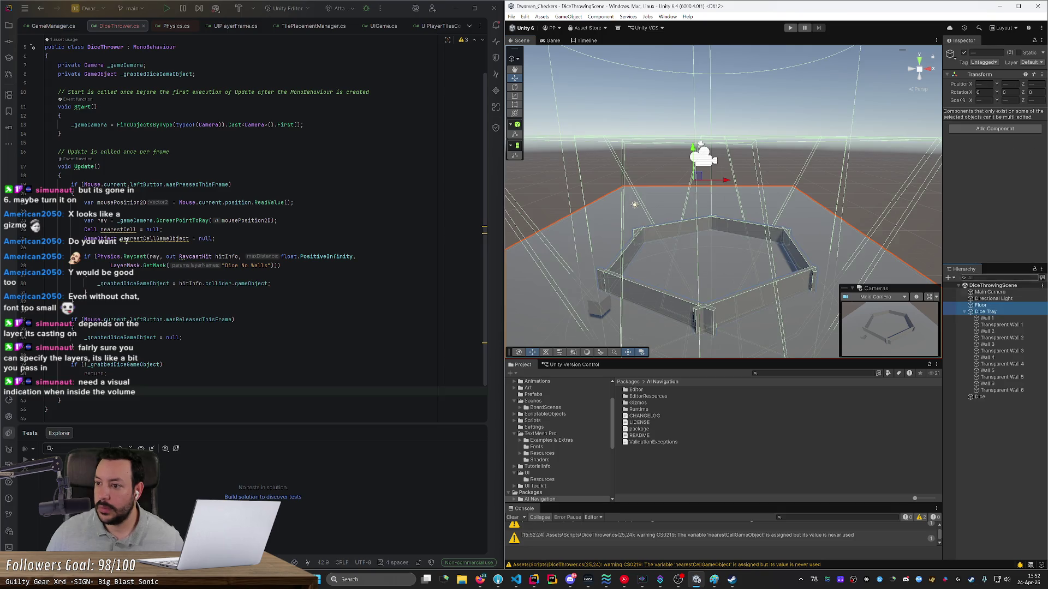
left_click(999, 86)
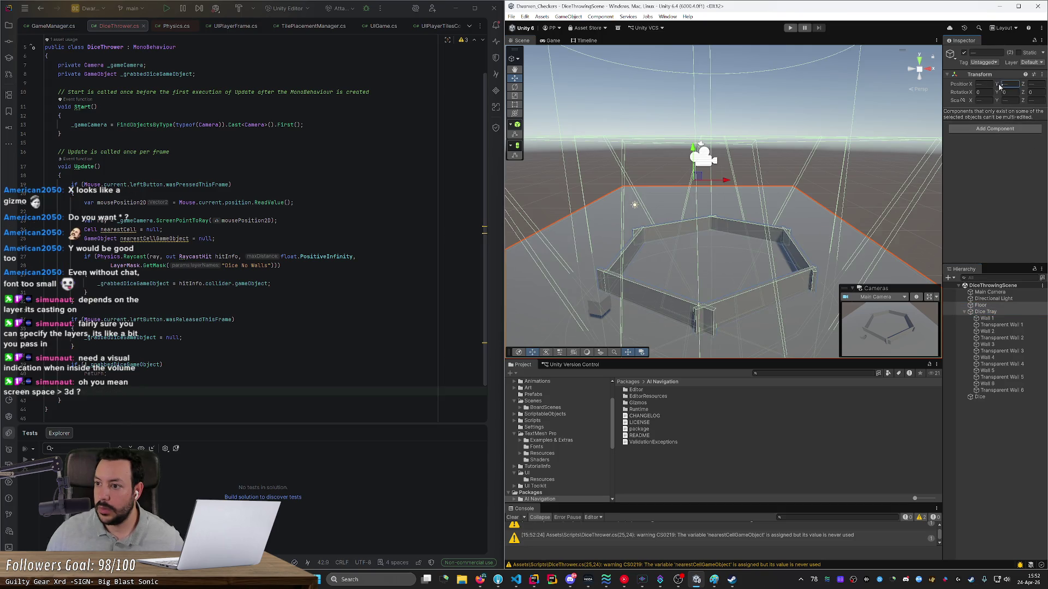
type("-1.25")
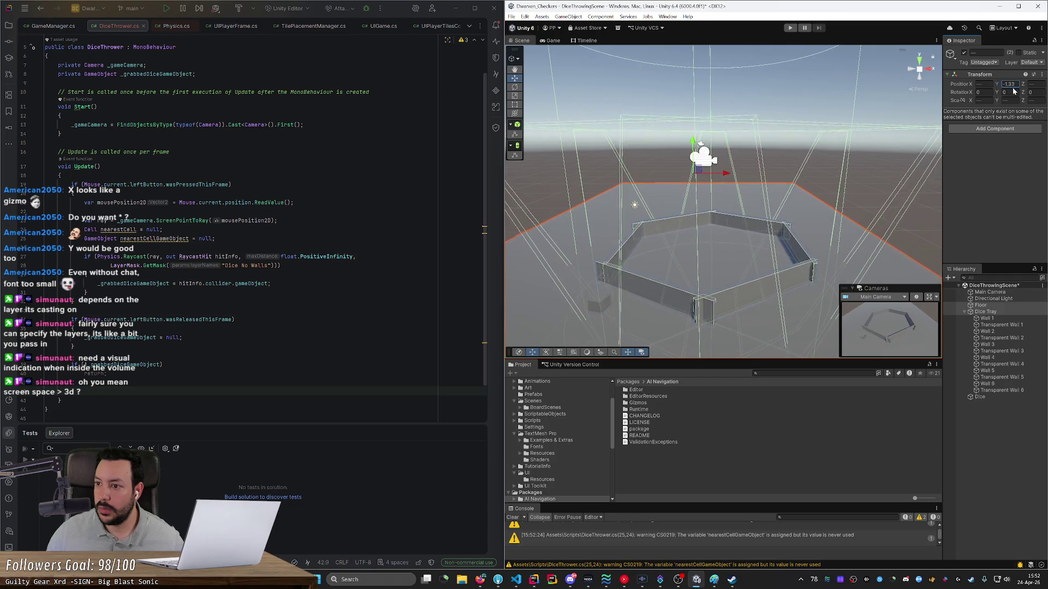
left_click_drag(1013, 87, 1034, 97)
type("0")
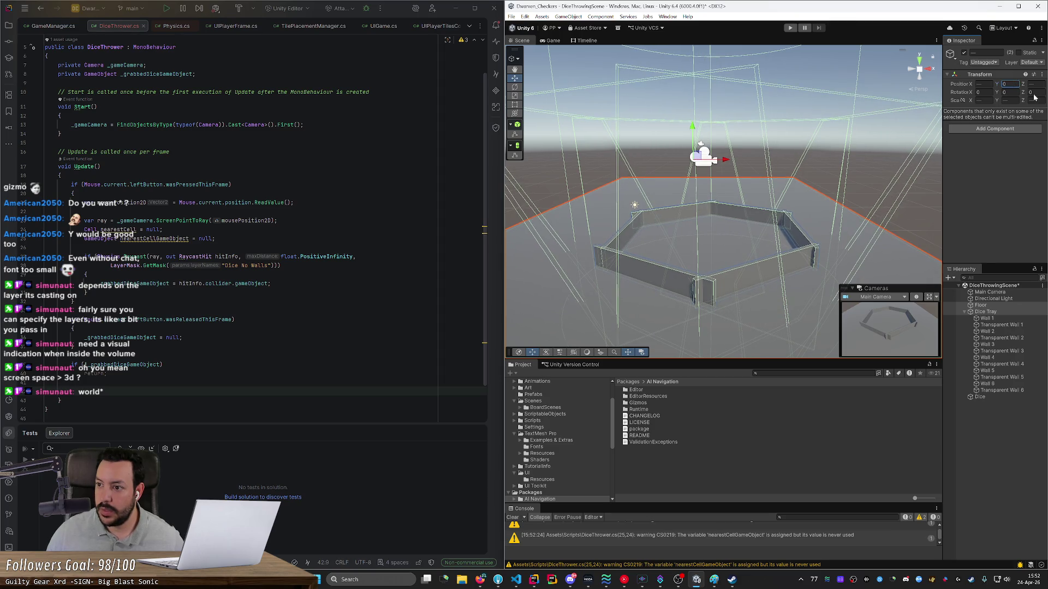
left_click(1000, 315)
left_click(1000, 314)
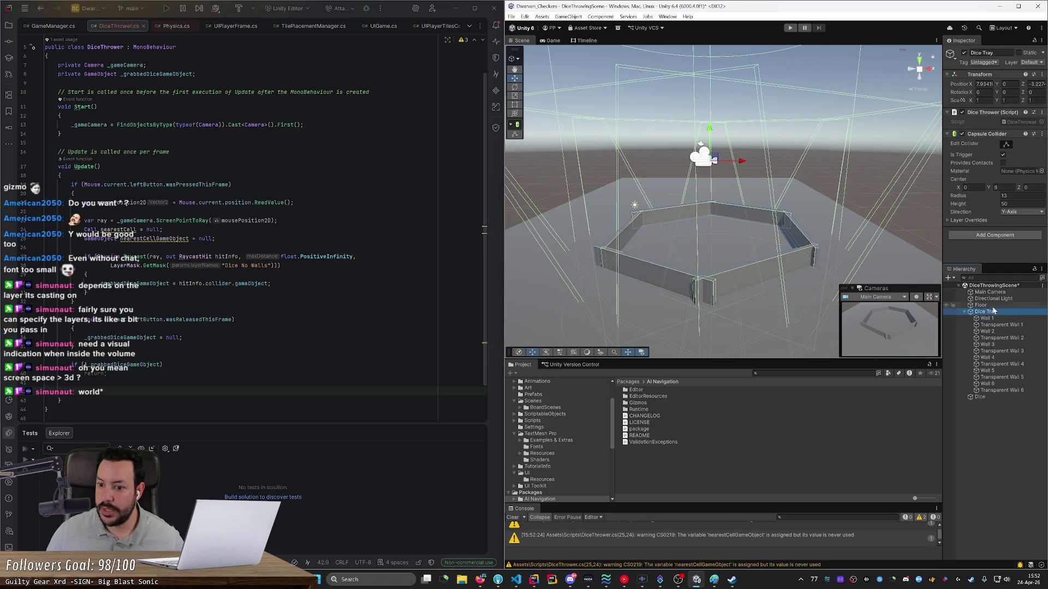
Step: Frame the Dice cube and drag it above the floor to Y 0.58, beside the tray walls
left_click(981, 305)
mouse_move(833, 273)
left_mouse_down()
mouse_move(744, 251)
mouse_move(759, 240)
left_mouse_up()
left_click(689, 202)
key("f")
mouse_move(679, 187)
left_mouse_down()
mouse_move(681, 143)
mouse_move(705, 189)
mouse_move(682, 170)
mouse_move(695, 179)
left_mouse_up()
mouse_move(710, 206)
left_mouse_down()
mouse_move(655, 219)
mouse_move(635, 208)
mouse_move(755, 202)
mouse_move(755, 214)
left_mouse_up()
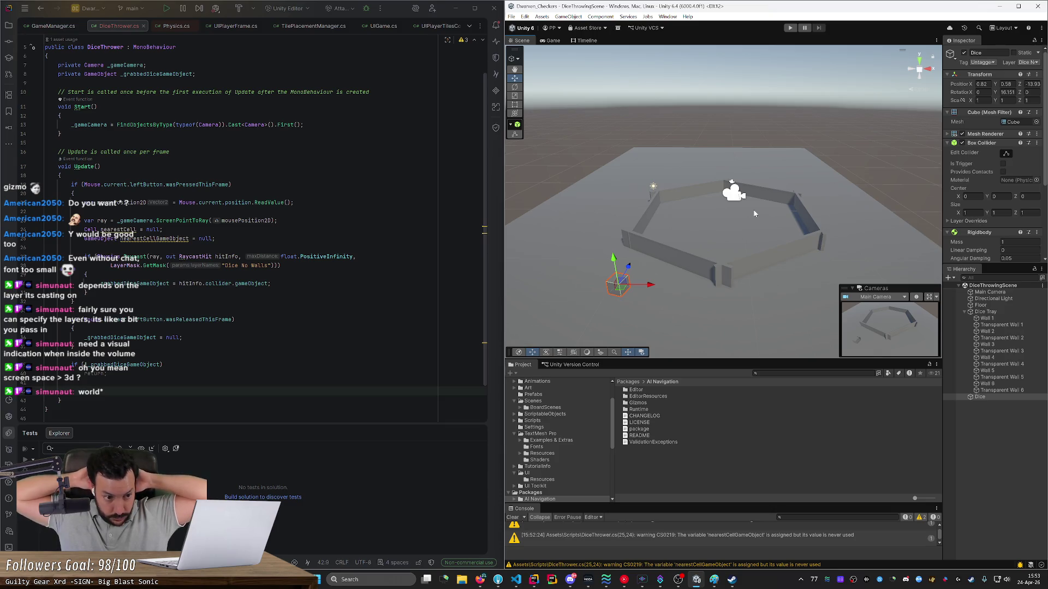
left_click(46, 212)
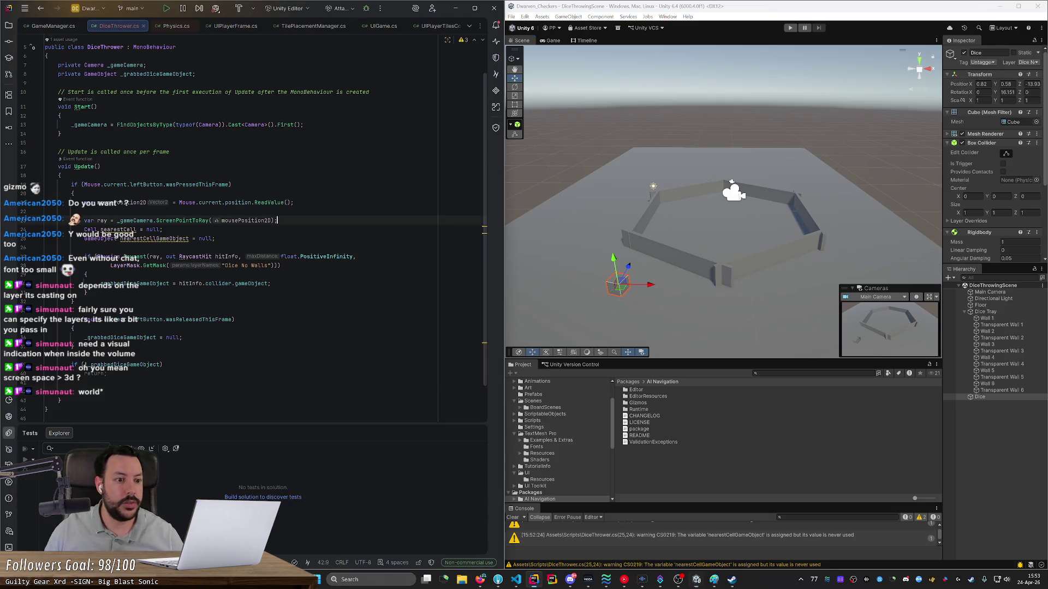
Step: Start a new line below the ray line and autocomplete a _gameCamera call
double_click(182, 221)
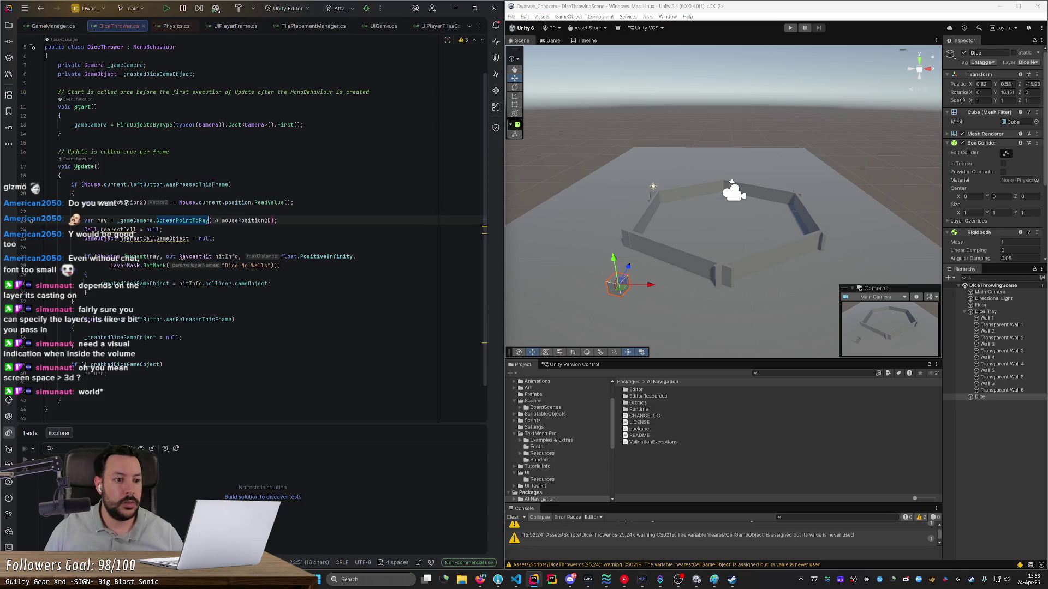
left_click(278, 220)
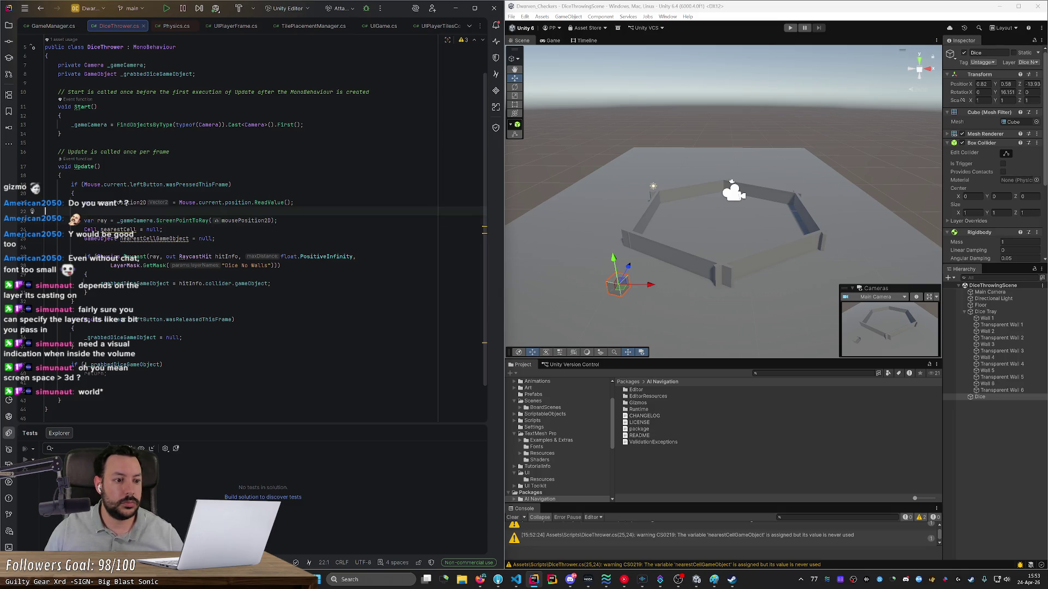
left_click(46, 383)
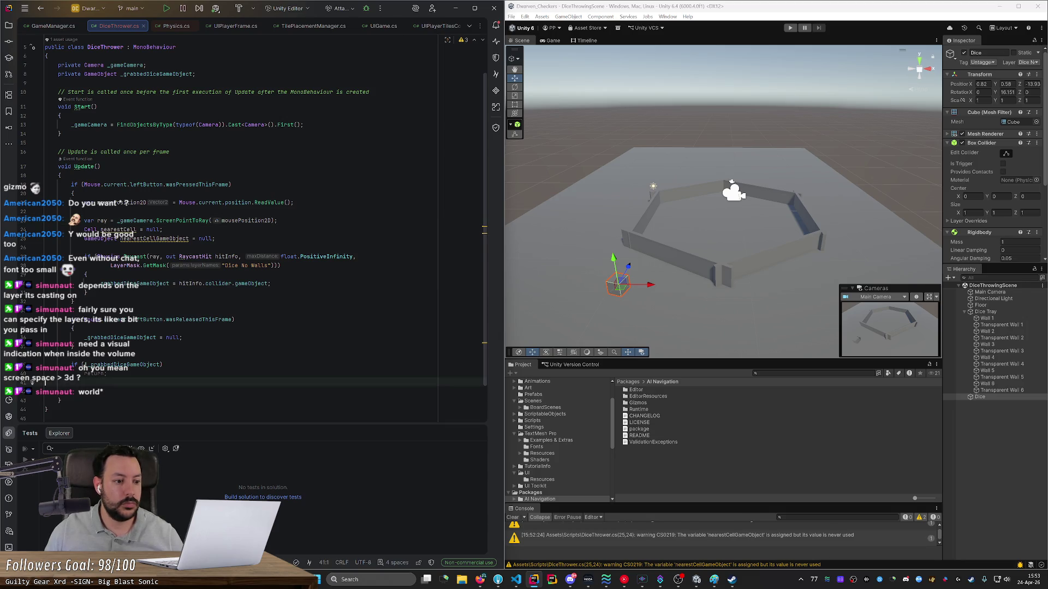
key("Down")
type("_")
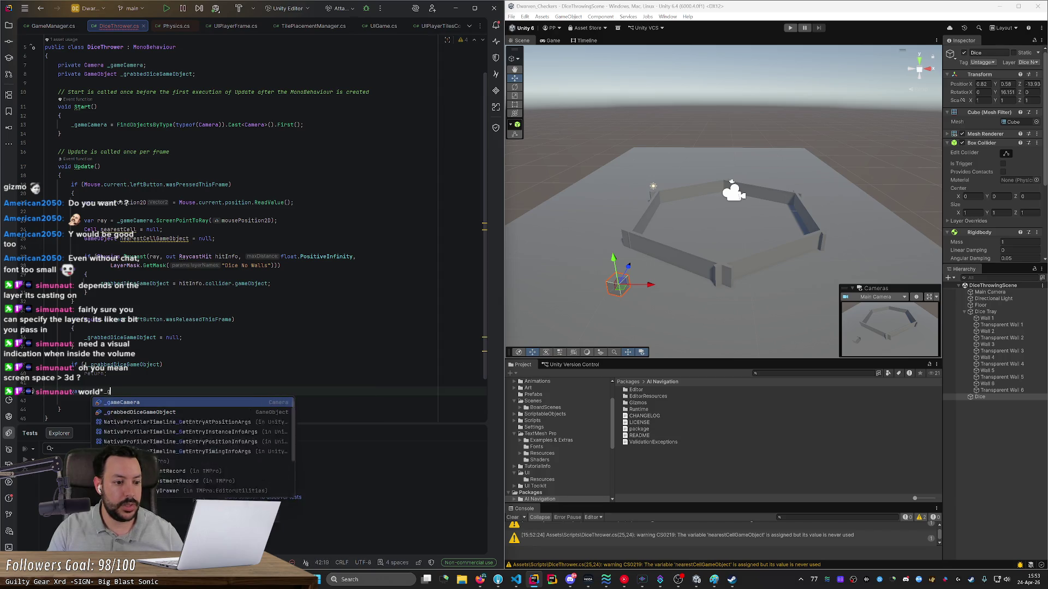
key("Tab")
Step: Change the call to _gameCamera.ScreenToWorldPoint and cut the mousePosition2D declaration
key("ctrl+BackSpace")
key("ctrl+BackSpace")
key("ctrl+BackSpace")
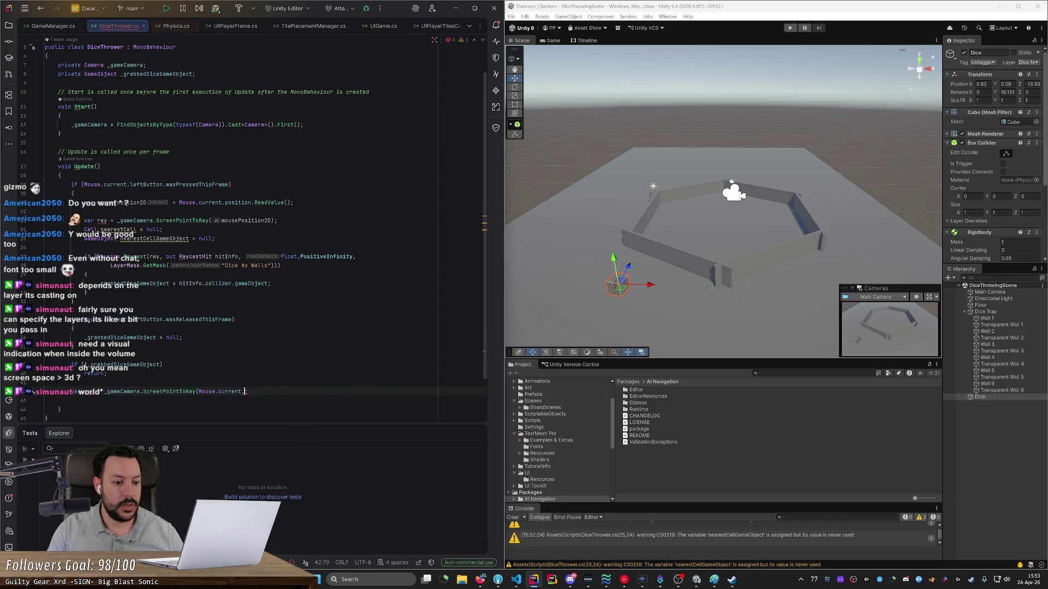
key("ctrl+BackSpace")
key("ctrl+BackSpace")
key("ctrl+BackSpace")
type("S")
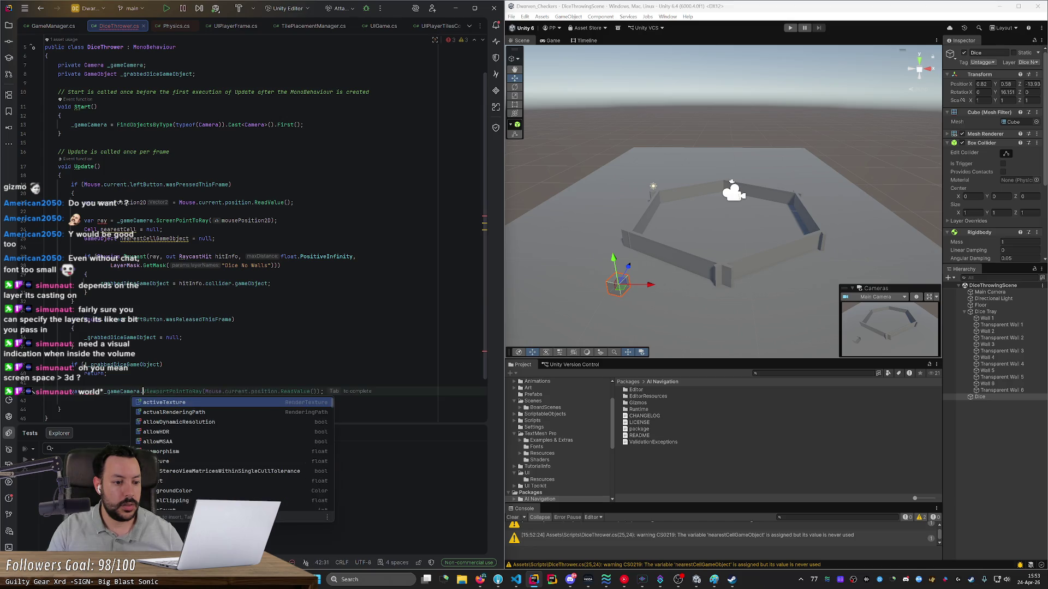
type("cree")
key("Down")
key("Down")
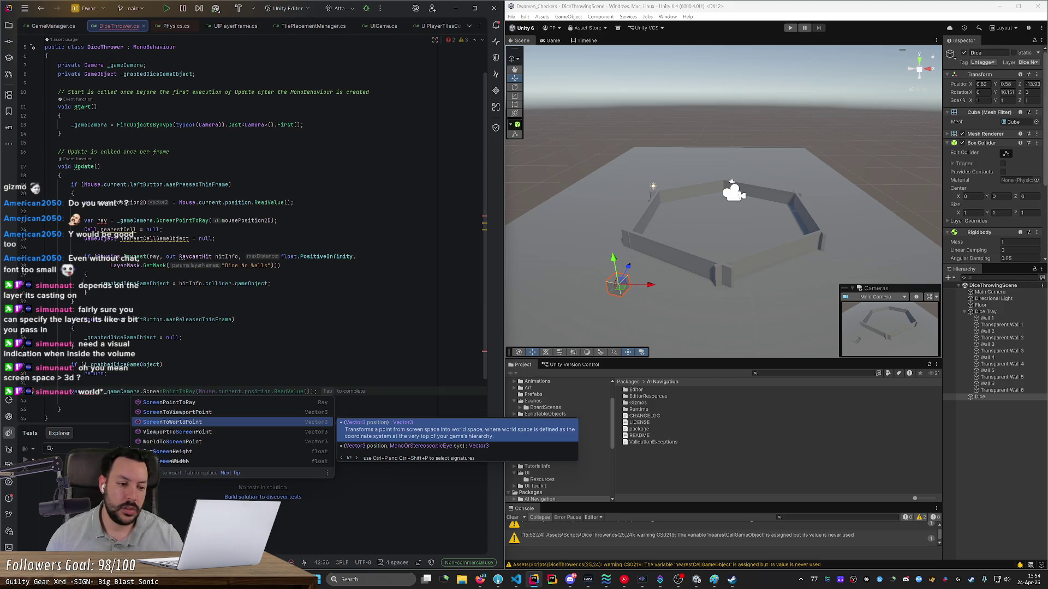
key("Return")
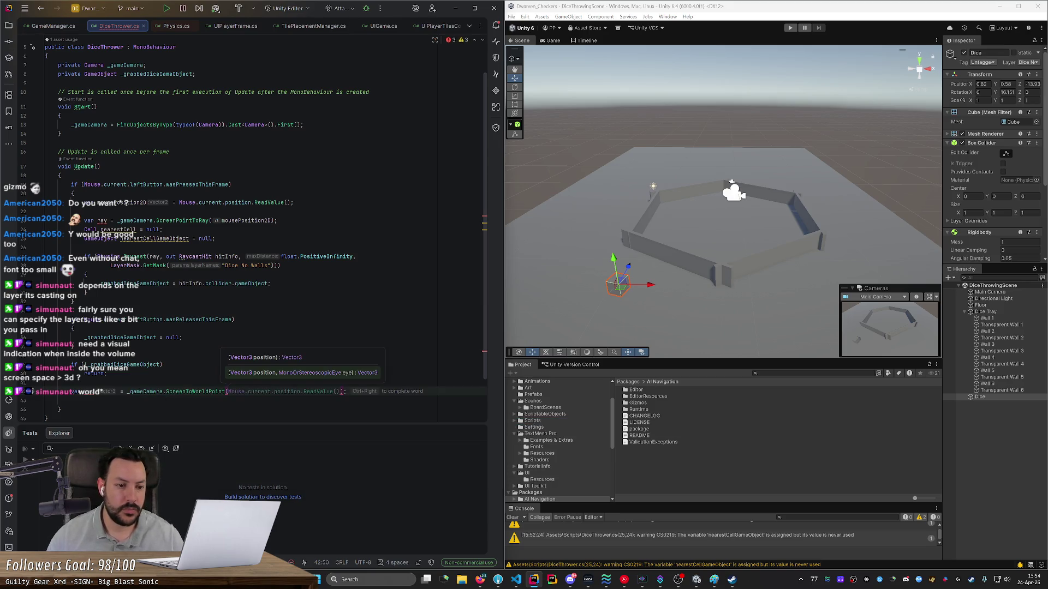
left_click(219, 202)
key("ctrl+x")
Step: Paste the mousePosition2D declaration at the top of Update, above the click check, and fix its indentation
left_click(61, 175)
left_click(45, 185)
key("ctrl+v")
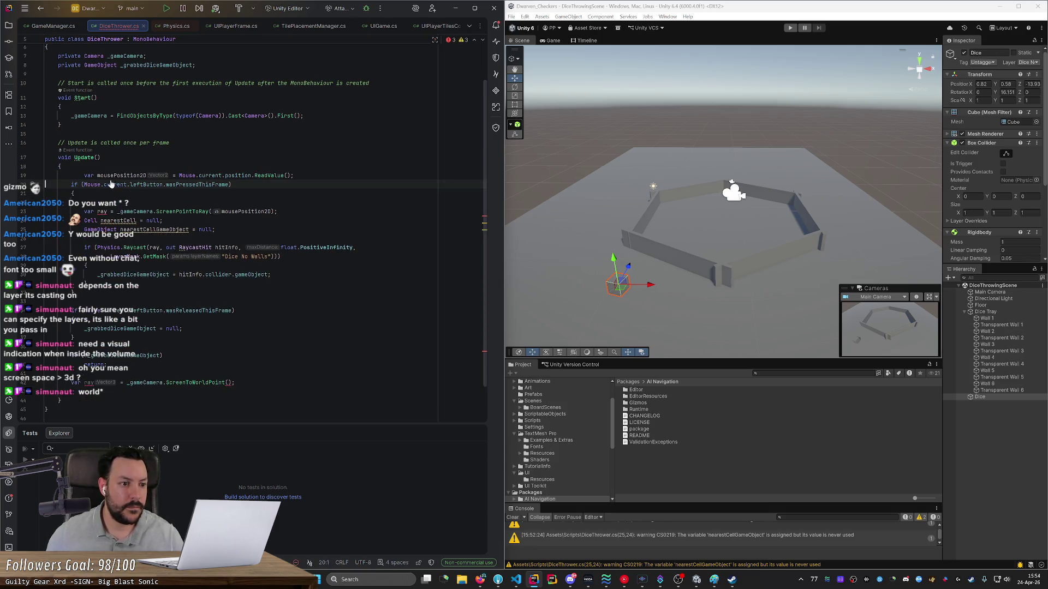
key("Up")
key("shift+Tab")
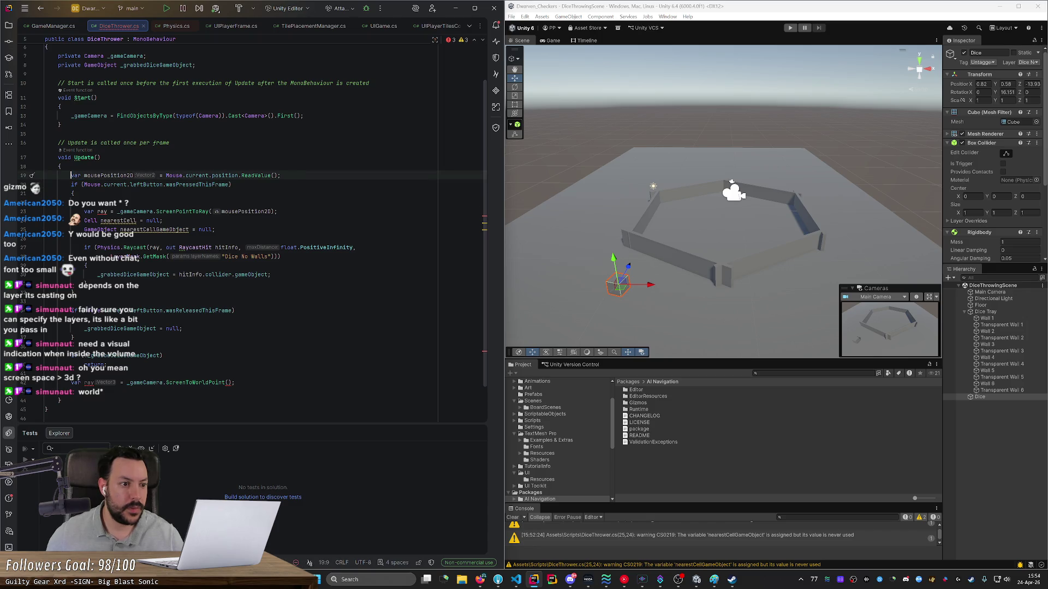
key("Up")
key("BackSpace")
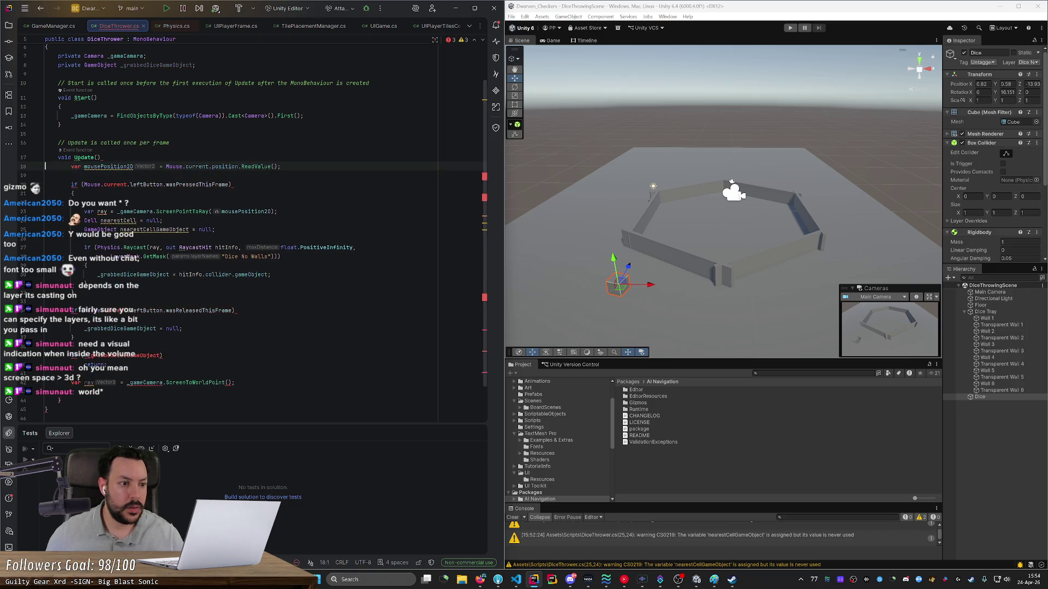
key("ctrl+z")
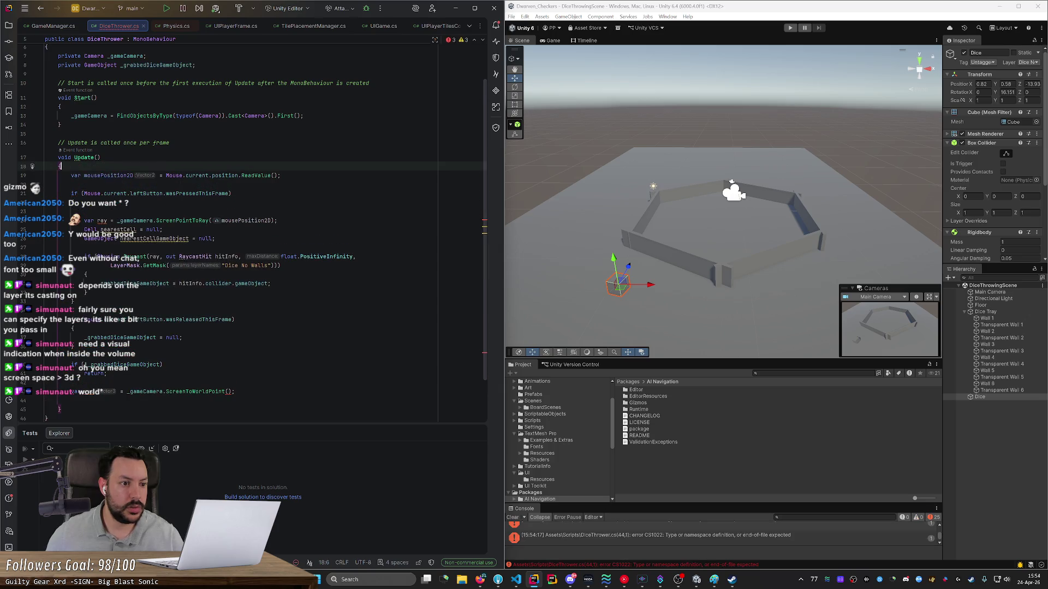
Step: Pass mousePosition2D as the argument of ScreenToWorldPoint
double_click(108, 175)
key("ctrl+c")
left_click(232, 383)
key("ctrl+v")
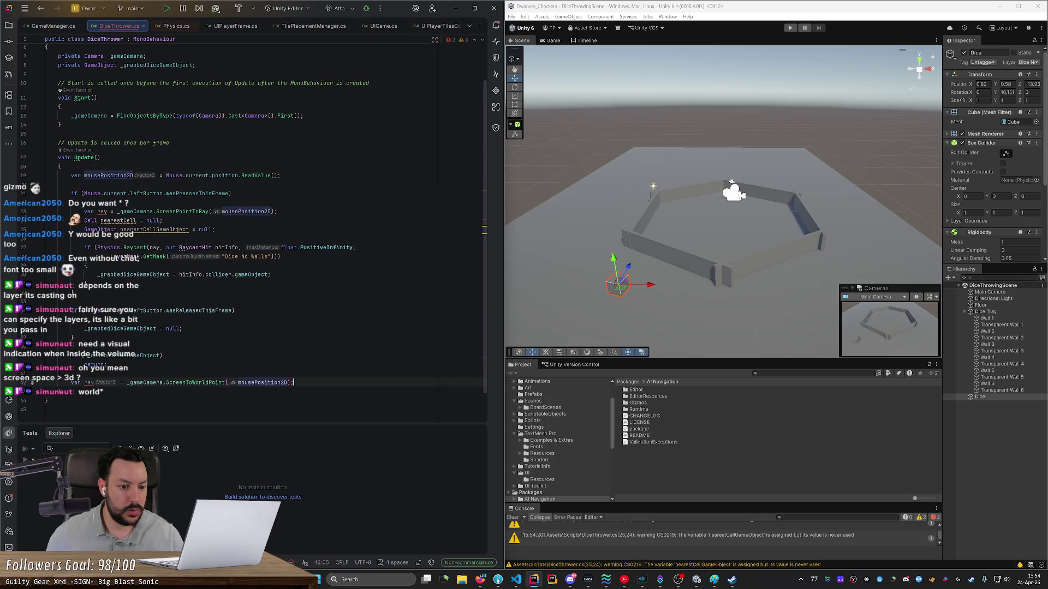
key("Down")
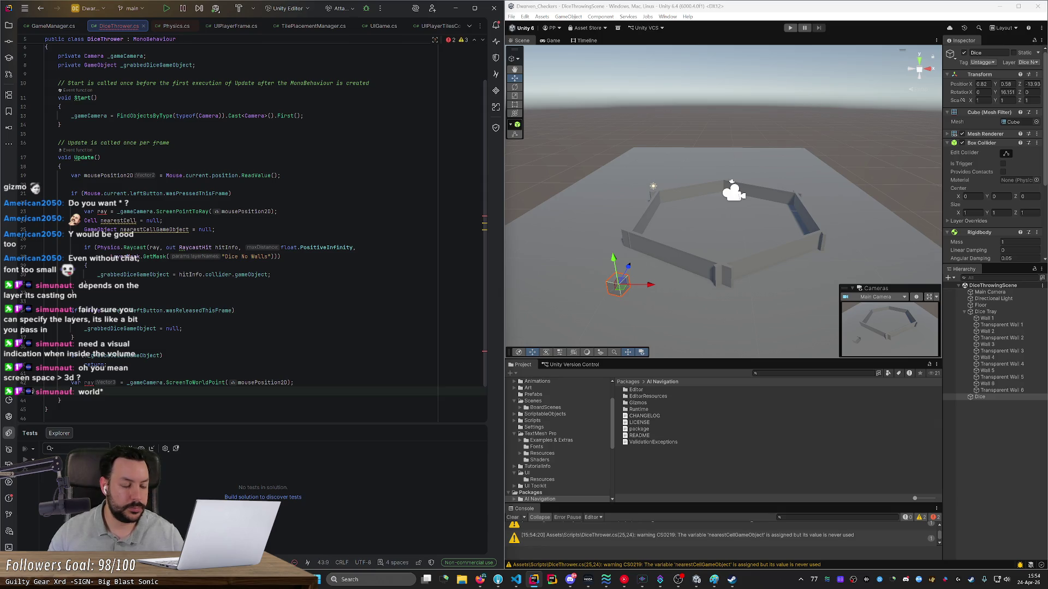
left_click(81, 382)
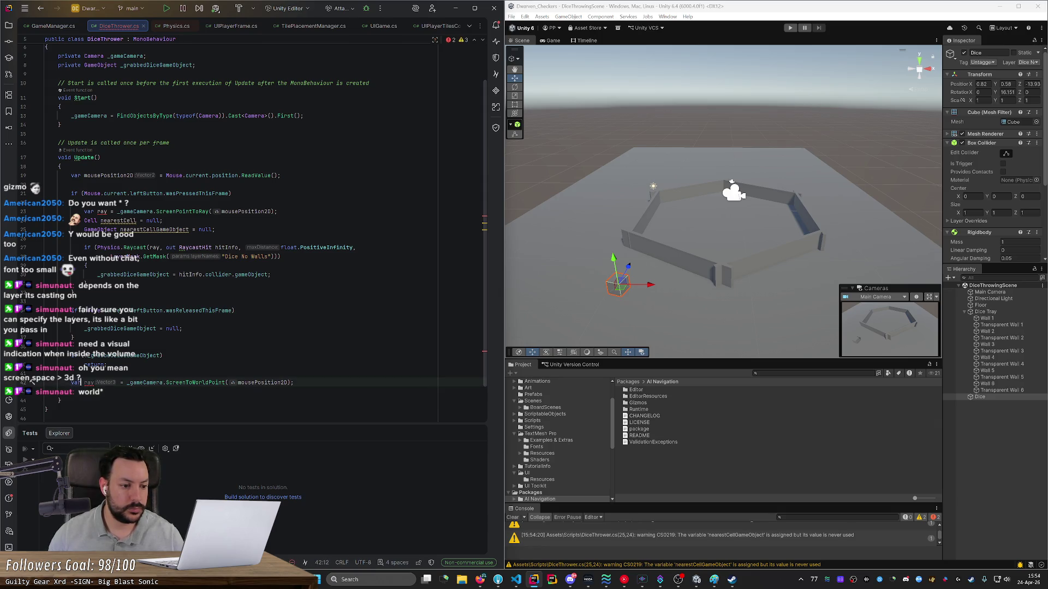
Step: Rename the result variable to worldPoint and add Debug.Log(worldPoint); below it
type("world")
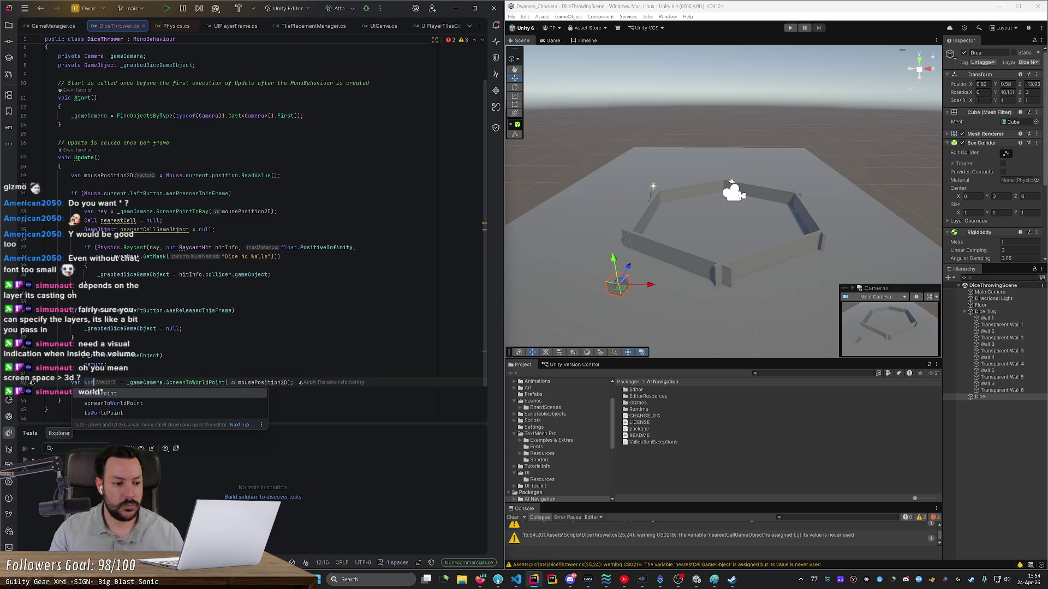
key("Return")
key("Down")
type("Debug.Log")
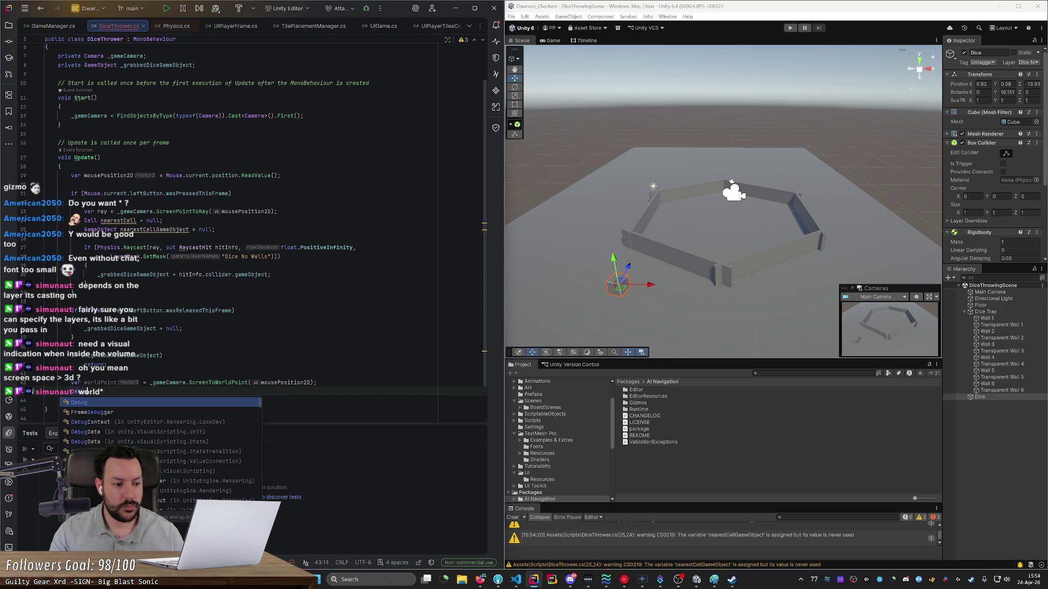
key("Tab")
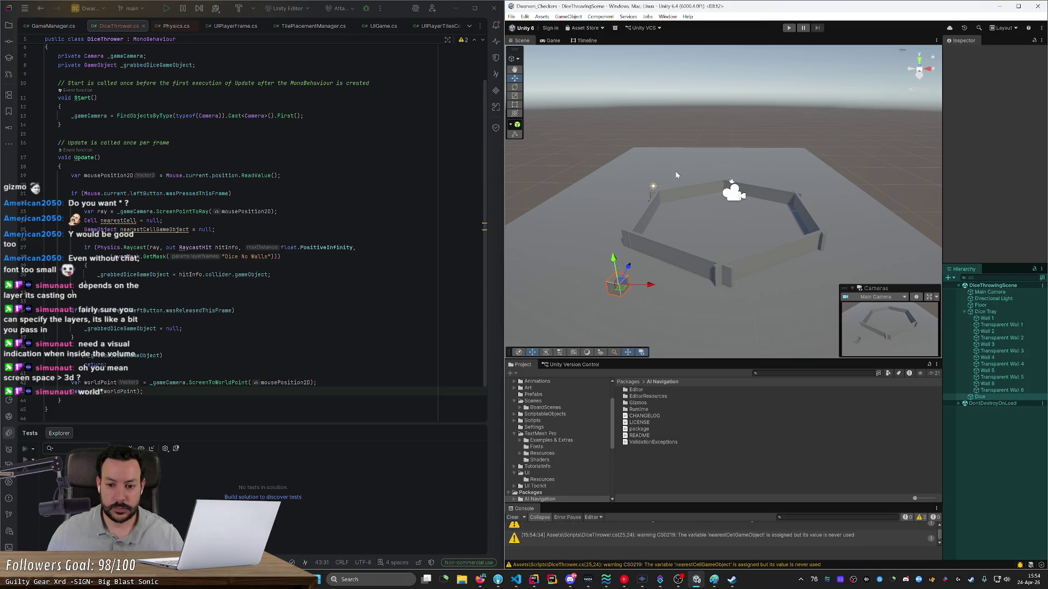
Step: Grab the dice in the running game, see world point (8.49, 9.68, -20.10) logged, and stop
left_click(570, 260)
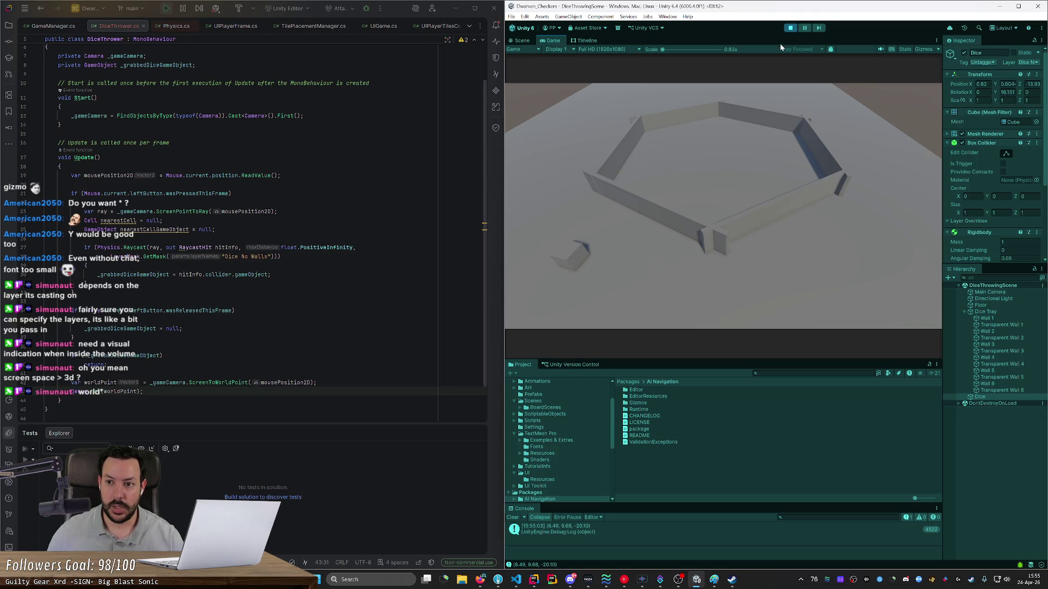
left_click(786, 28)
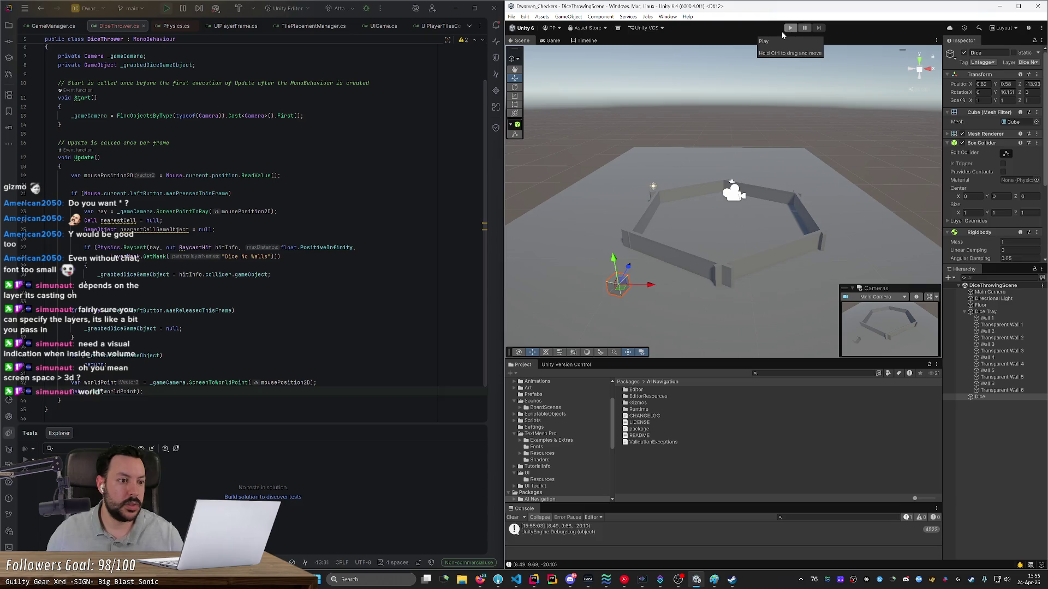
key("alt+Tab")
Step: Delete the worldPoint logging line and strip the mouse argument from the ScreenToWorldPoint call
key("BackSpace")
key("BackSpace")
key("BackSpace")
key("End")
key("Left")
key("Left")
key("ctrl+BackSpace")
left_click(60, 166)
Step: Move the mousePosition2D line down into the if block
key("Down")
key("Tab")
key("End")
key("Return")
key("BackSpace")
left_click(123, 175)
key("alt+shift+Down")
key("alt+shift+Down")
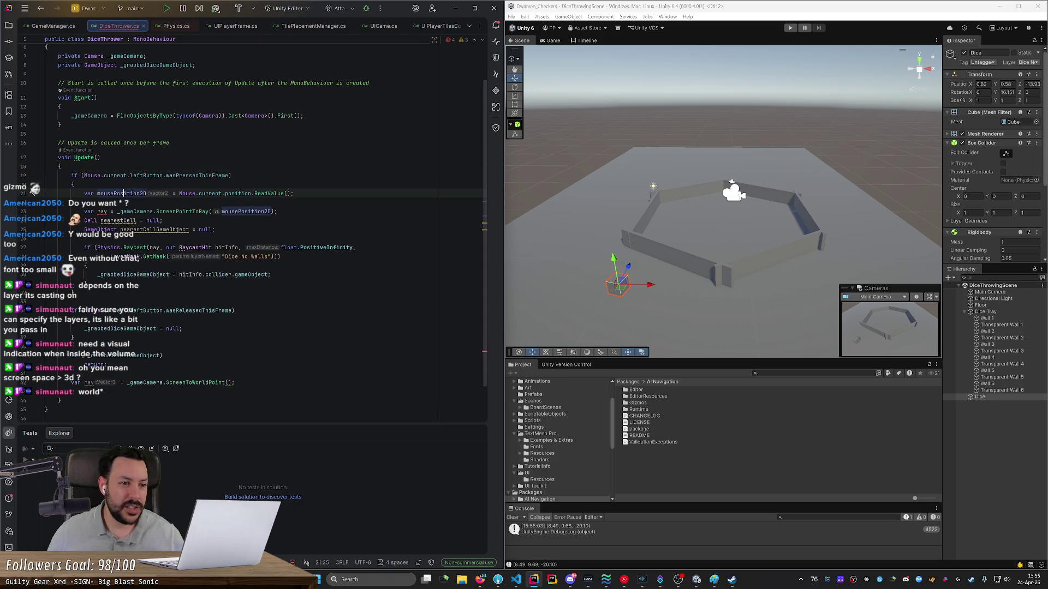
key("Down")
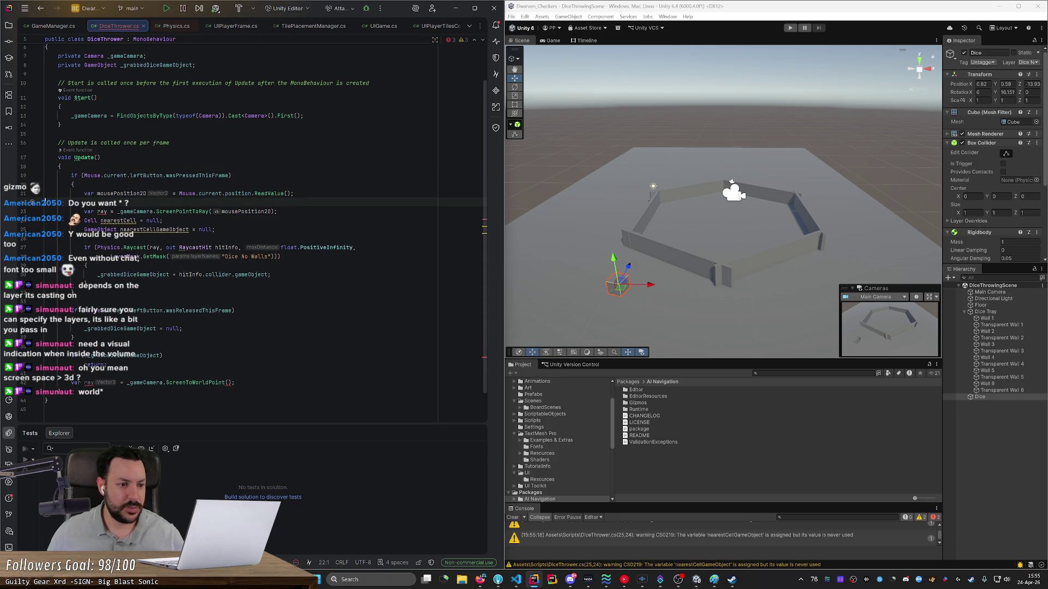
Step: Turn the ScreenToWorldPoint call into ScreenPointToRay taking mousePosition2D
double_click(197, 382)
type("Scre")
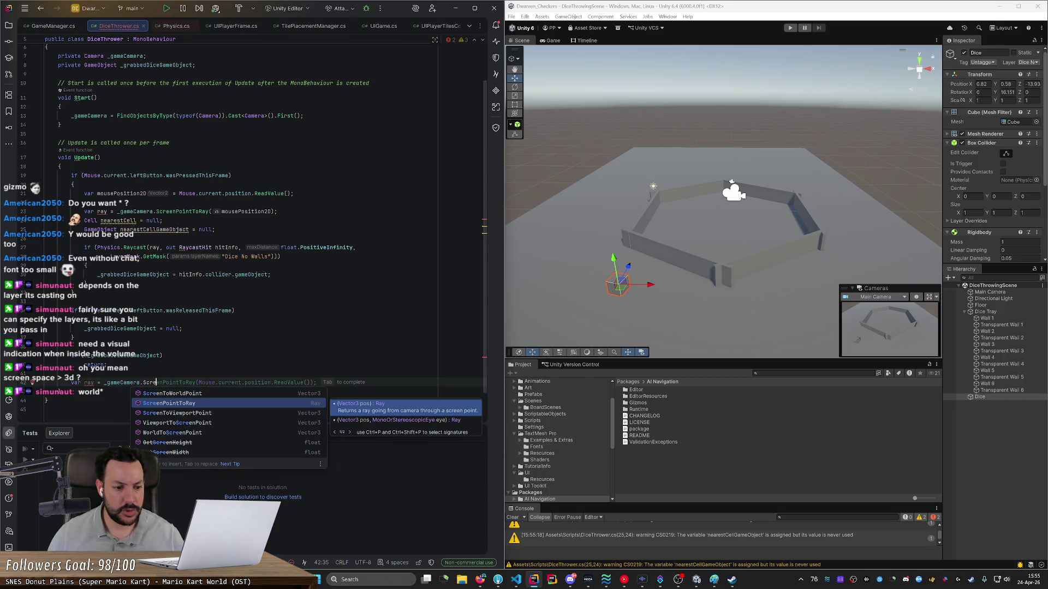
key("Tab")
key("ctrl+shift+Right")
key("ctrl+shift+Left")
key("ctrl+shift+Left")
key("ctrl+shift+Left")
type("mo;")
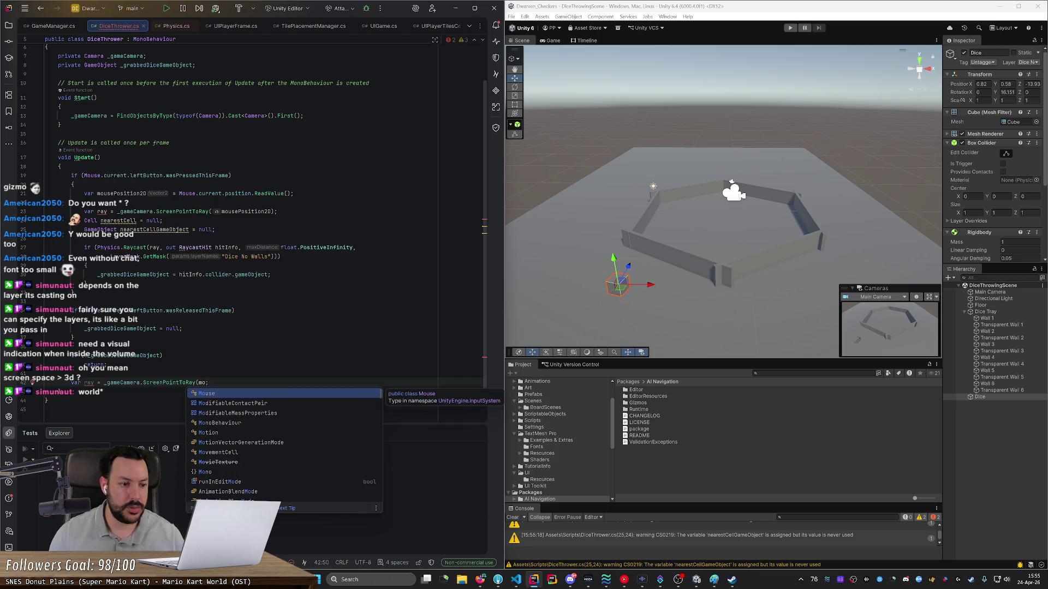
Step: Move the mousePosition2D and ray lines above the if block and remove the extra blank line
left_click(293, 193)
key("ctrl+shift+Up")
key("ctrl+shift+Up")
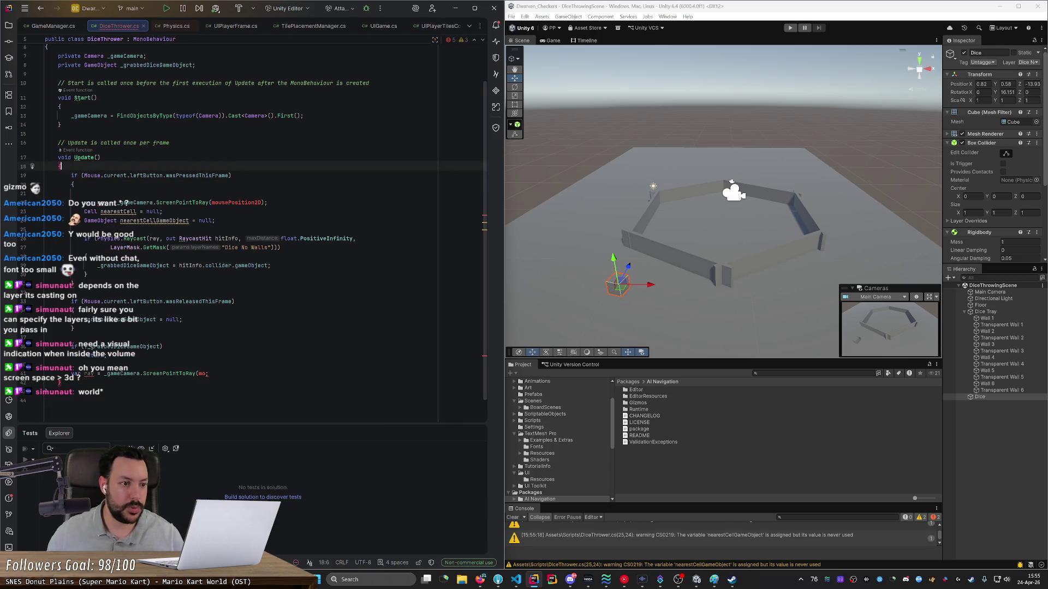
key("Return")
left_click(74, 211)
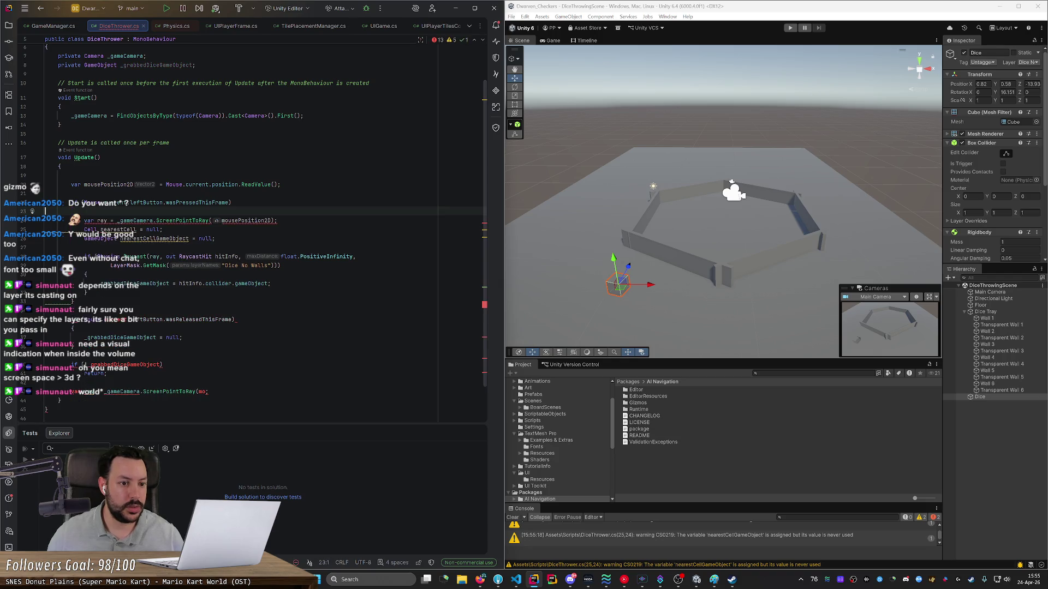
key("Down")
key("Down")
key("End")
key("ctrl+shift+Up")
key("ctrl+shift+Up")
key("ctrl+shift+Up")
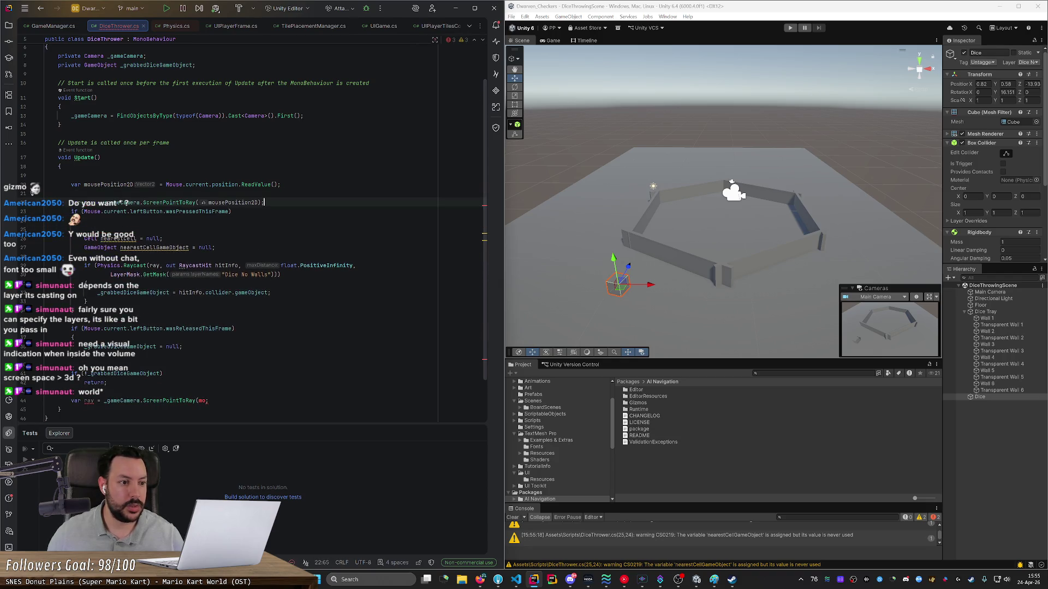
key("ctrl+shift+Up")
key("Up")
key("Up")
key("Delete")
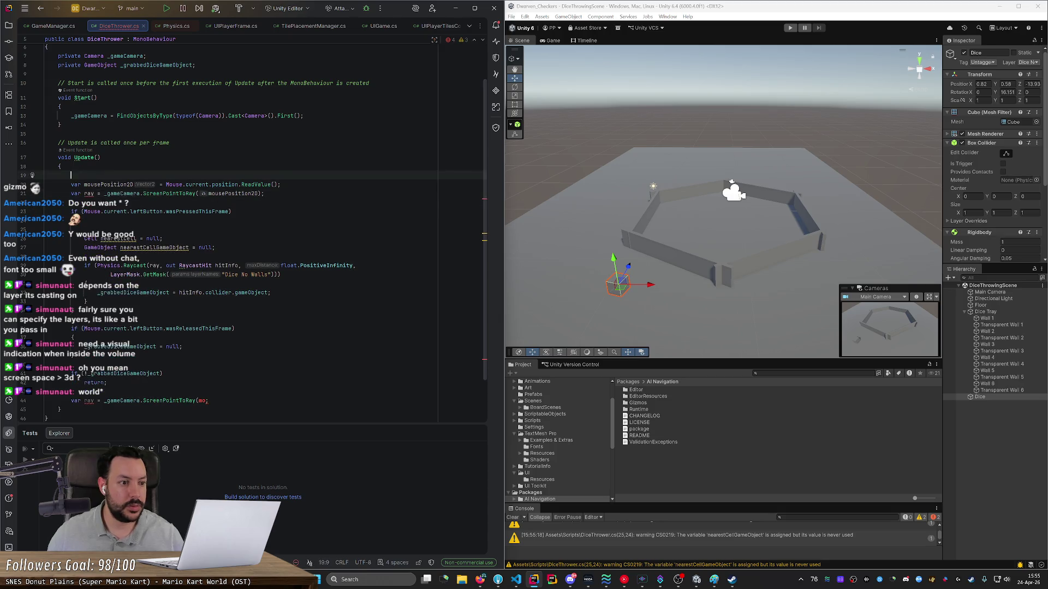
Step: Clear the leftover unfinished line at the end of Update
left_click(238, 390)
key("shift+Home")
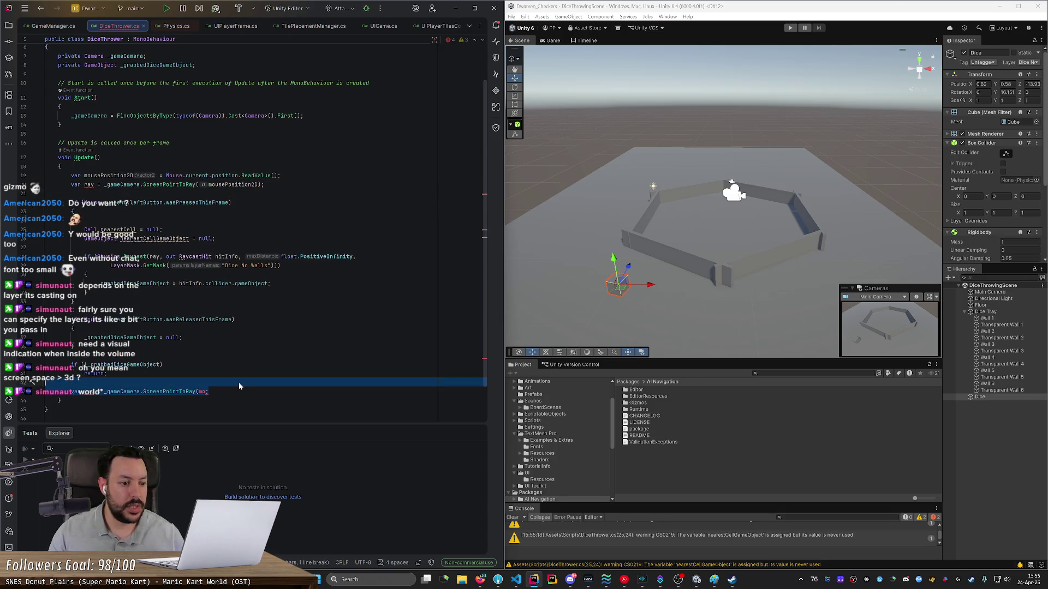
key("BackSpace")
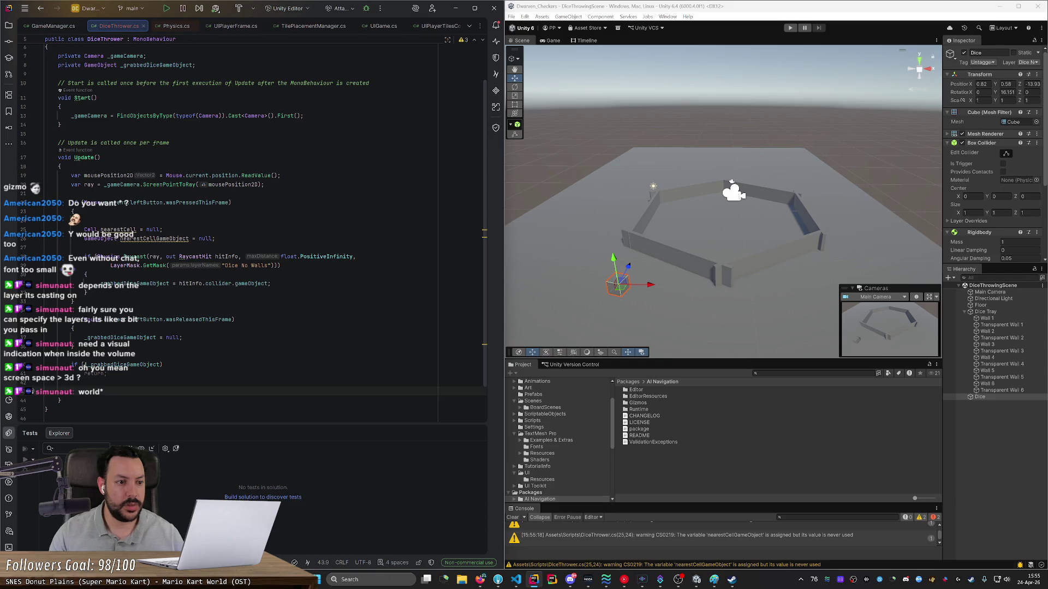
Step: Add a Debug.Log line at the end of Update that logs the ray's direction
type("ray.")
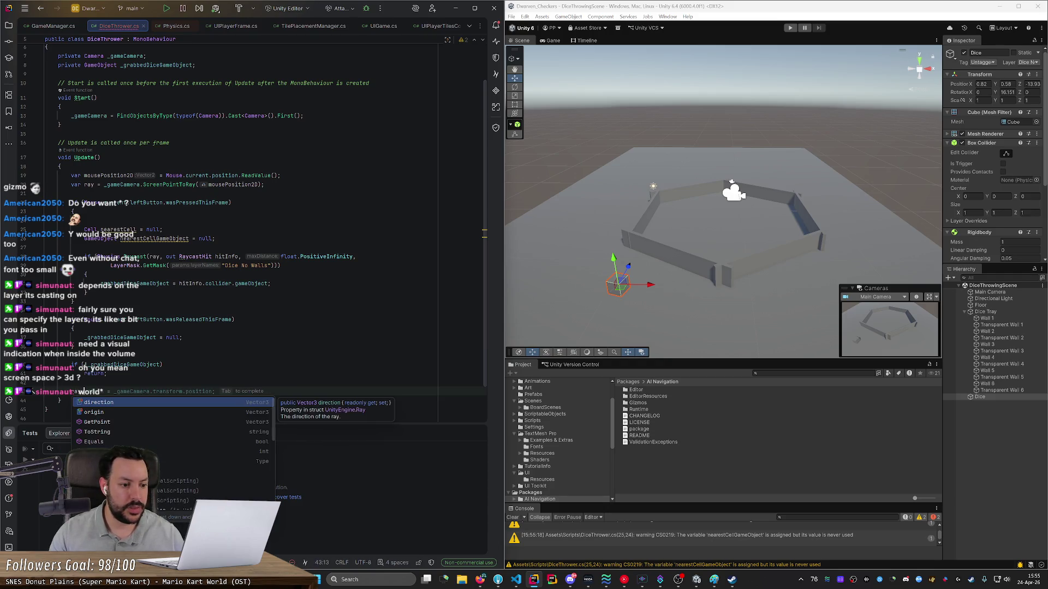
key("Down")
key("Down")
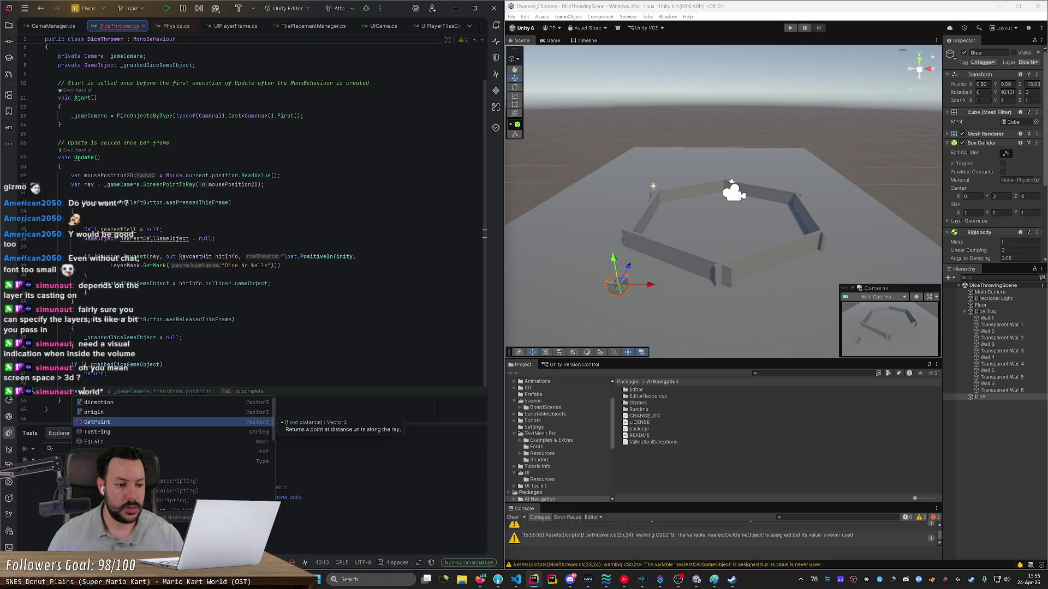
key("Up")
key("Up")
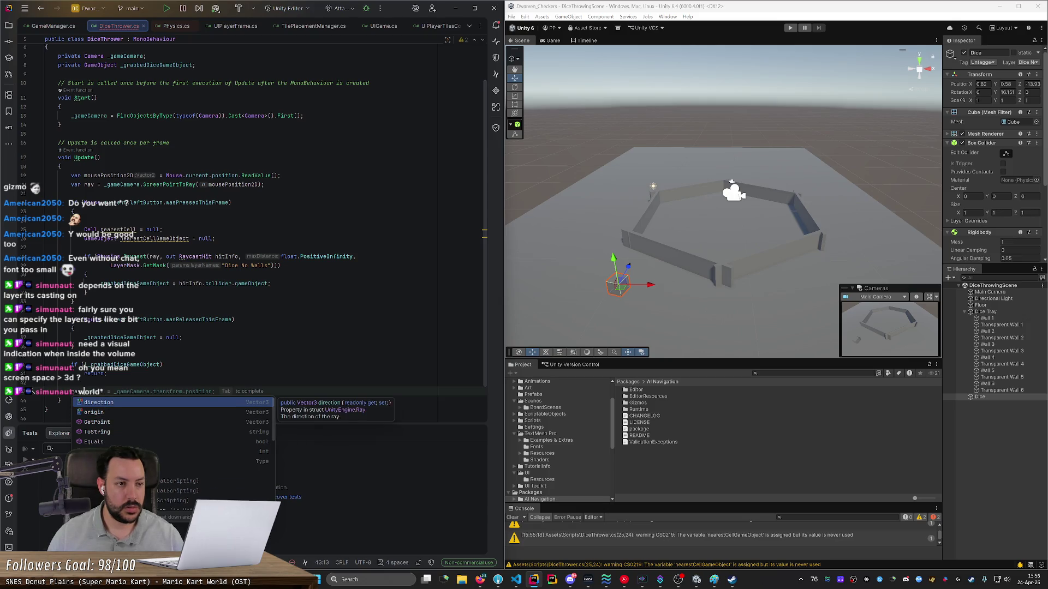
key("Escape")
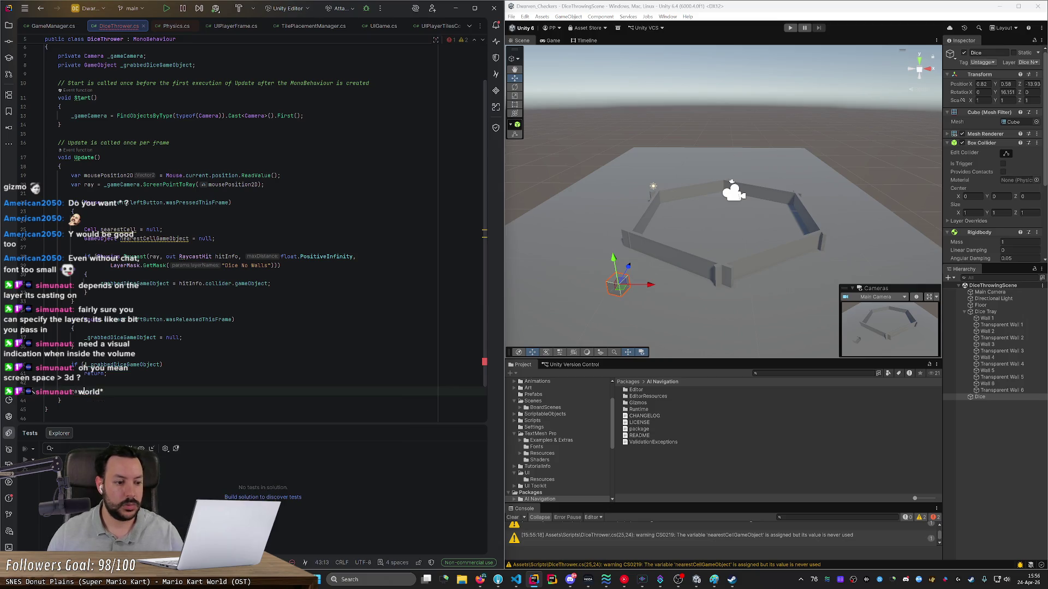
type("De")
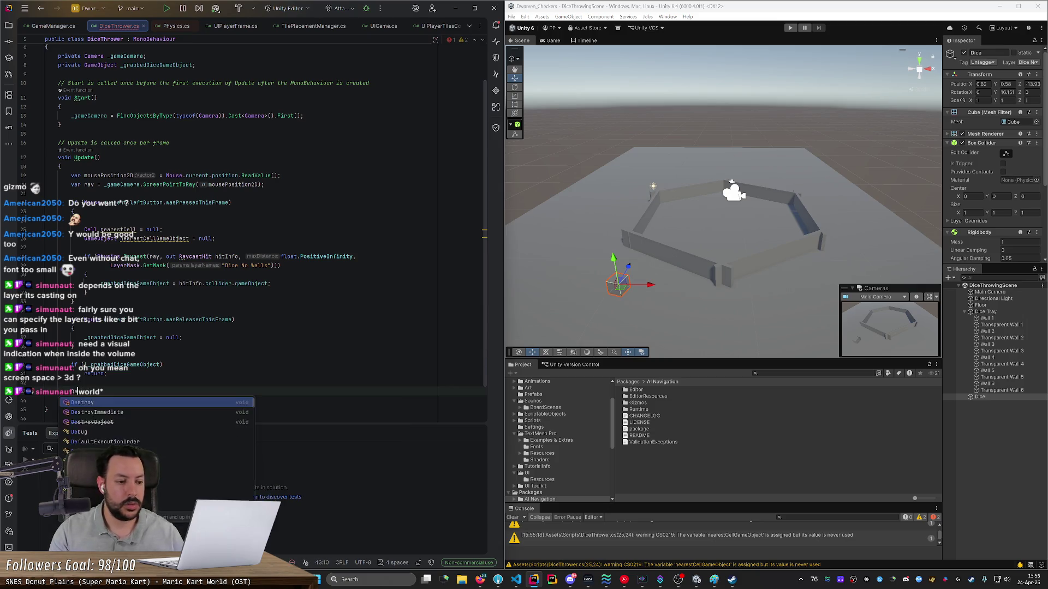
type("bug.Log(")
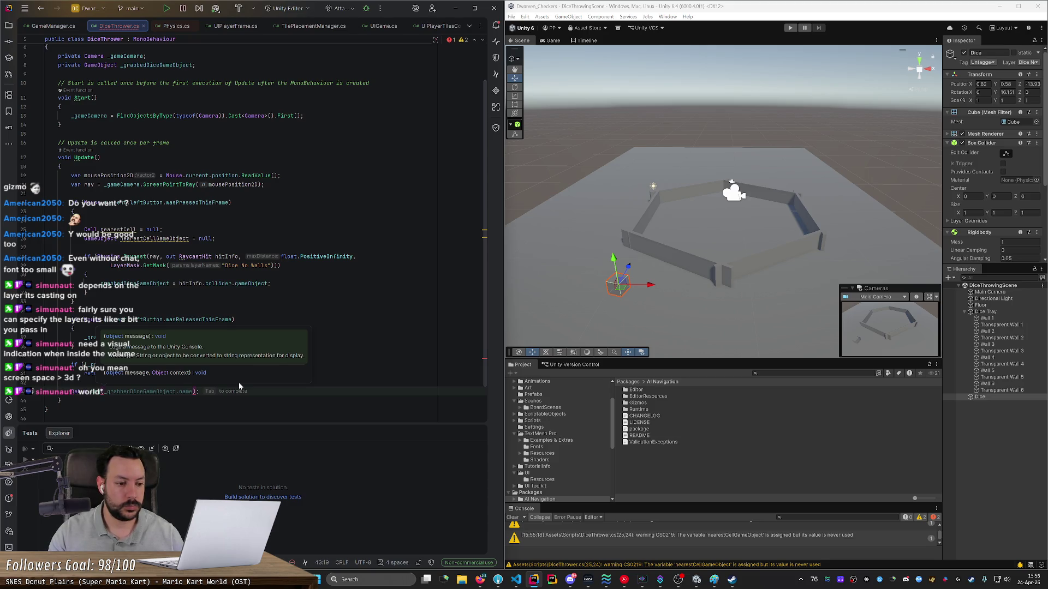
type("ray.")
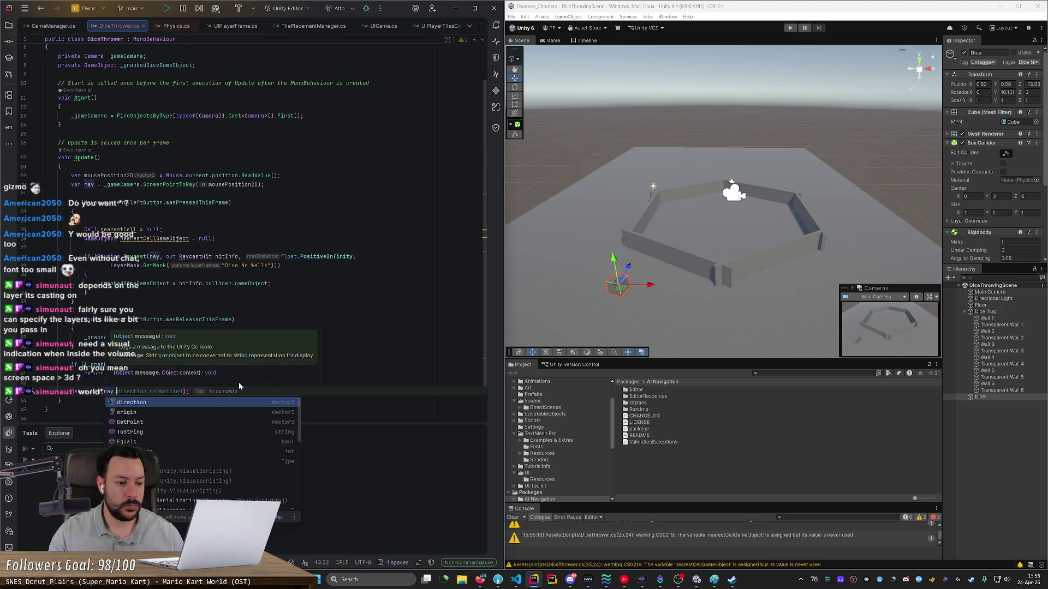
key("Tab")
Step: Remove .normalized from the logged direction, save the script, and start Play
key("ctrl+BackSpace")
key("BackSpace")
key("End")
key("ctrl+s")
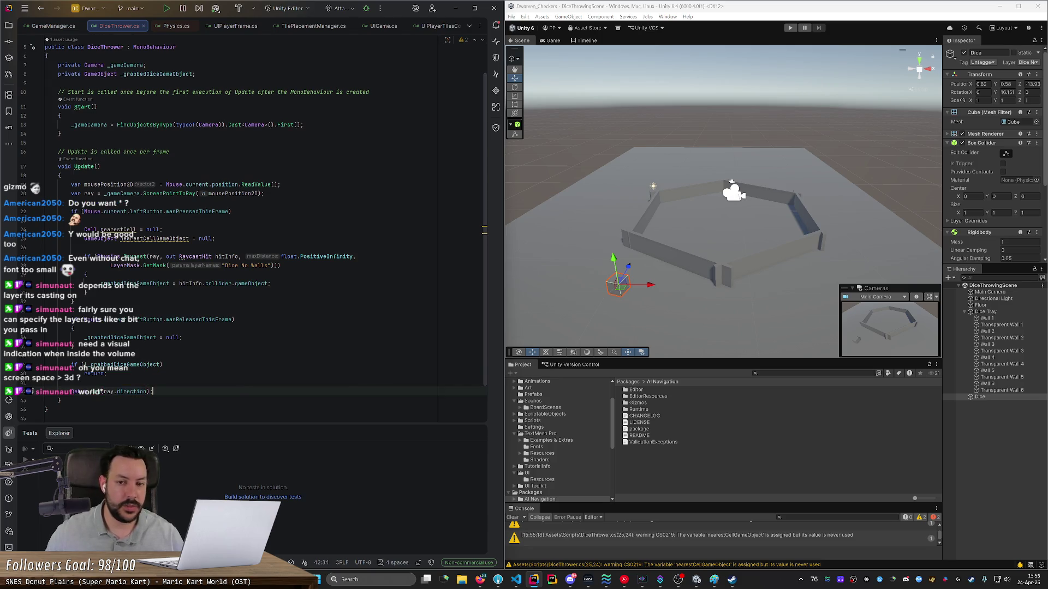
left_click(789, 28)
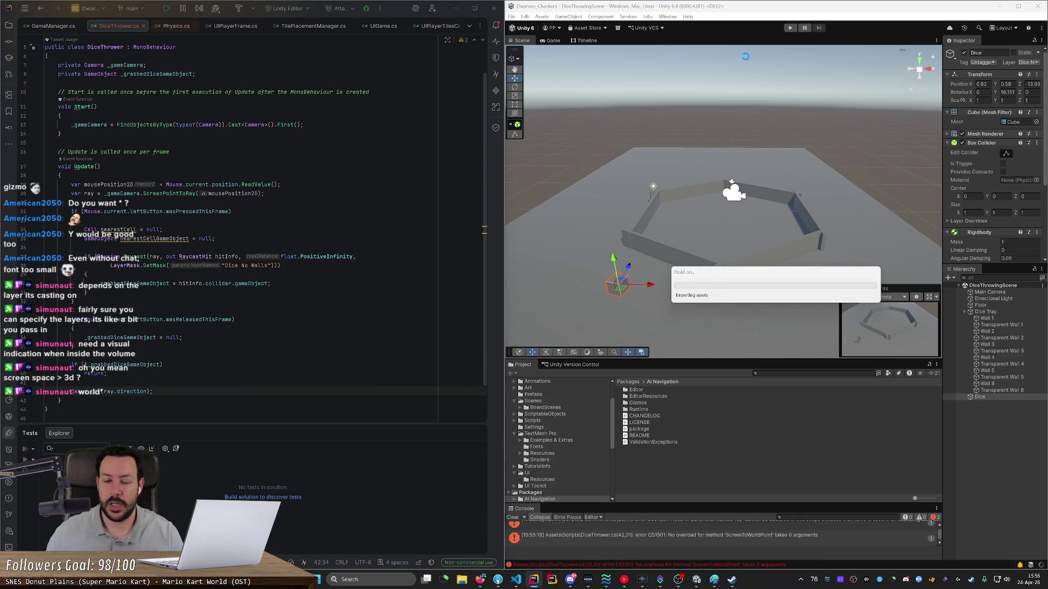
Step: Start the game, grab the dice and aim it to log ray directions like (0.00, -0.57, 0.82)
left_click(790, 28)
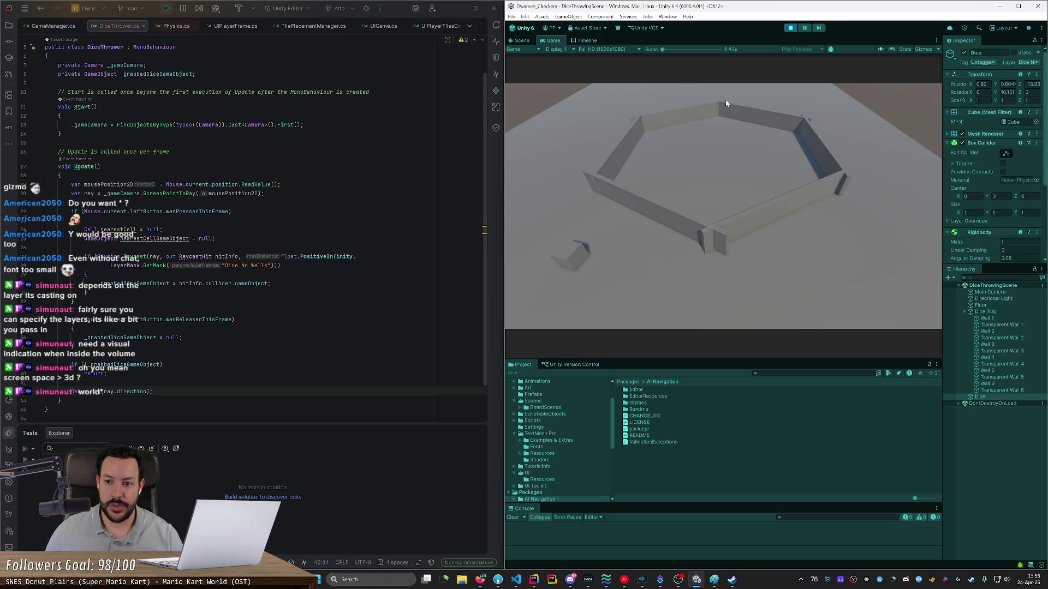
left_click(575, 252)
mouse_move(714, 264)
left_mouse_down()
mouse_move(824, 266)
mouse_move(624, 189)
mouse_move(722, 61)
left_mouse_up()
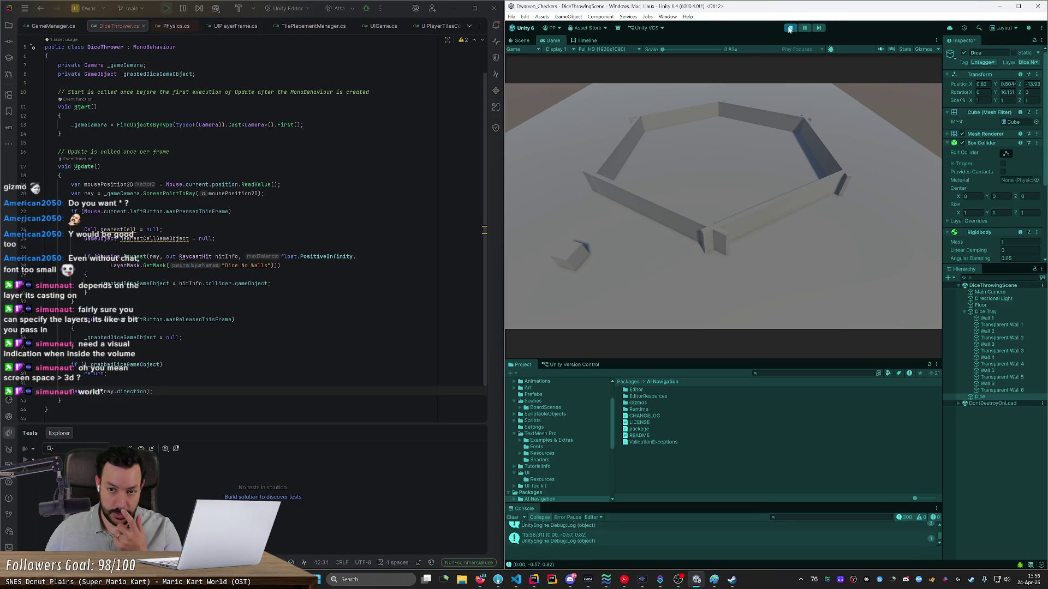
Step: Stop play and select the word ray in the Debug.Log argument
key("ctrl+p")
left_click_drag(147, 392, 105, 392)
double_click(109, 391)
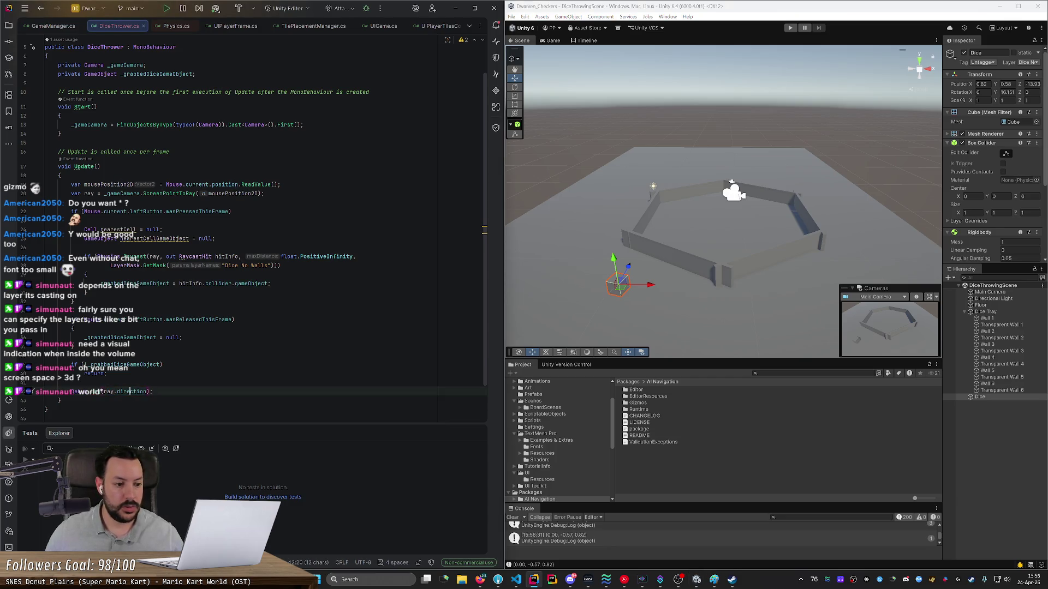
Step: Replace the logged argument with a ray.GetPoint() call
key("Delete")
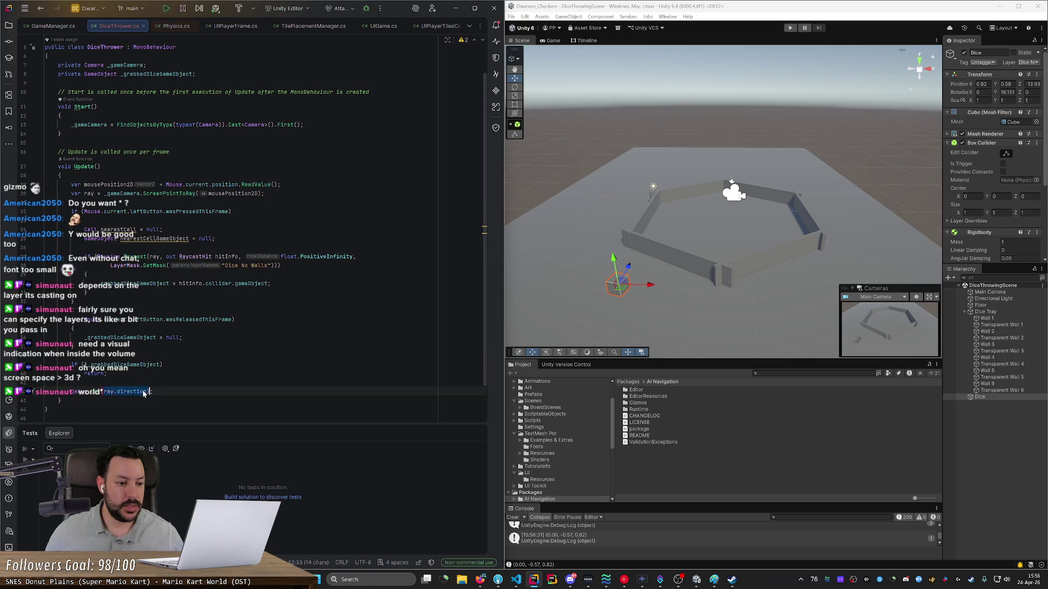
key("ctrl+Delete")
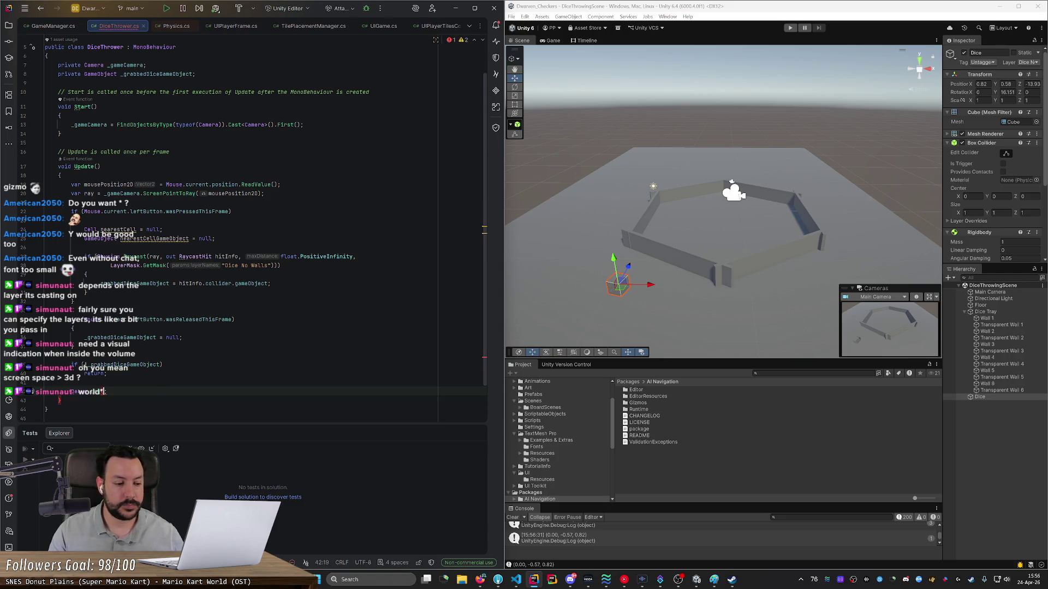
type("ray.direction.normalized)")
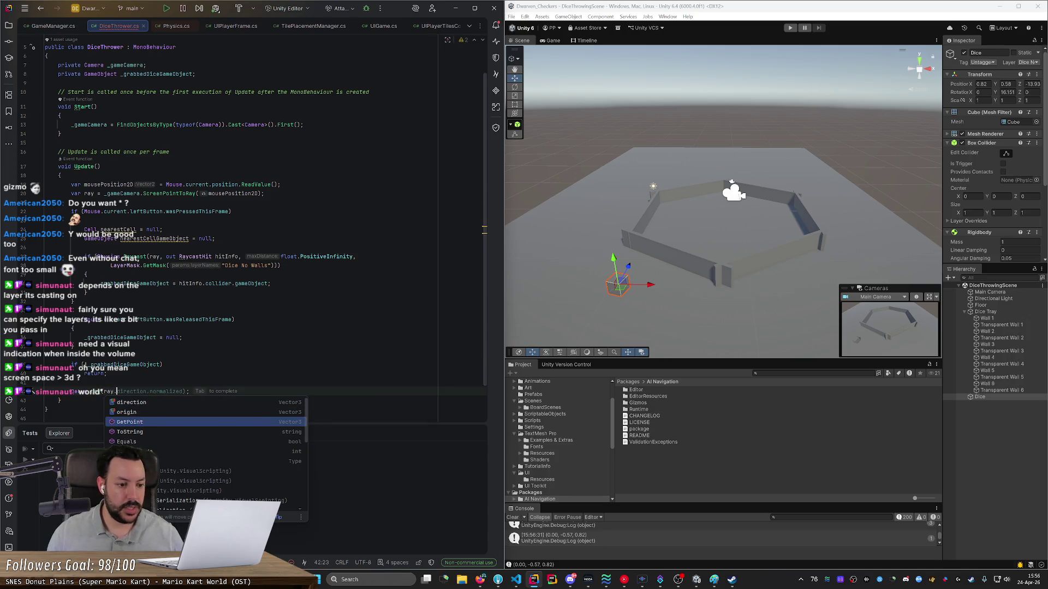
key("Left")
key("ctrl+shift+Left")
key("ctrl+shift+Left")
key("ctrl+shift+Left")
type("GetPoint(")
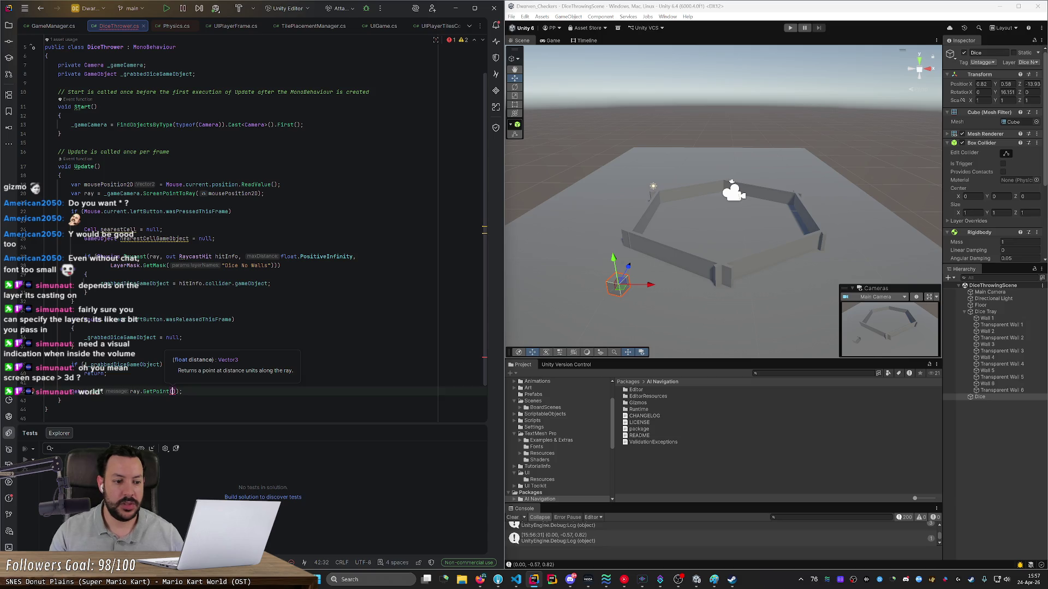
key("ctrl+alt+Return")
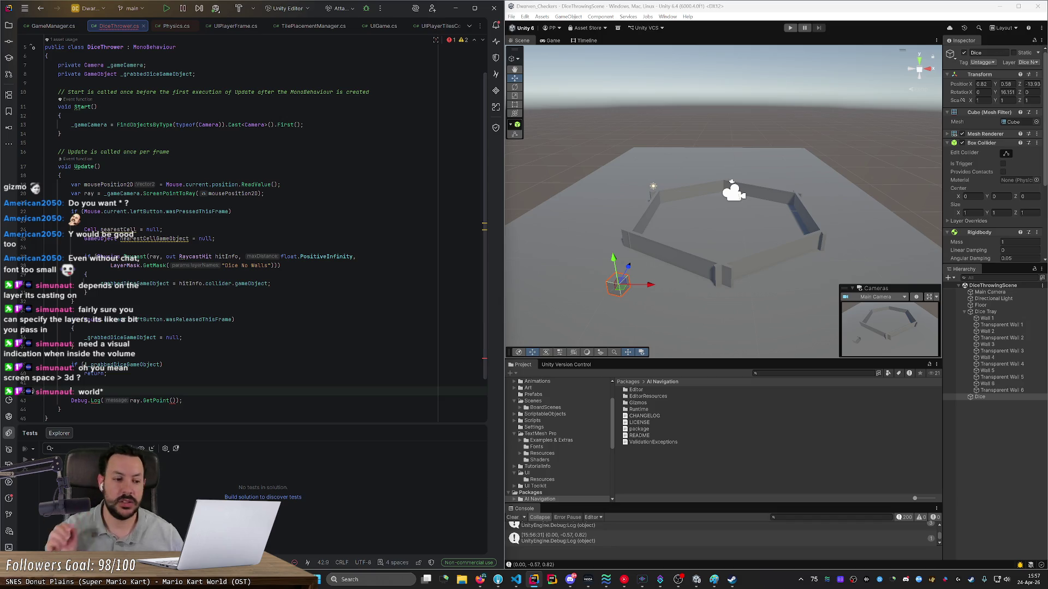
Step: Type _gameCamera.transform.position inside GetPoint, checking the Main Camera's transform values
left_click(142, 401)
left_click(173, 401)
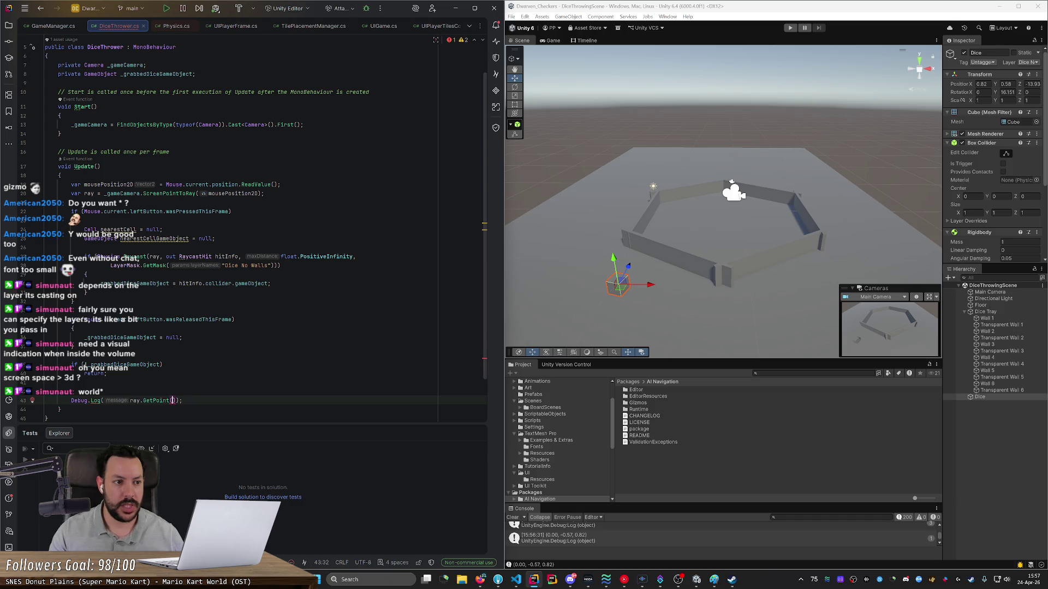
type("_gameCamera.tra")
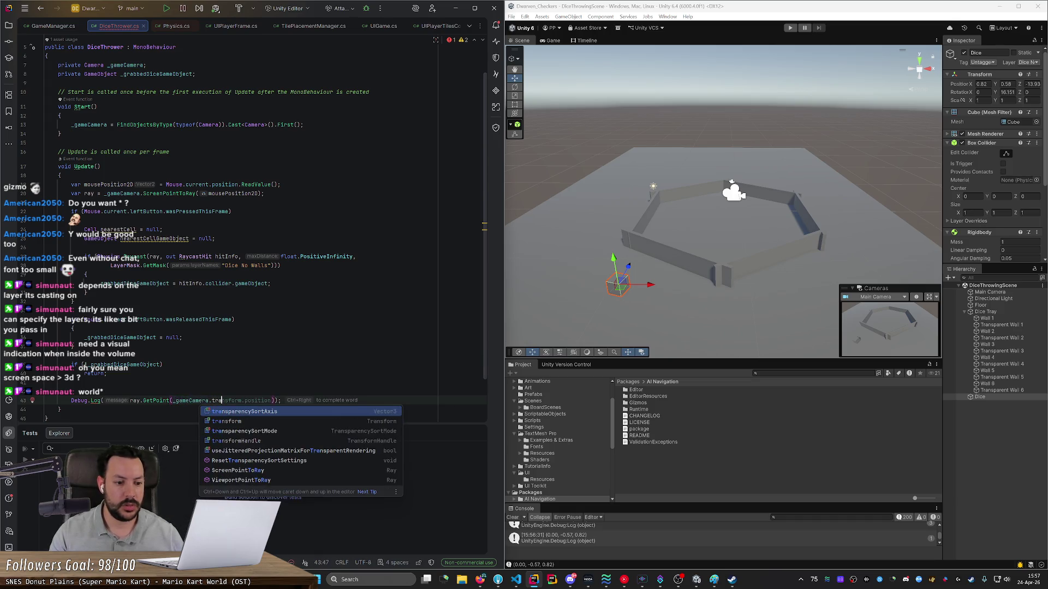
key("Tab")
type(".")
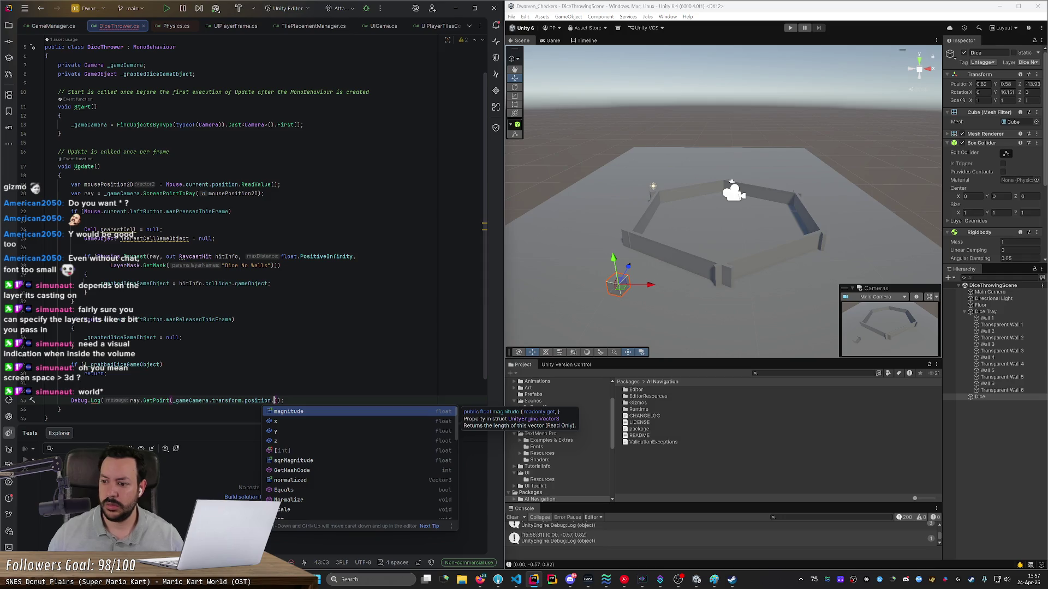
left_click(982, 293)
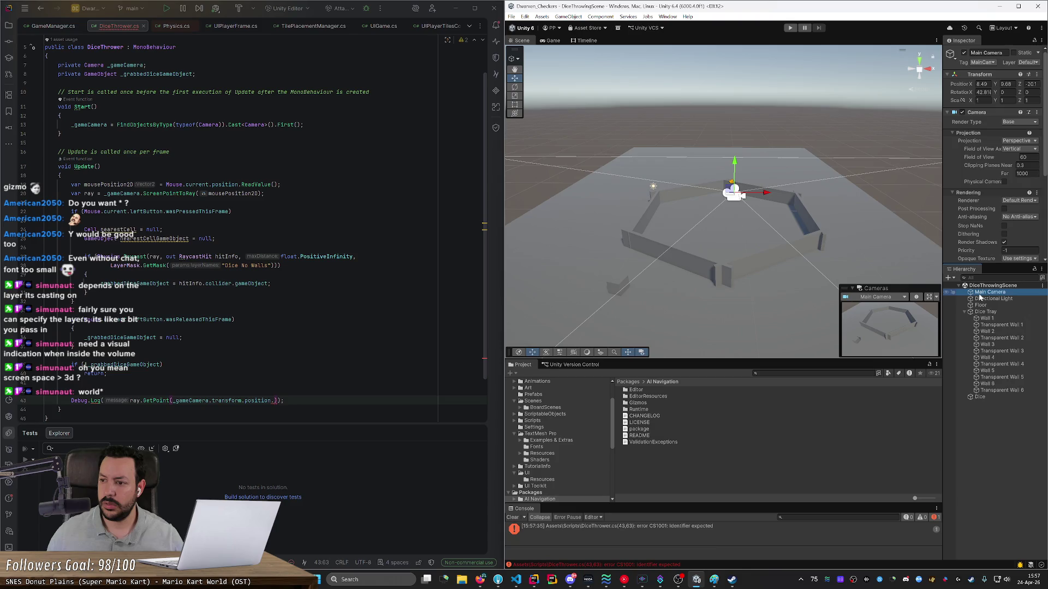
key("alt+Tab")
Step: Finish the argument as position.y with a lowercase y and close the parenthesis
type("Y")
key("End")
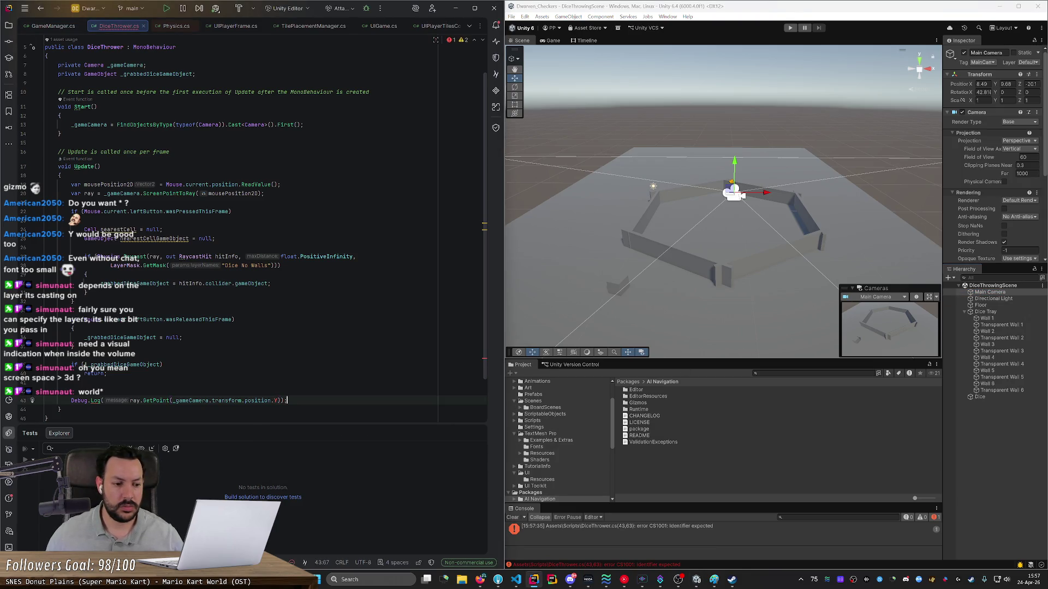
left_click(274, 401)
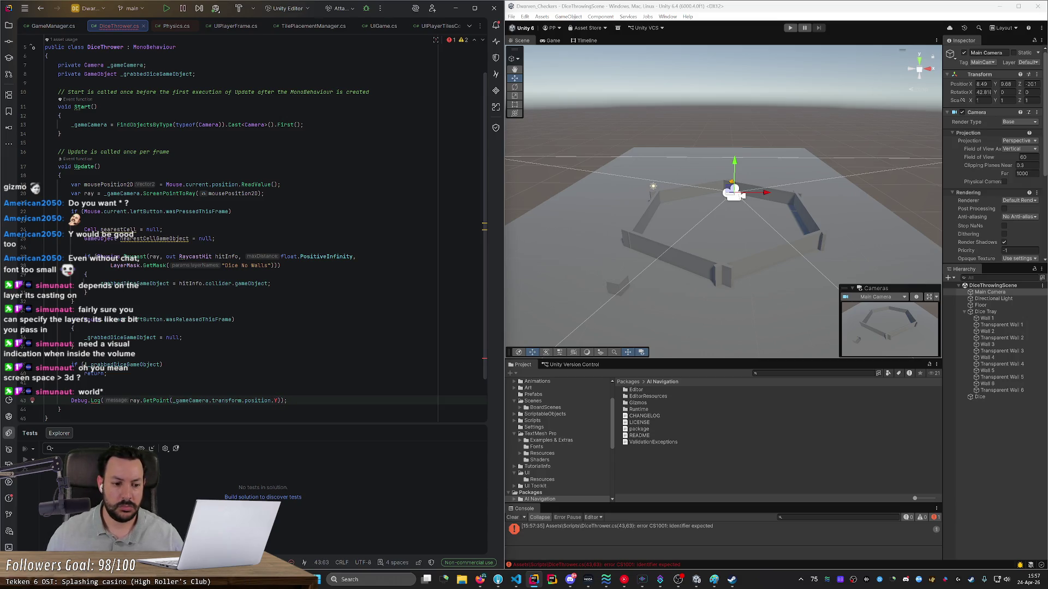
type("y")
key("Delete")
type(")")
key("End")
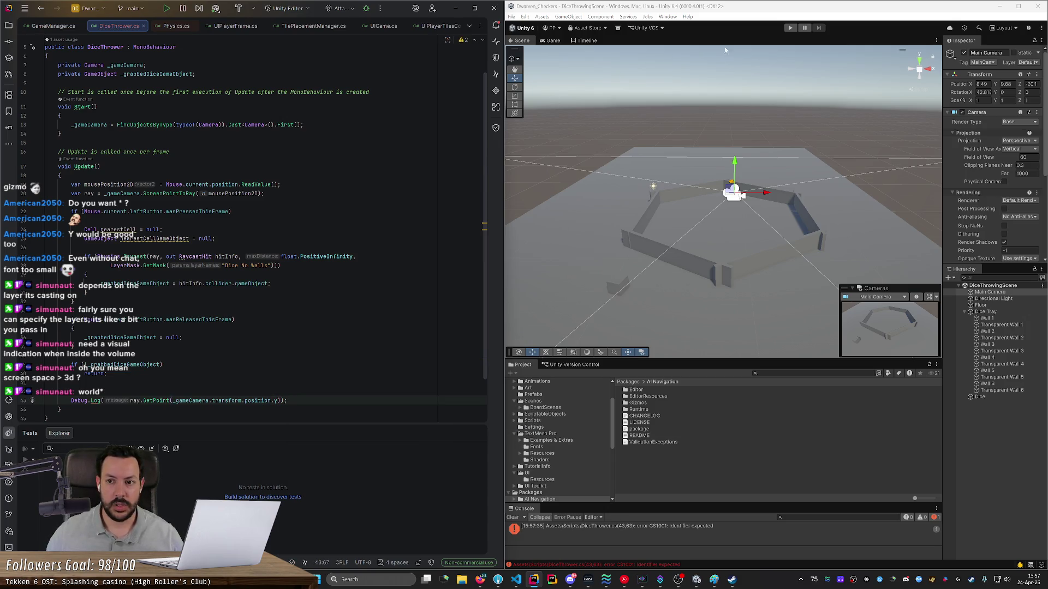
Step: Select the Floor, then the Dice, in the scene and clear the Console
left_click(789, 28)
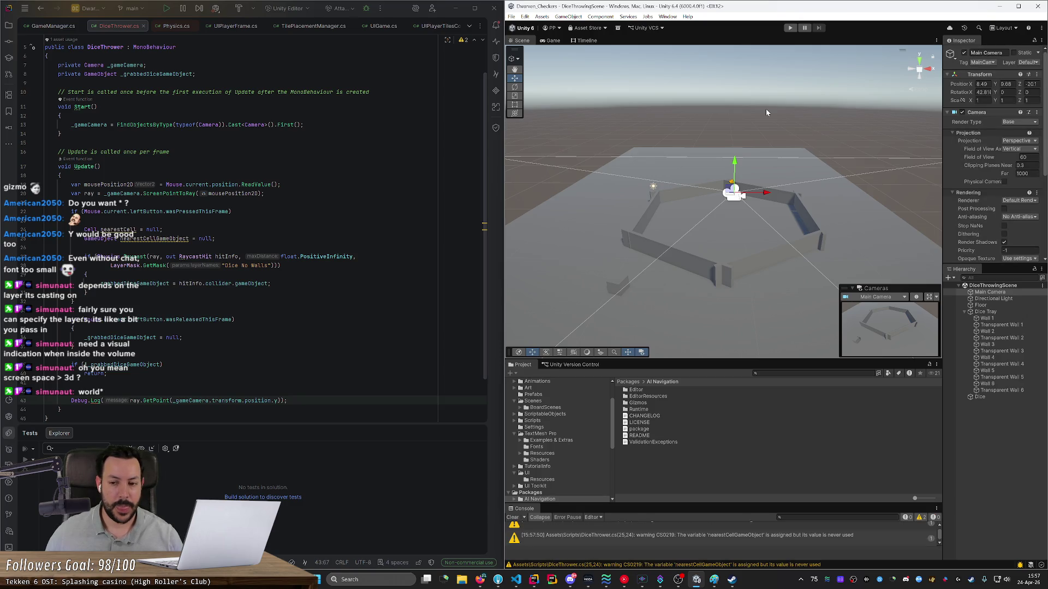
left_click(728, 220)
left_click(613, 281)
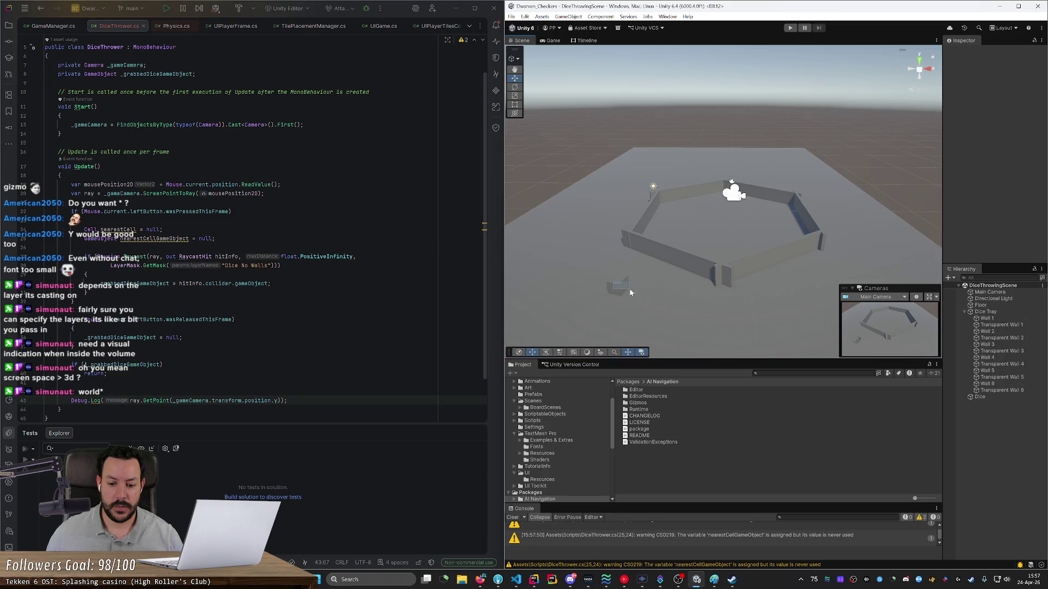
left_click(619, 289)
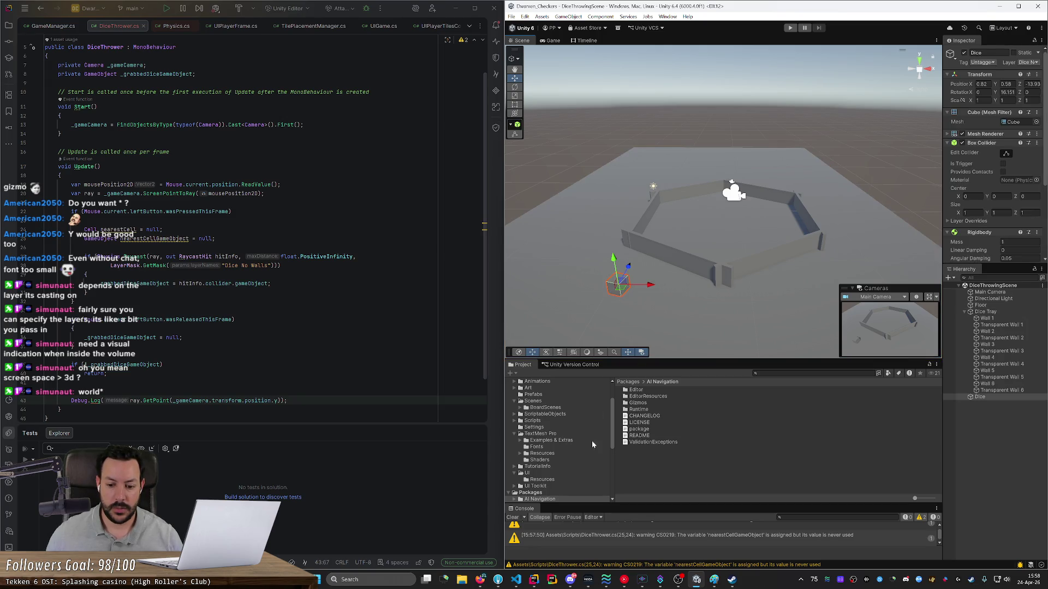
left_click(516, 518)
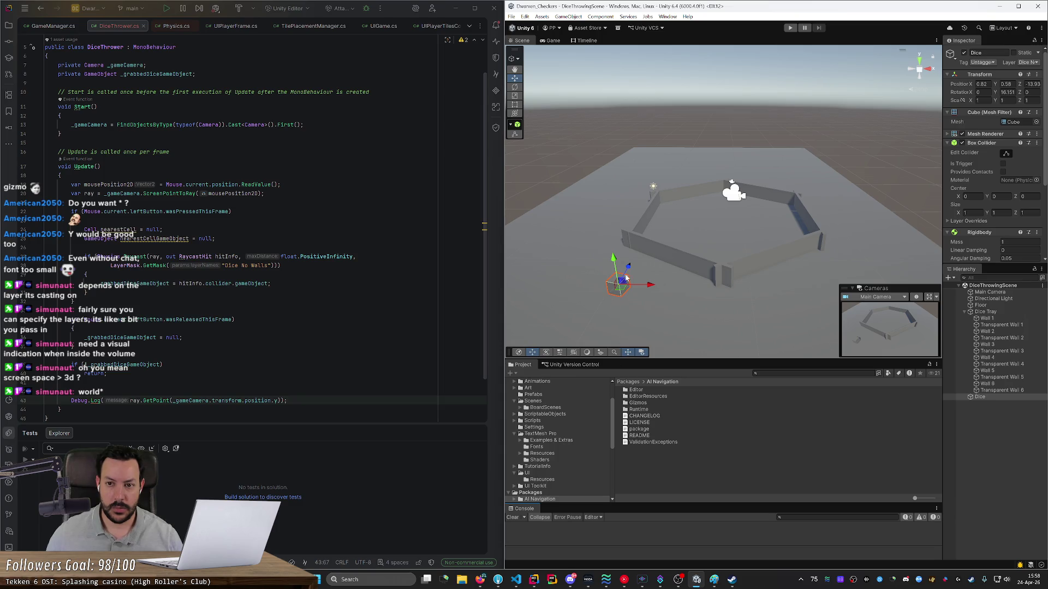
Step: Play, drag on the die to log world points like (8.06, 5.61, -10.98), then stop
left_click(792, 28)
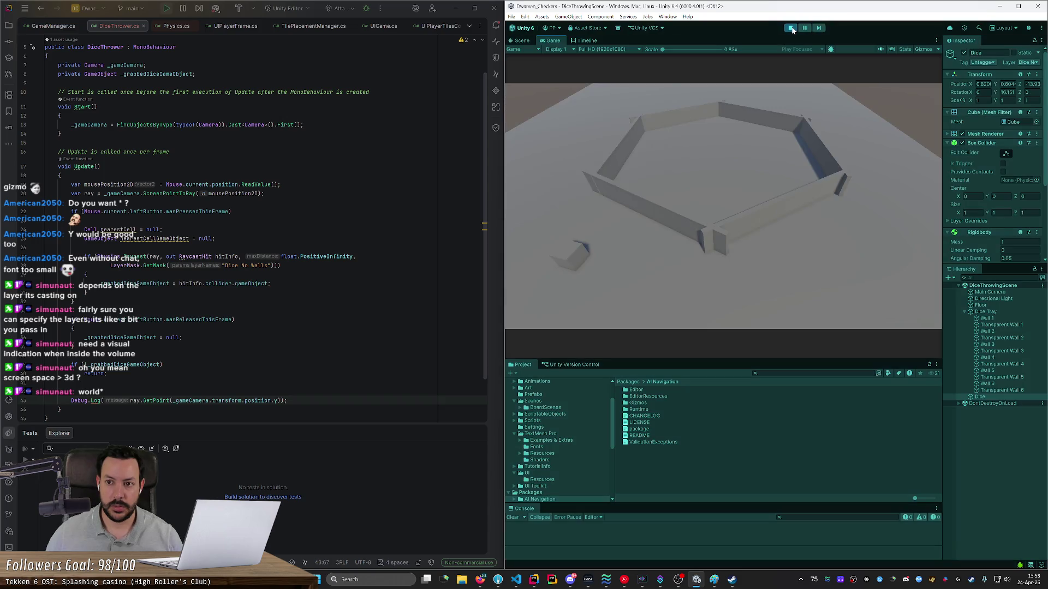
mouse_move(574, 260)
left_mouse_down()
mouse_move(890, 253)
mouse_move(779, 199)
mouse_move(704, 119)
mouse_move(796, 162)
mouse_move(583, 155)
mouse_move(760, 140)
mouse_move(613, 205)
mouse_move(723, 157)
mouse_move(613, 195)
mouse_move(720, 140)
mouse_move(596, 157)
mouse_move(714, 136)
left_mouse_up()
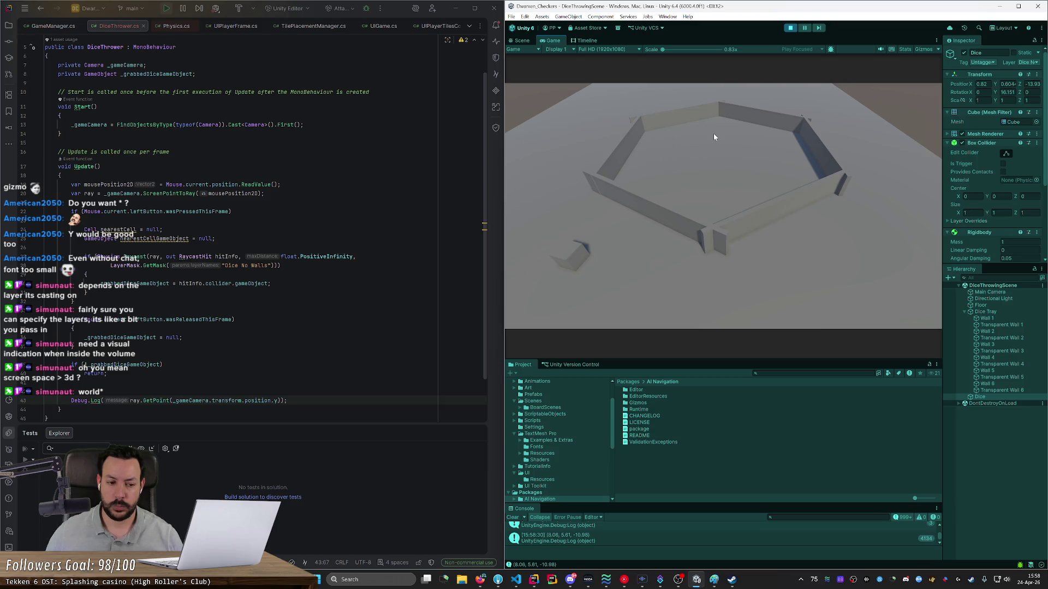
left_click(791, 27)
Step: Move the camera height out of GetPoint into a new 'var distance = _gameCamera.transform.position.y;' line
left_click(209, 401)
double_click(202, 401)
key("ctrl+w")
key("ctrl+x")
key("ctrl+alt+Return")
type("var ")
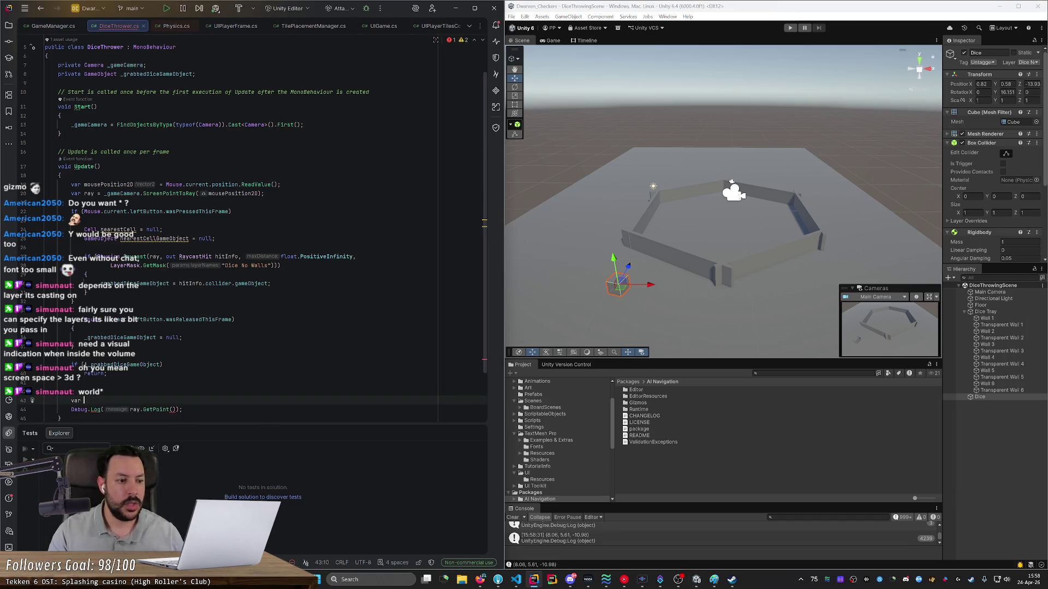
type("distance = _gameCamera.transform.position.y;")
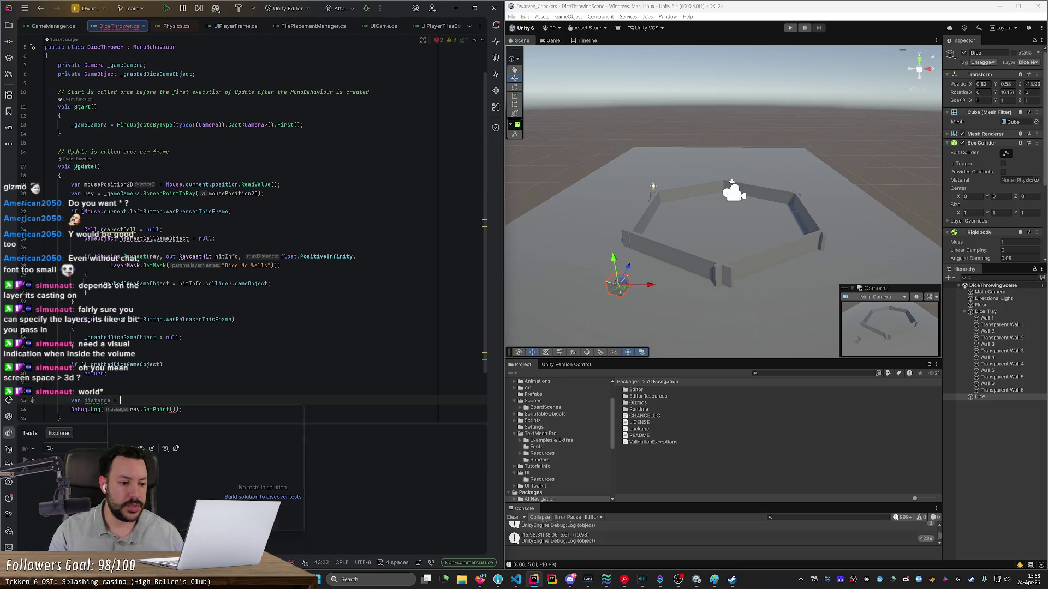
key("Return")
key("Up")
key("Up")
key("Up")
key("Return")
key("Return")
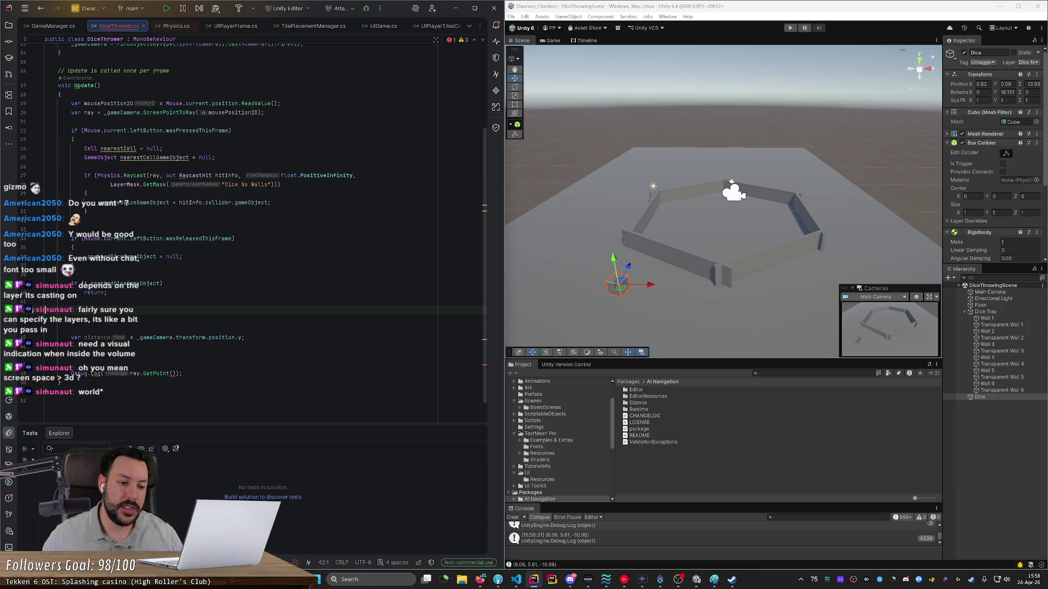
Step: Divide the distance by ray.direction.y
left_click(240, 338)
type("/ ")
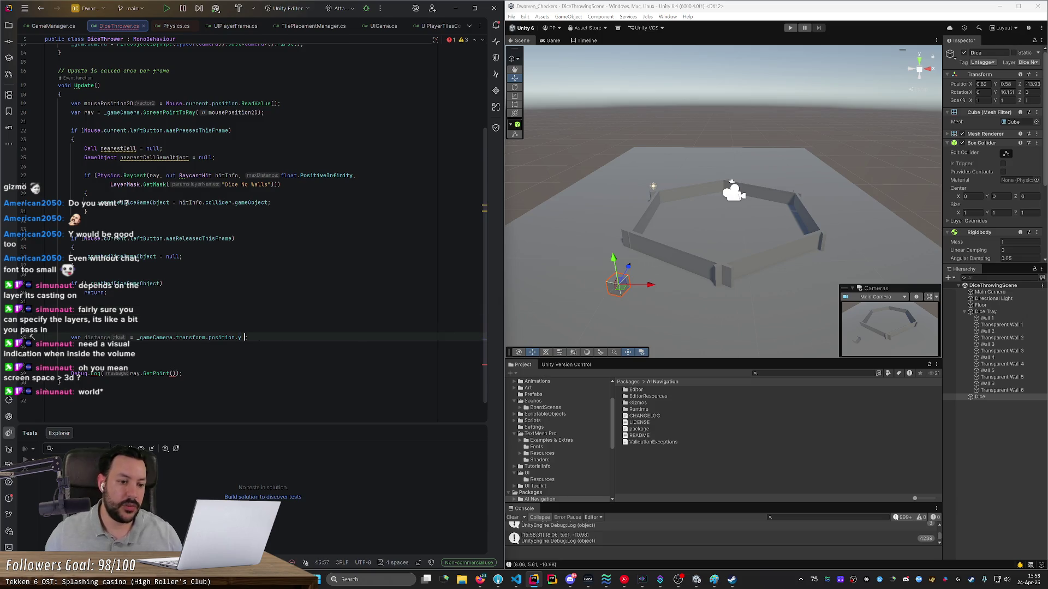
type("directi")
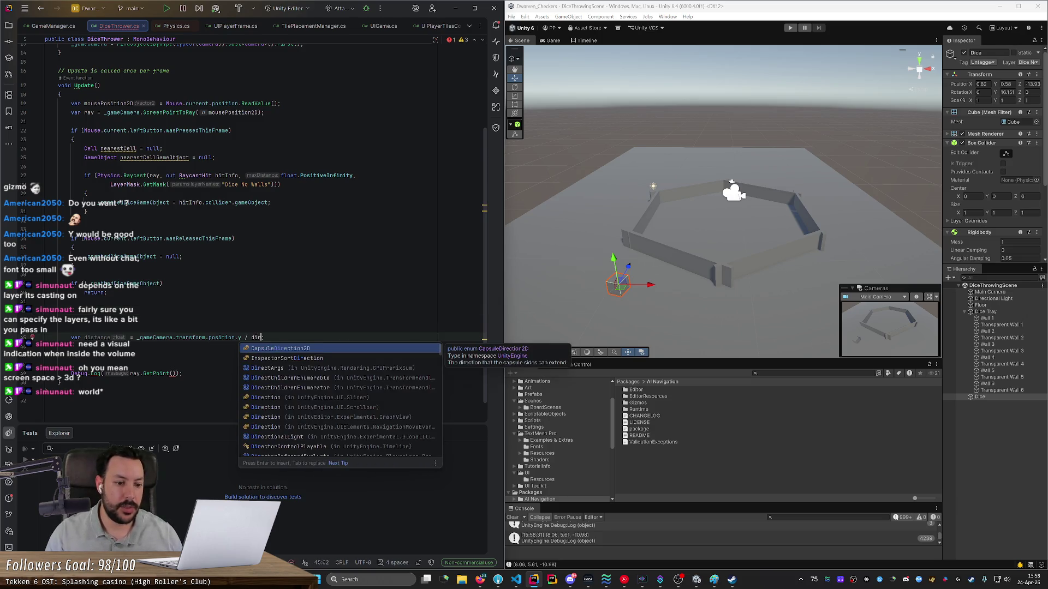
type("on")
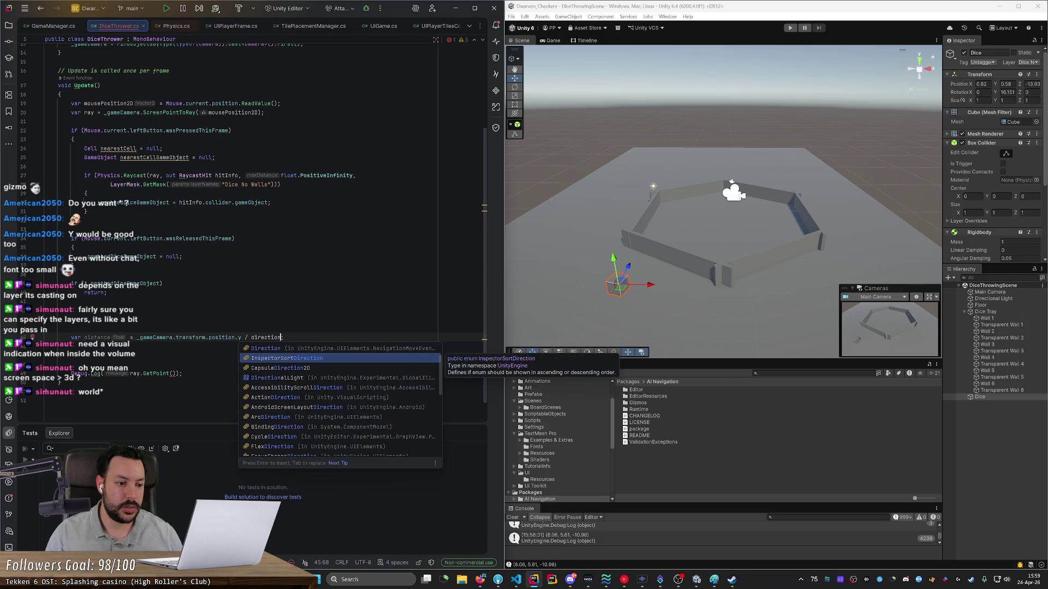
key("ctrl+Left")
type("ray.")
key("ctrl+Right")
type(".y")
key("Escape")
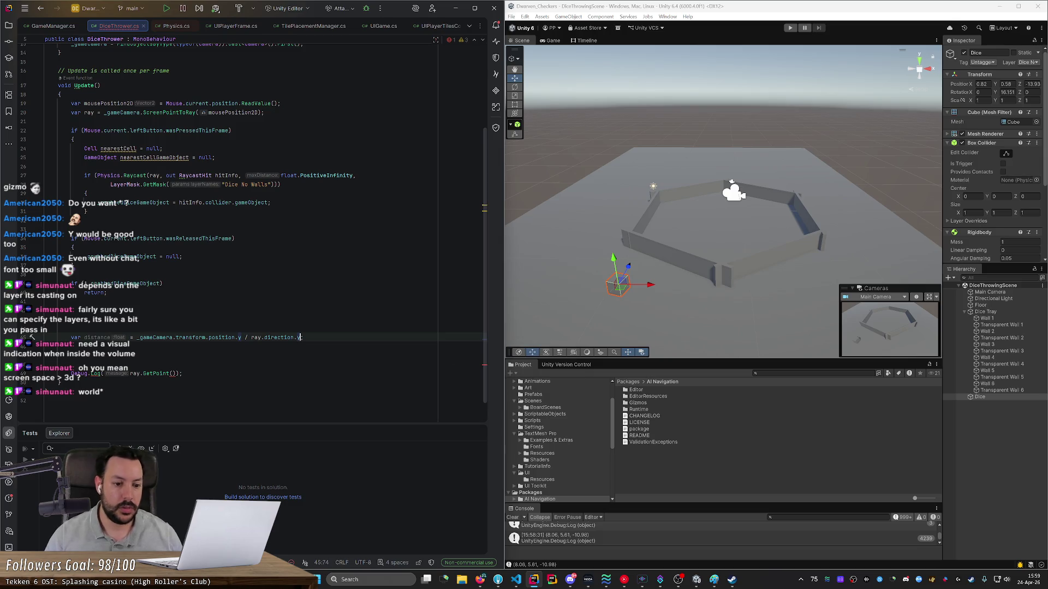
key("ctrl+shift+Left")
key("ctrl+shift+Left")
key("ctrl+shift+Left")
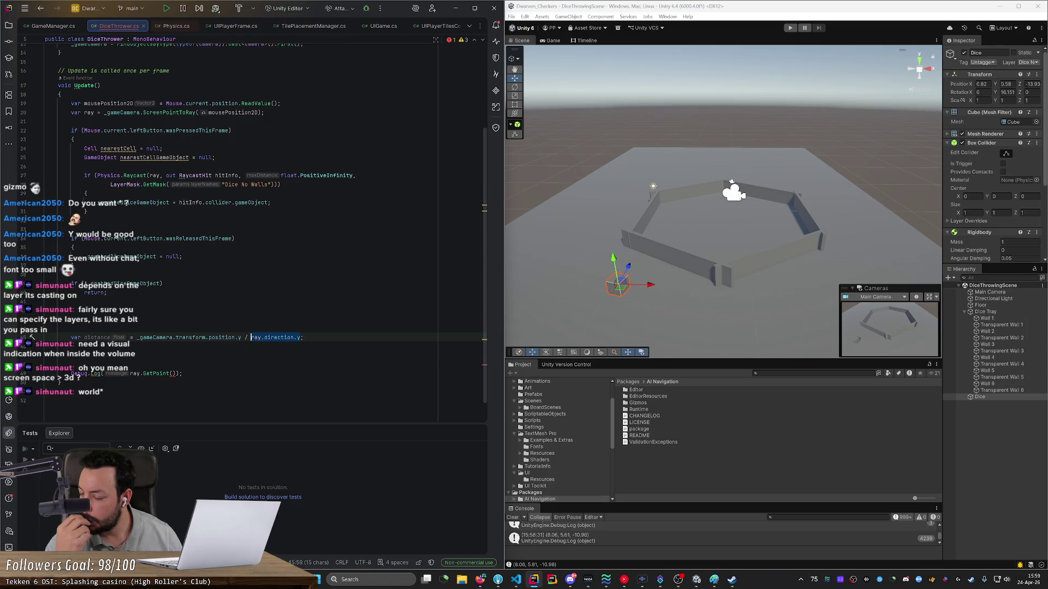
Step: Remove the extra blank lines around the distance line
key("Down")
key("Down")
key("BackSpace")
key("Up")
key("Up")
key("BackSpace")
key("BackSpace")
key("Delete")
key("Down")
key("Down")
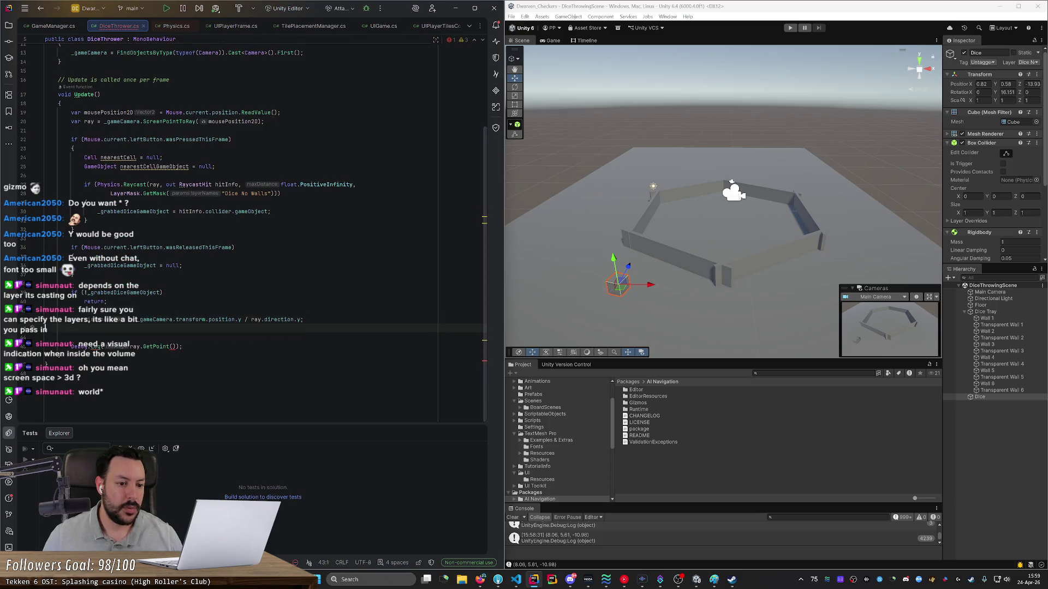
key("BackSpace")
key("BackSpace")
Step: Pass distance into ray.GetPoint and start Play mode
double_click(97, 337)
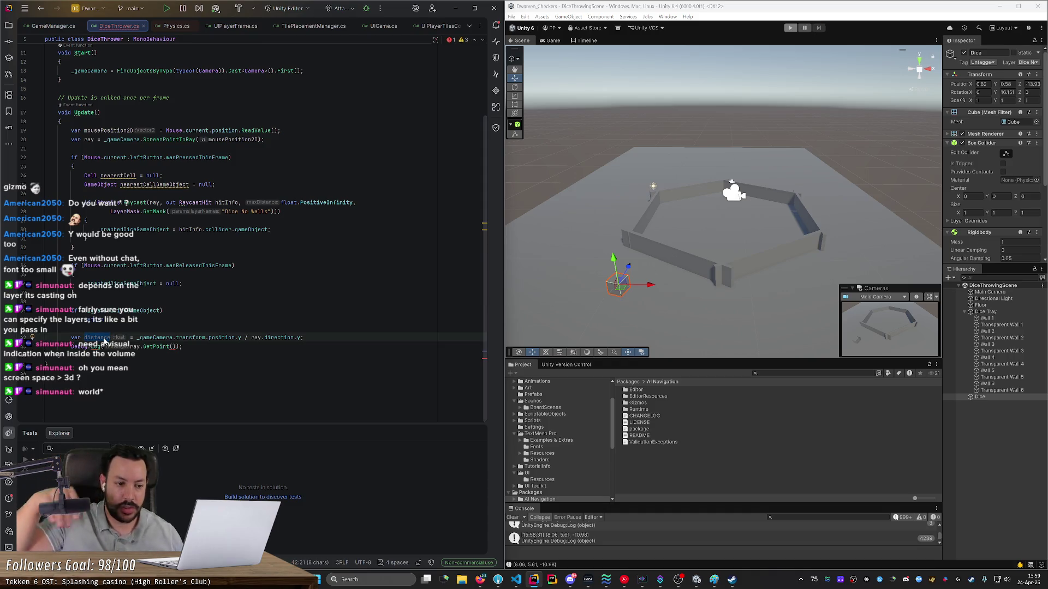
left_click(172, 346)
type("distance")
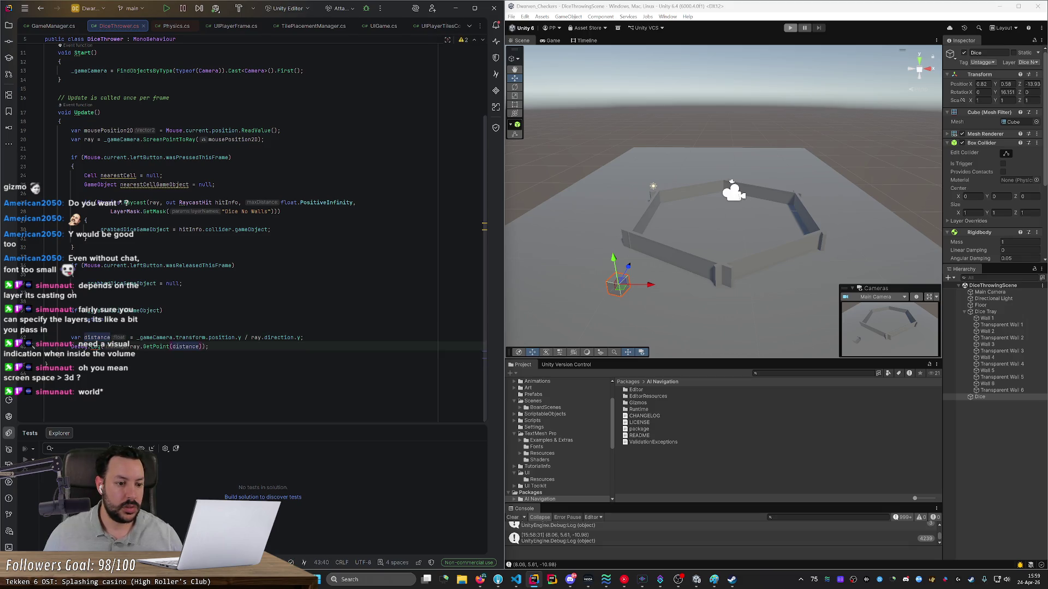
key("ctrl+p")
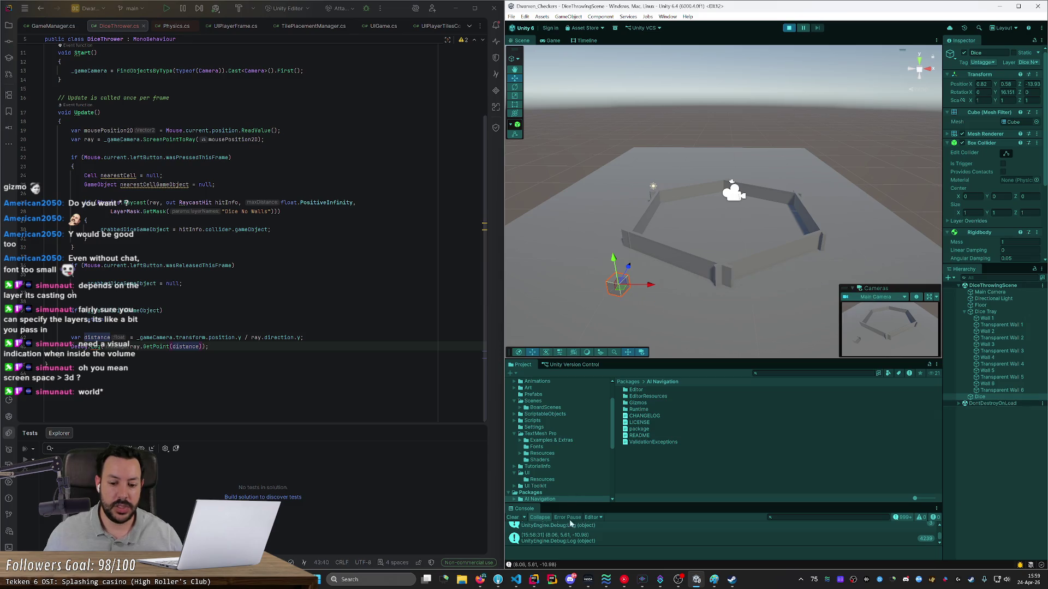
Step: Press on the die in the Game view to log a point, then review the division on the distance line
mouse_move(572, 257)
left_mouse_down()
mouse_move(636, 280)
mouse_move(747, 290)
left_mouse_up()
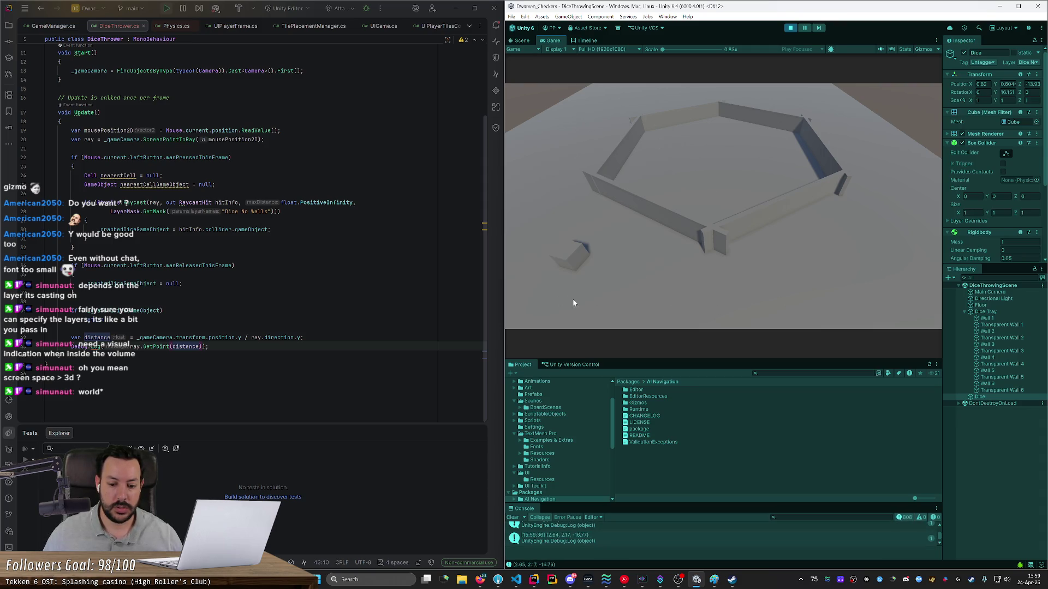
left_click(245, 338)
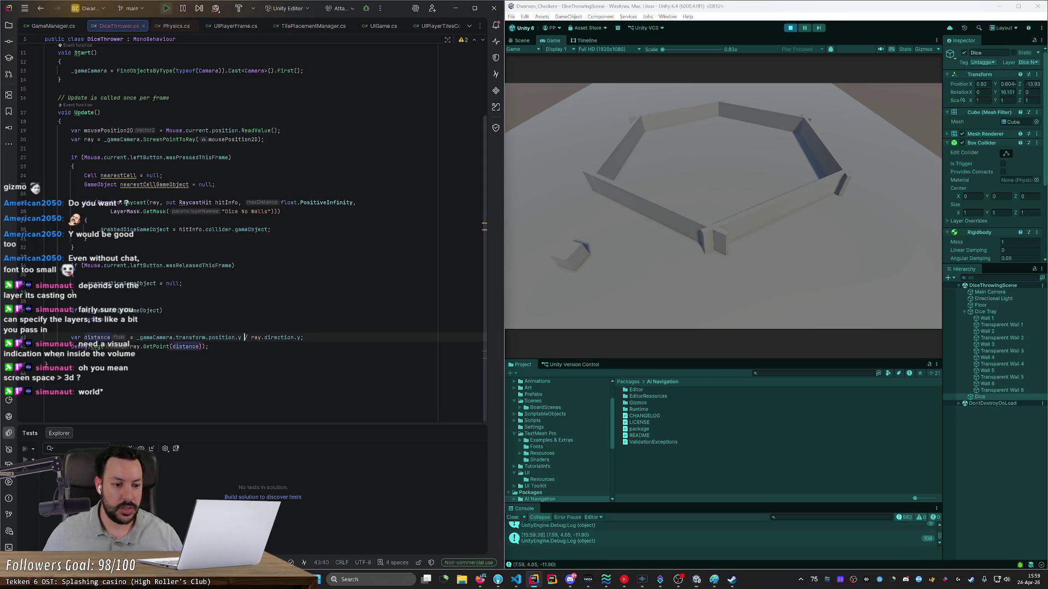
key("shift+Right")
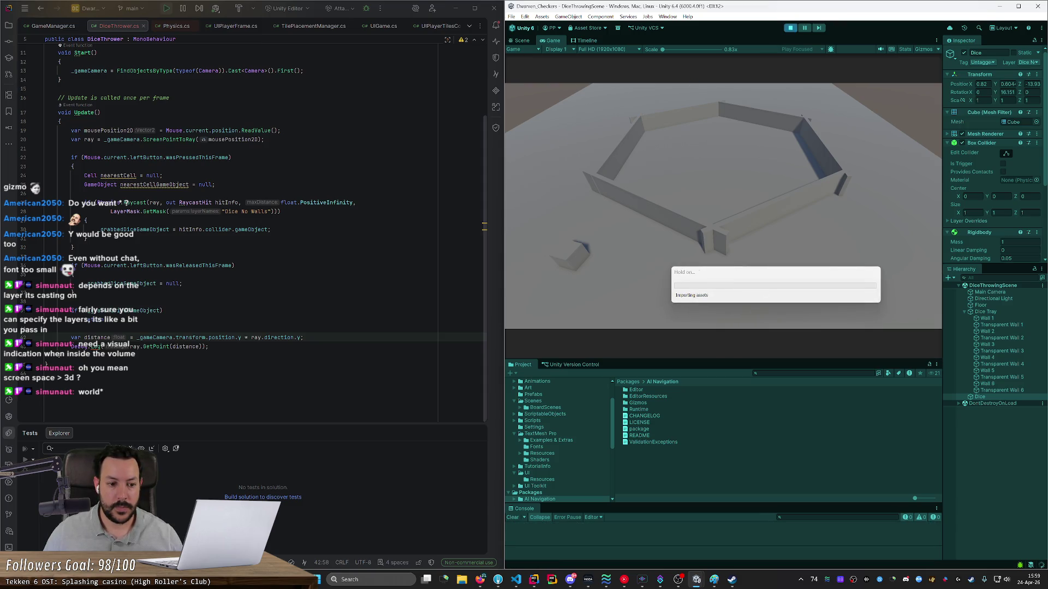
left_click(273, 230)
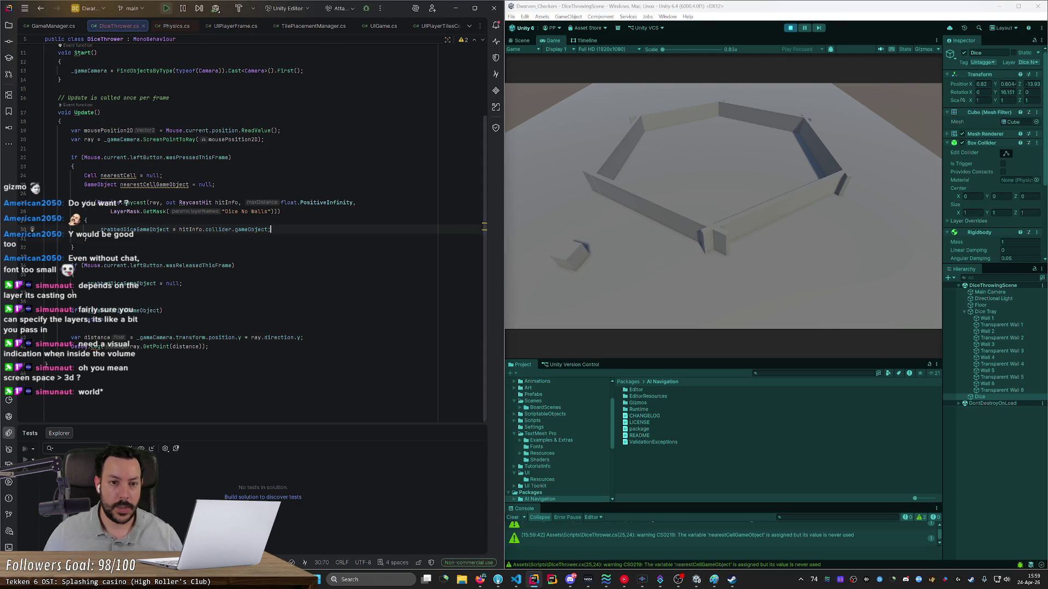
scroll(273, 238, "up", 1)
Step: Clear the console, restart play, click the floor to log its world point, then stop play
left_click(616, 350)
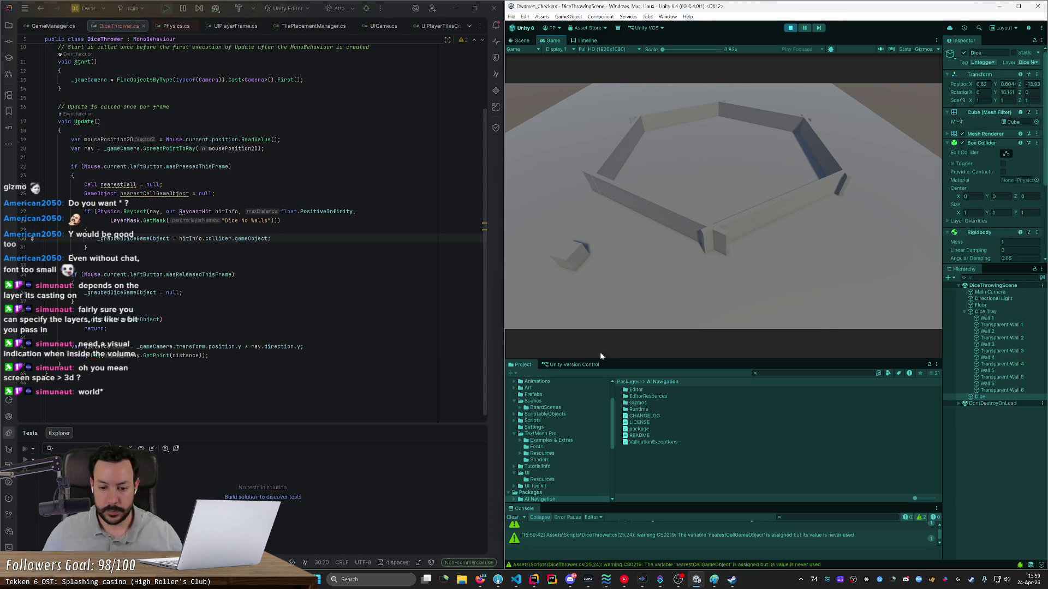
left_click(513, 517)
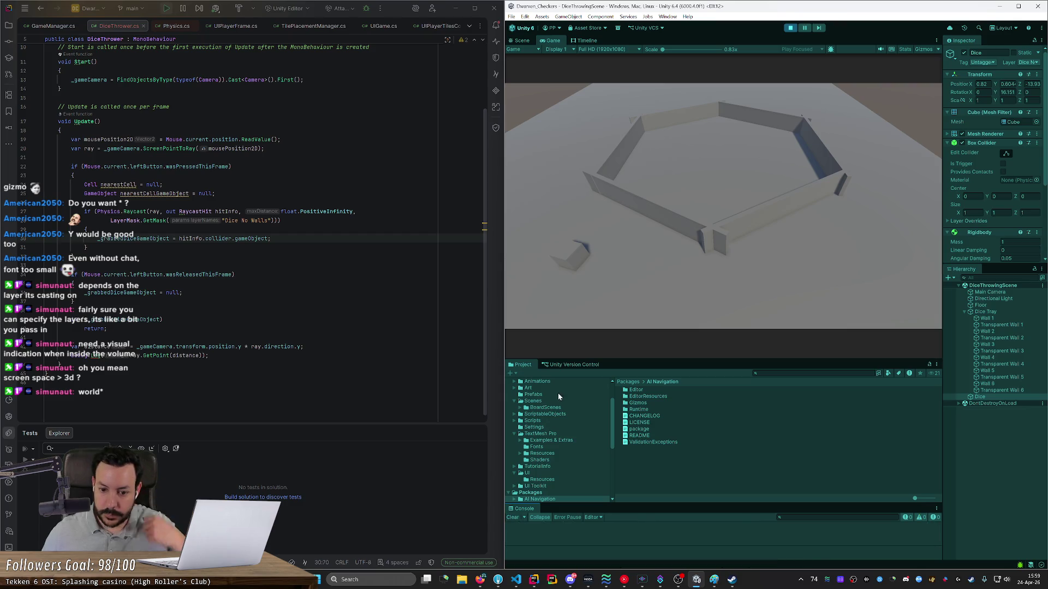
left_click(791, 28)
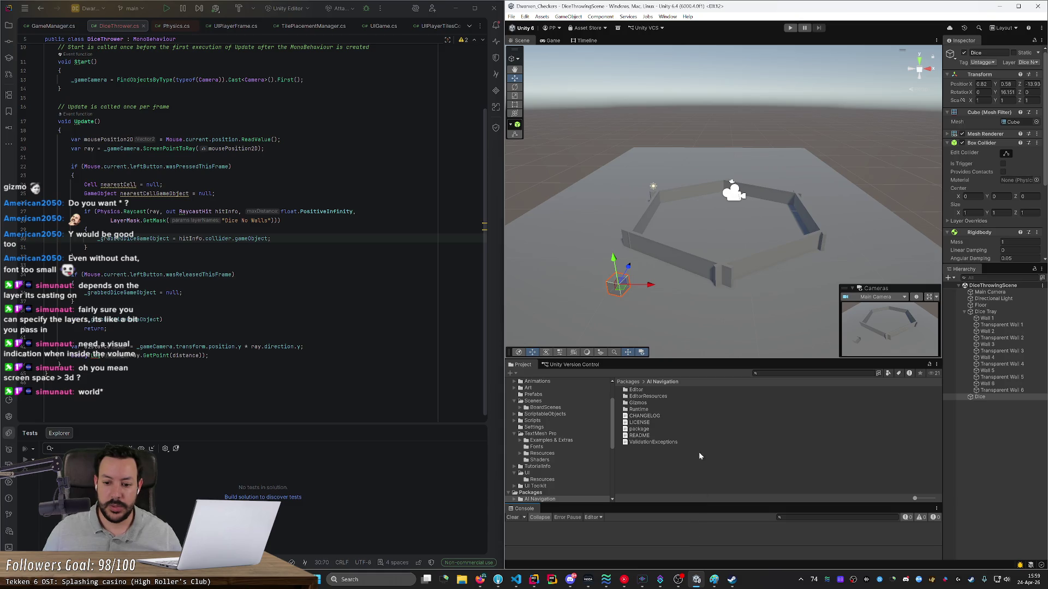
left_click(790, 28)
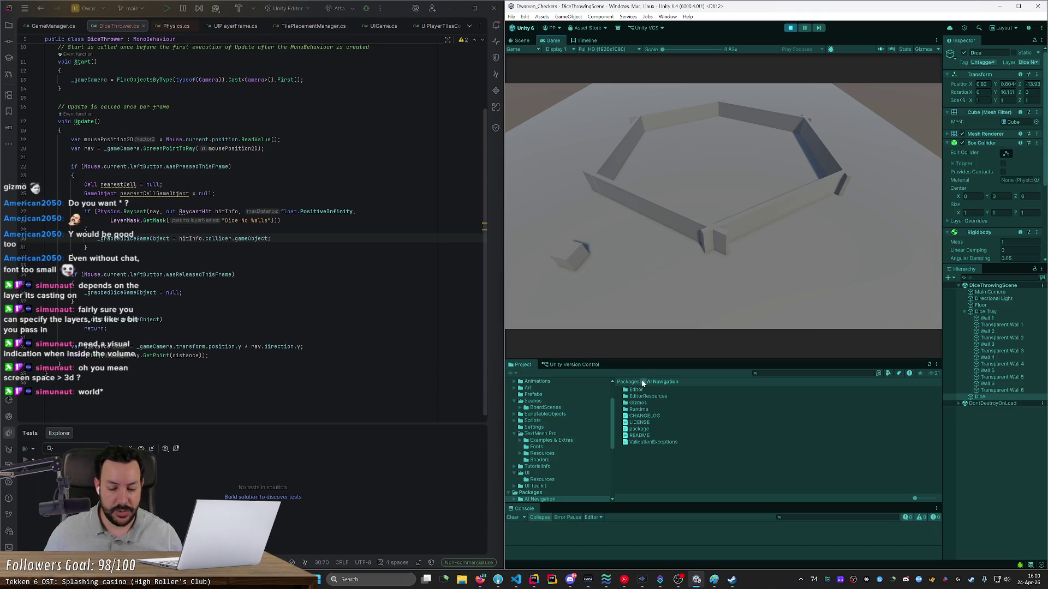
mouse_move(568, 253)
left_mouse_down()
mouse_move(842, 274)
mouse_move(850, 227)
mouse_move(728, 161)
mouse_move(707, 195)
mouse_move(568, 140)
mouse_move(520, 169)
mouse_move(526, 279)
mouse_move(853, 280)
mouse_move(670, 287)
mouse_move(568, 312)
mouse_move(567, 326)
mouse_move(589, 265)
mouse_move(582, 245)
mouse_move(905, 248)
mouse_move(846, 278)
mouse_move(585, 276)
mouse_move(533, 163)
mouse_move(530, 126)
mouse_move(878, 155)
mouse_move(781, 114)
left_mouse_up()
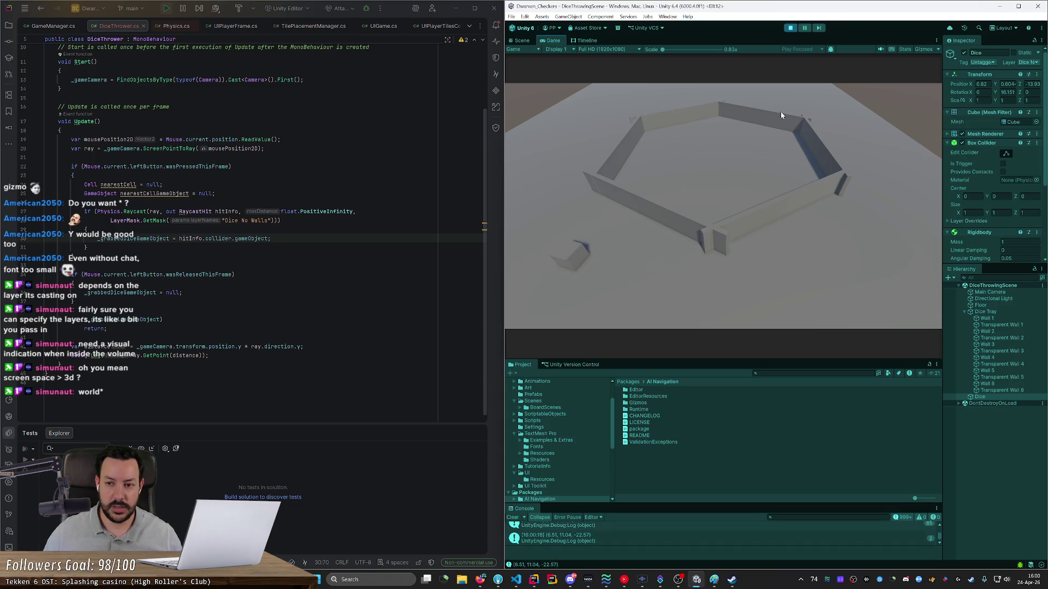
left_click(791, 28)
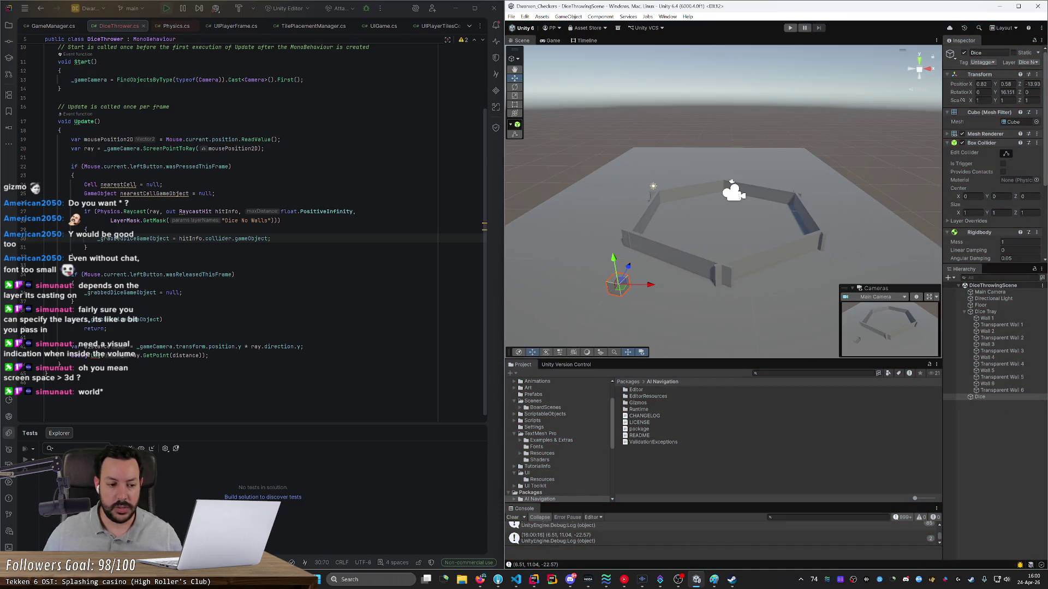
left_click(108, 328)
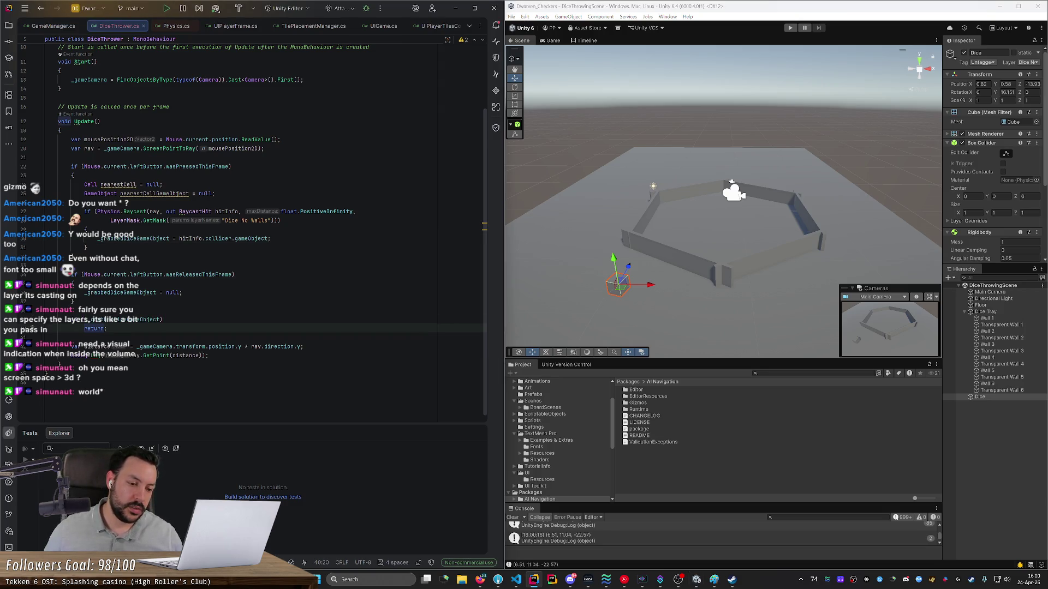
Step: Launch Paint from the Start search
key("super")
type("paint")
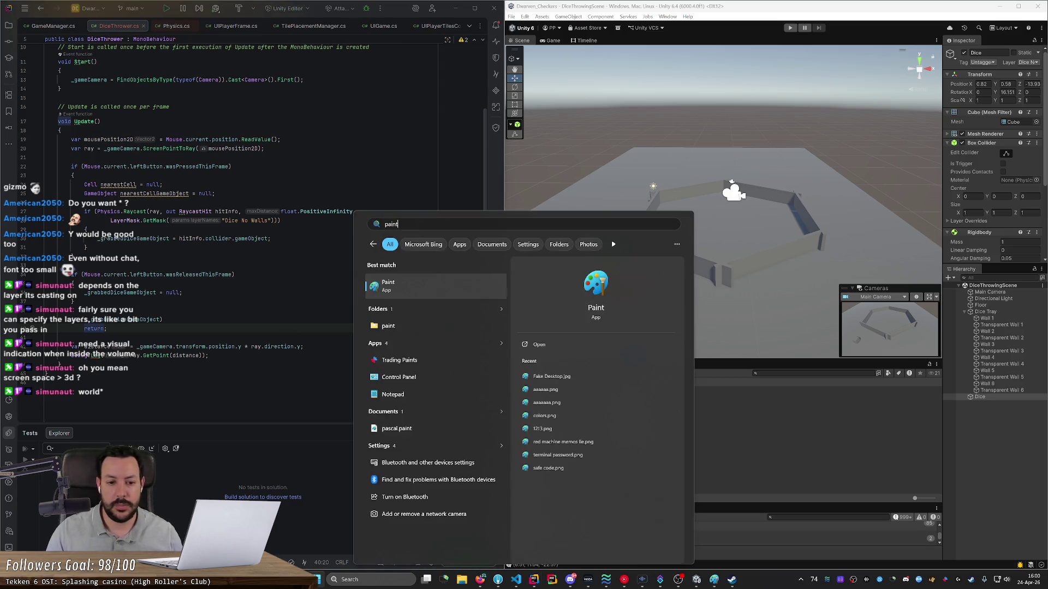
key("Return")
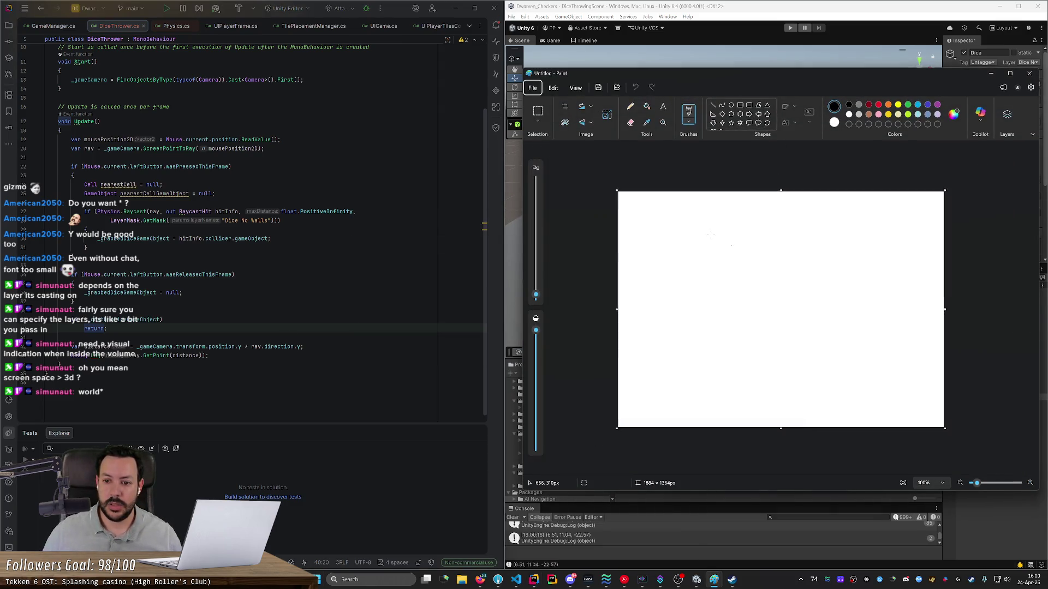
scroll(725, 271, "up", 1)
scroll(721, 277, "up", 3)
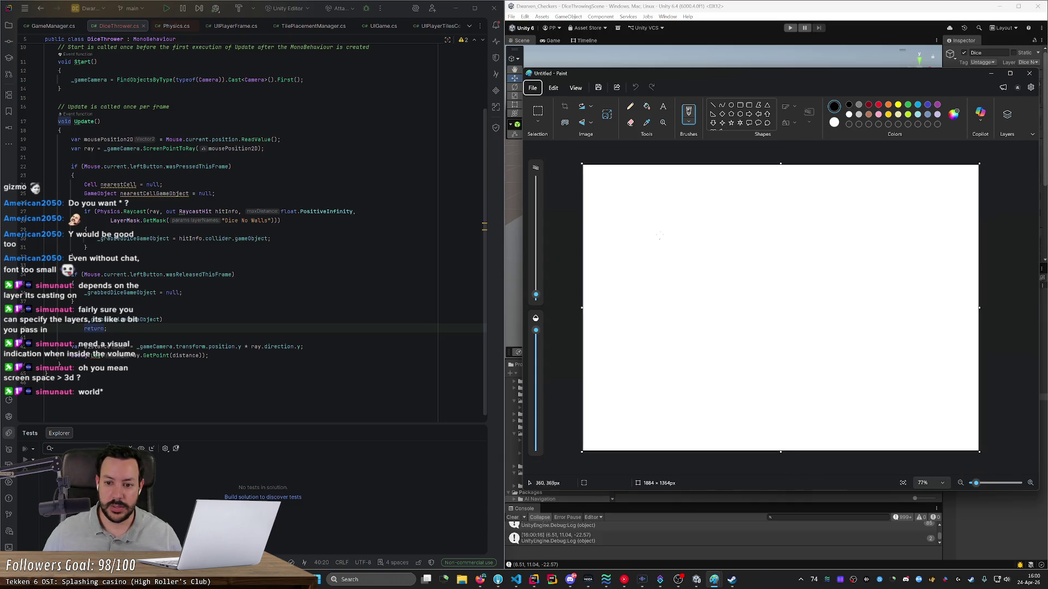
Step: Sketch a small camera with an orange triangle for its field of view, then erase stray marks
mouse_move(648, 229)
left_mouse_down()
mouse_move(666, 230)
mouse_move(650, 245)
left_mouse_up()
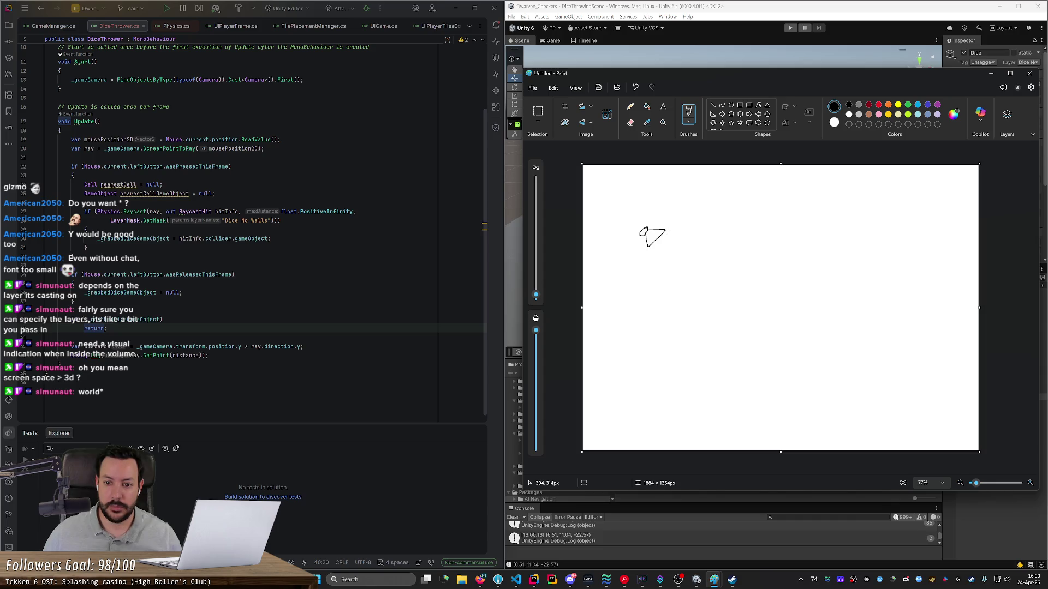
left_click(878, 105)
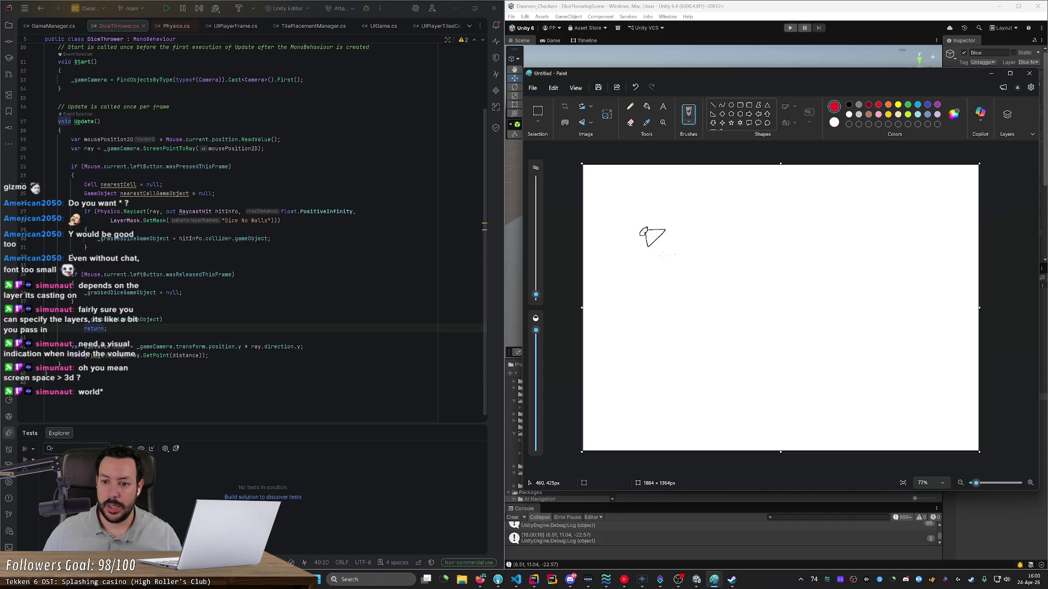
left_click(888, 104)
left_click_drag(666, 229, 900, 217)
left_click_drag(647, 247, 714, 413)
left_click_drag(904, 219, 715, 417)
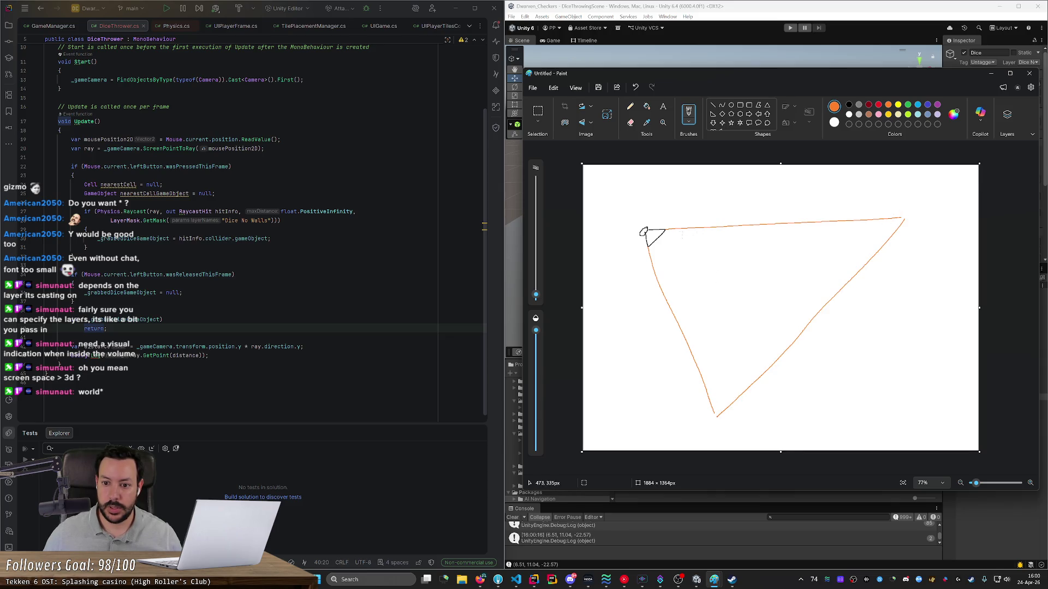
left_click_drag(680, 233, 658, 256)
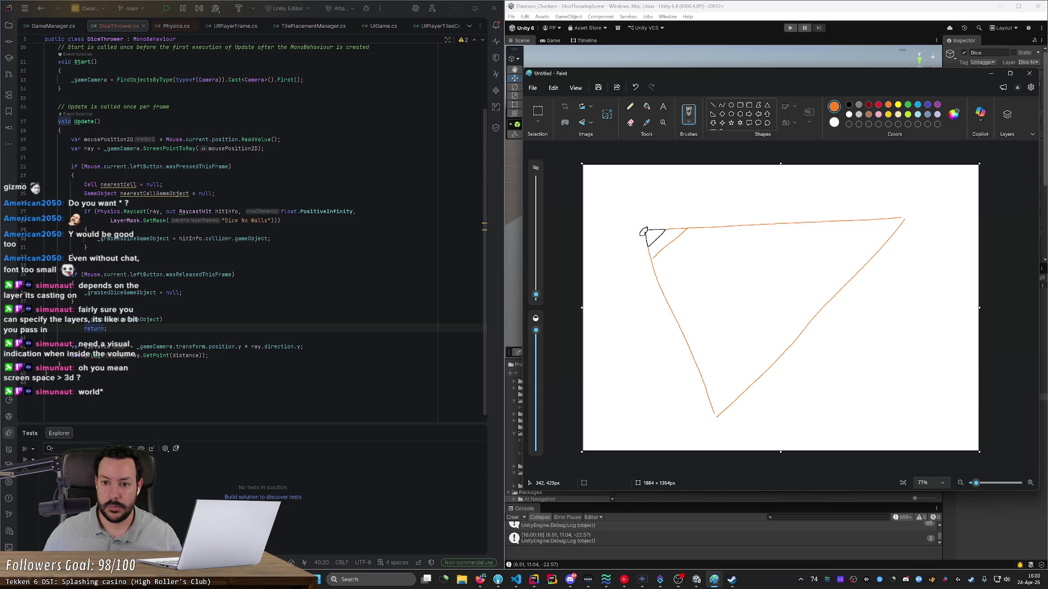
left_click(631, 122)
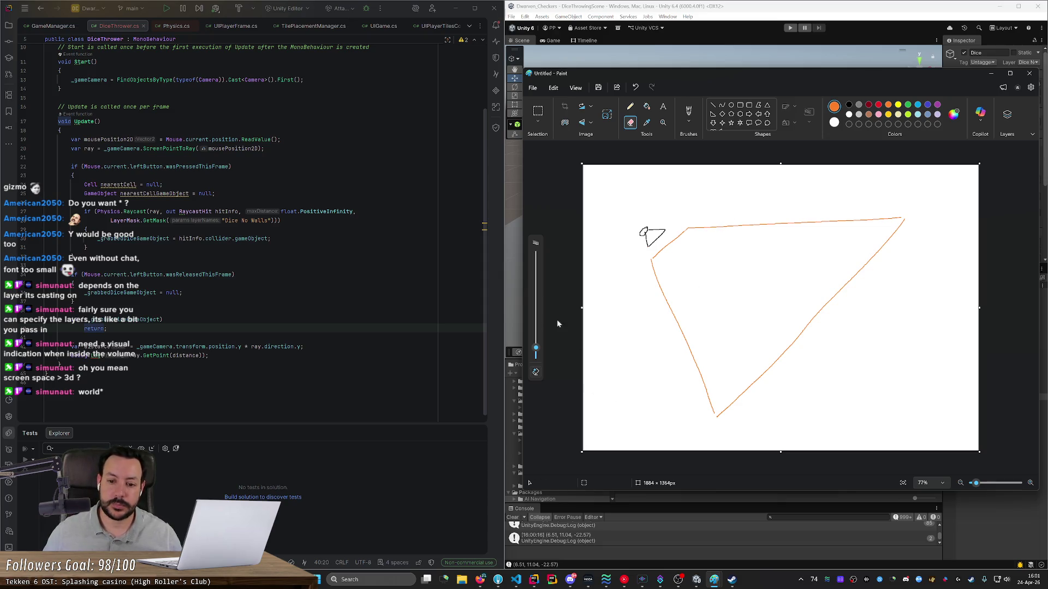
Step: Draw a straight black horizontal ground line across the canvas
left_click(713, 104)
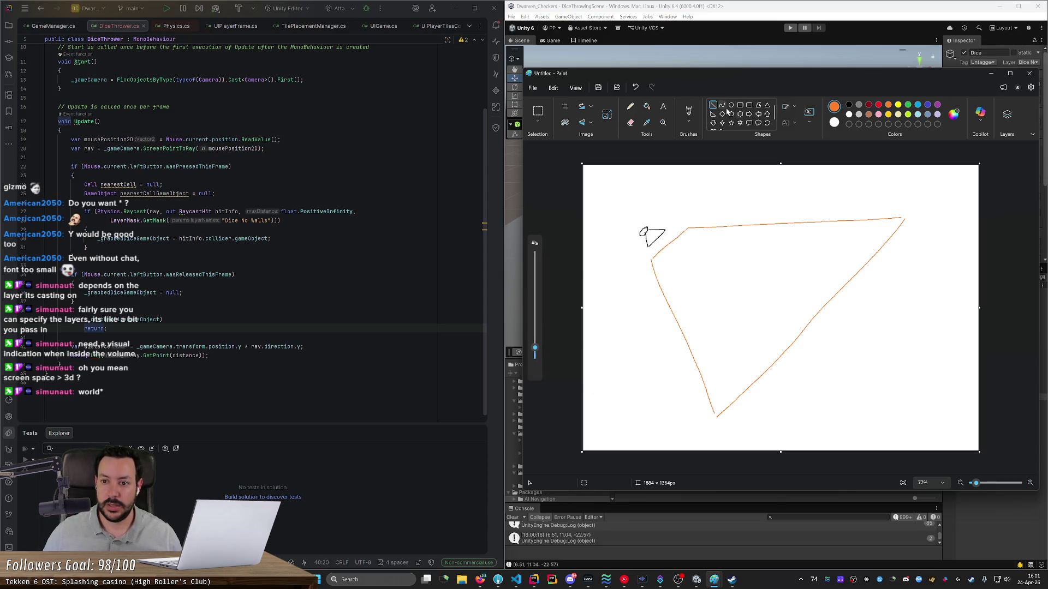
left_click(918, 104)
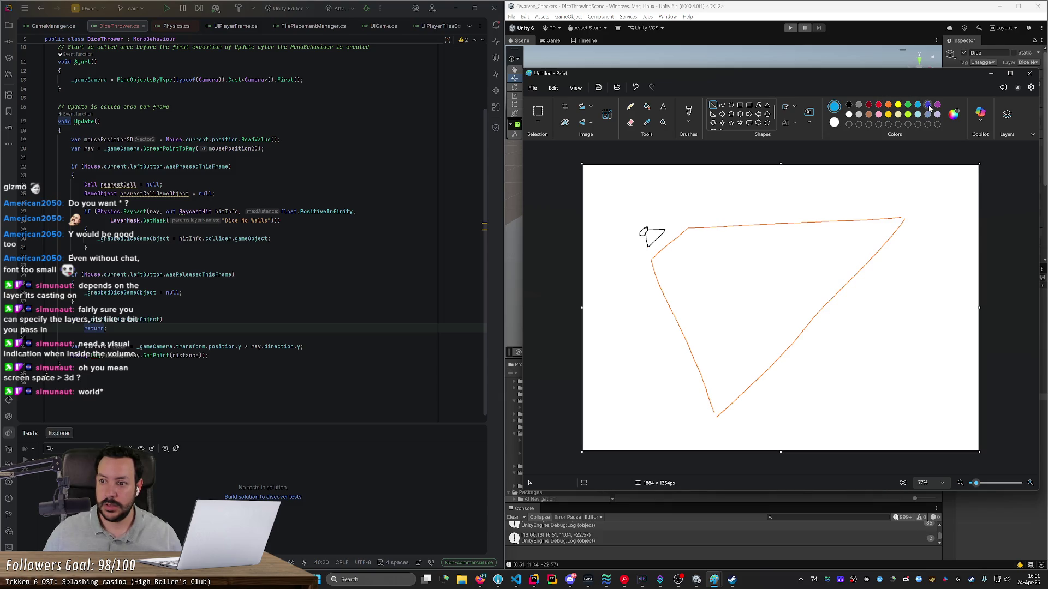
left_click(849, 105)
mouse_move(601, 349)
left_mouse_down()
mouse_move(970, 330)
mouse_move(970, 351)
left_mouse_up()
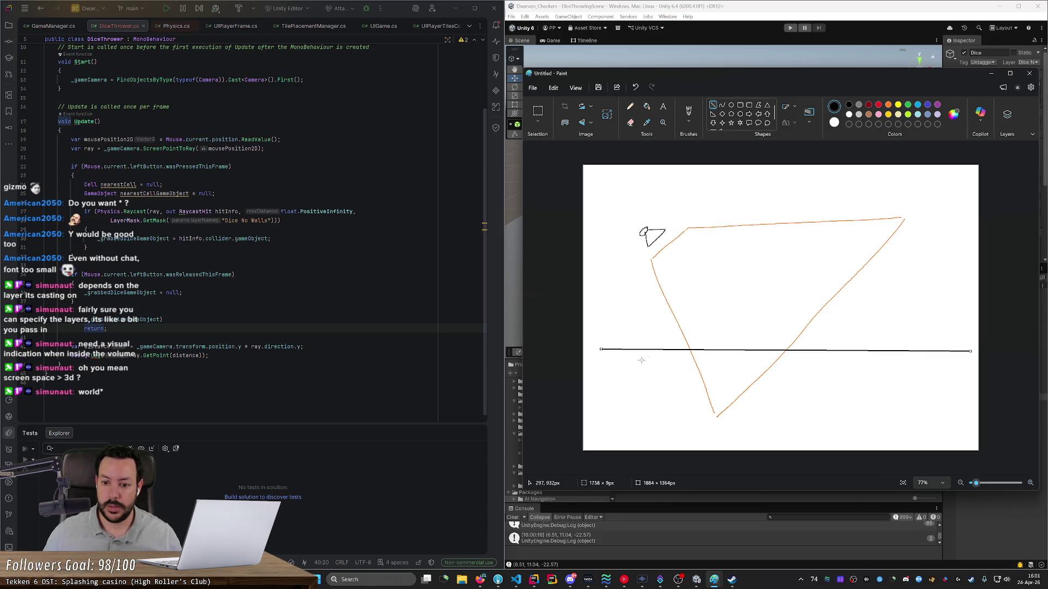
Step: Label the ground line 'y = 0' and sketch rays from the camera down to it
left_click(689, 111)
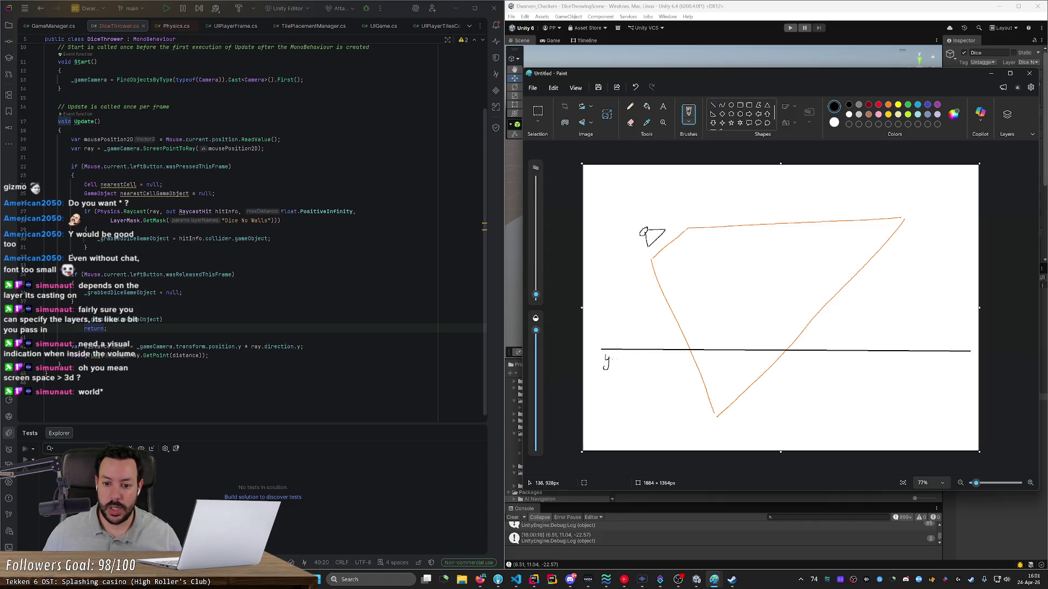
left_click_drag(627, 354, 630, 353)
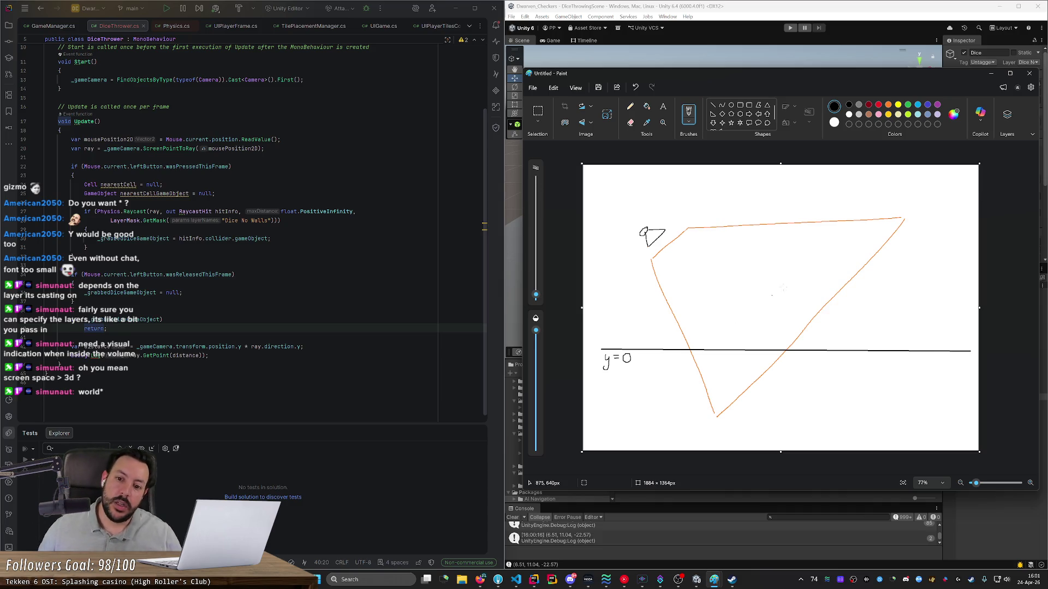
mouse_move(640, 233)
left_mouse_down()
mouse_move(683, 348)
mouse_move(687, 339)
left_mouse_up()
left_click_drag(676, 344, 681, 349)
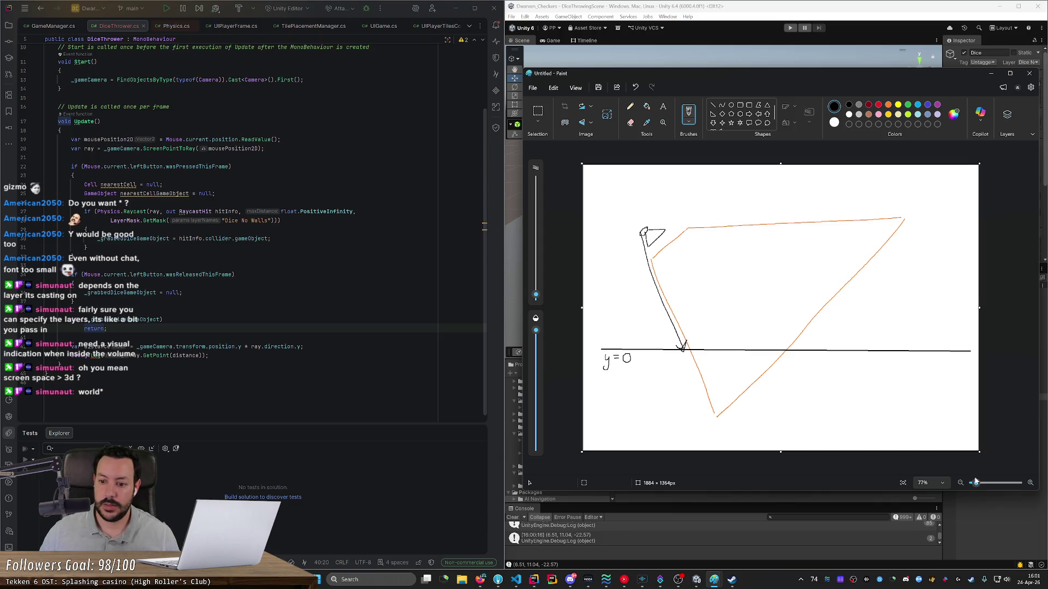
mouse_move(649, 230)
left_mouse_down()
mouse_move(888, 348)
mouse_move(874, 351)
left_mouse_up()
mouse_move(772, 272)
left_mouse_down()
mouse_move(780, 292)
mouse_move(766, 275)
left_mouse_up()
Step: Mark a 'd' distance beside a ray, then undo the rays and marks, keeping the y = 0 label
key("ctrl+z")
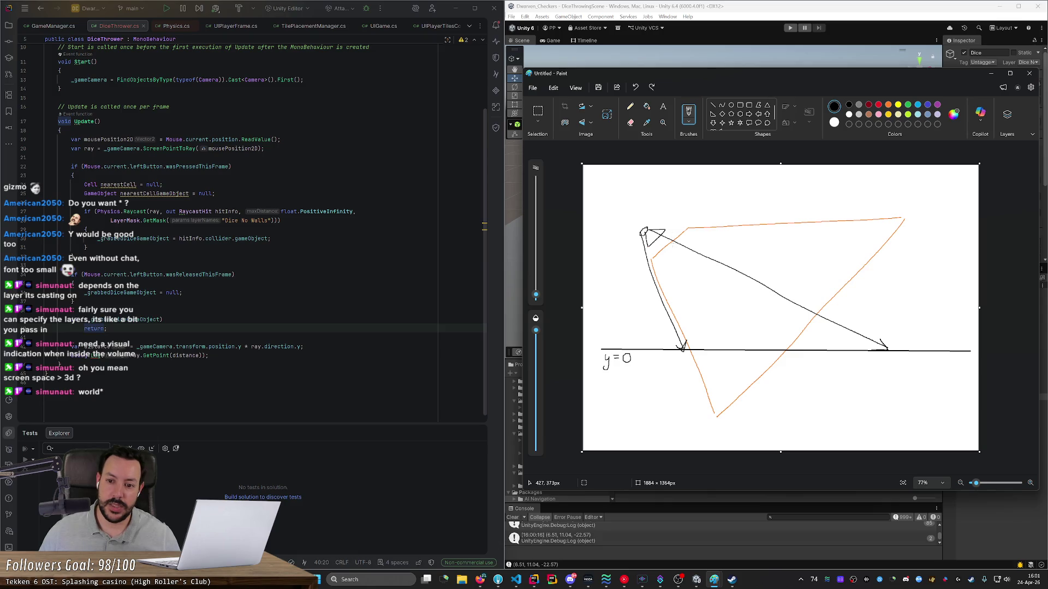
left_click_drag(635, 239, 663, 342)
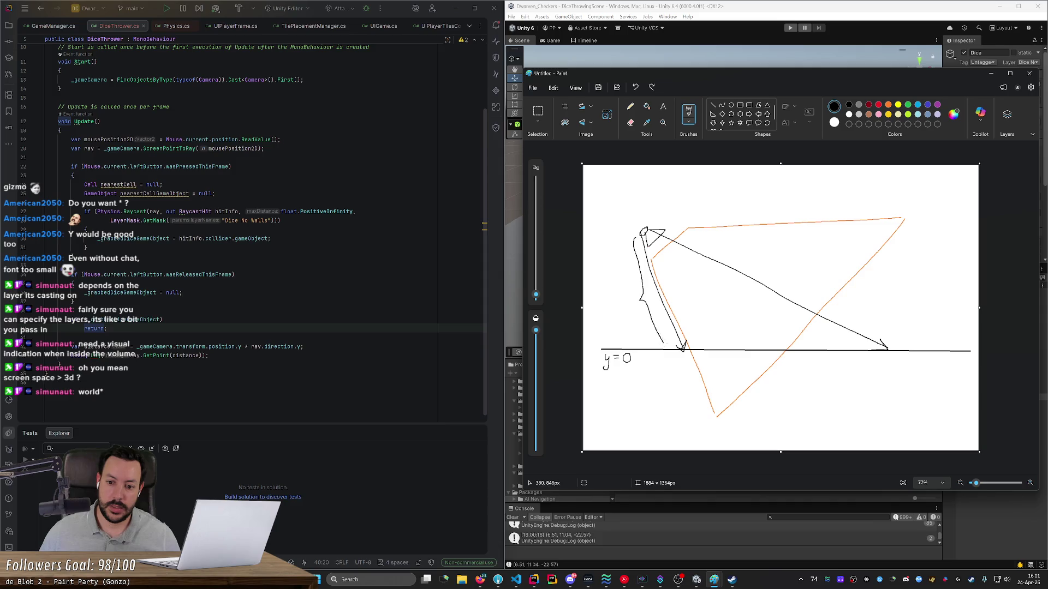
left_click_drag(621, 303, 626, 285)
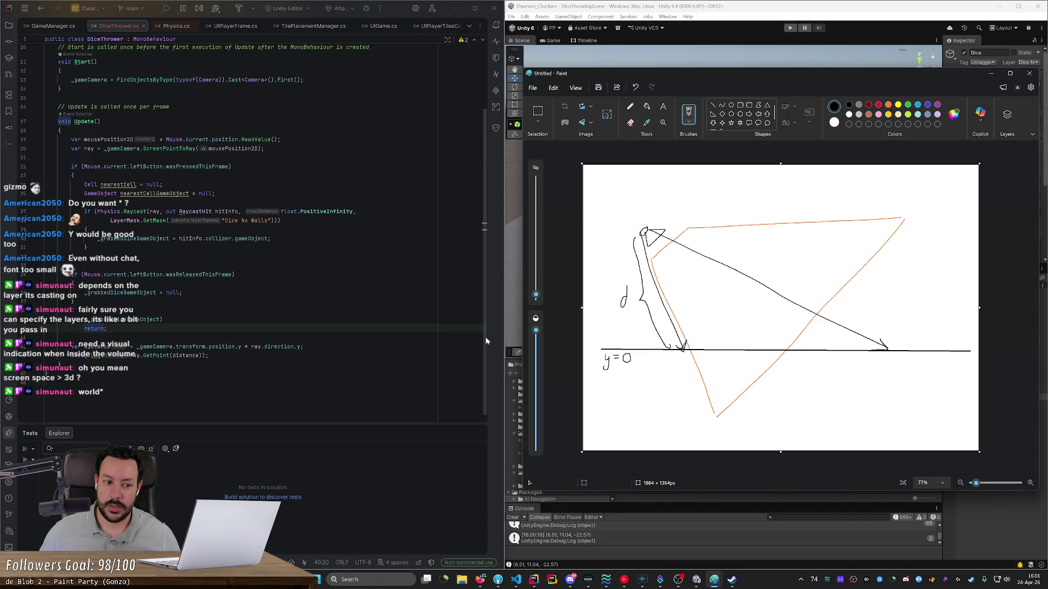
left_click(144, 356)
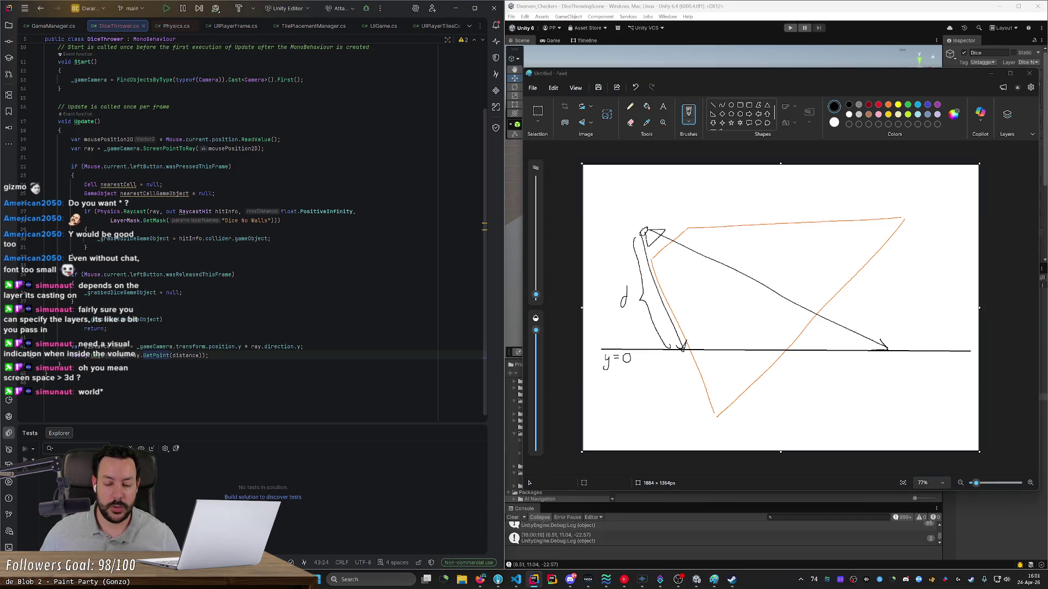
mouse_move(602, 355)
left_mouse_down()
mouse_move(601, 377)
mouse_move(605, 352)
mouse_move(649, 382)
mouse_move(590, 351)
left_mouse_up()
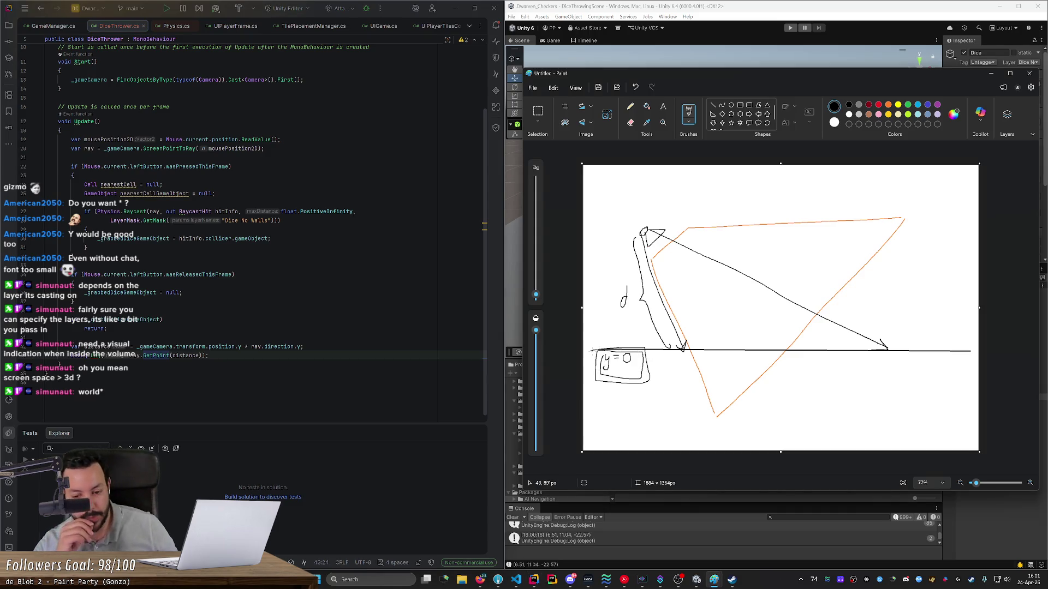
key("ctrl+z")
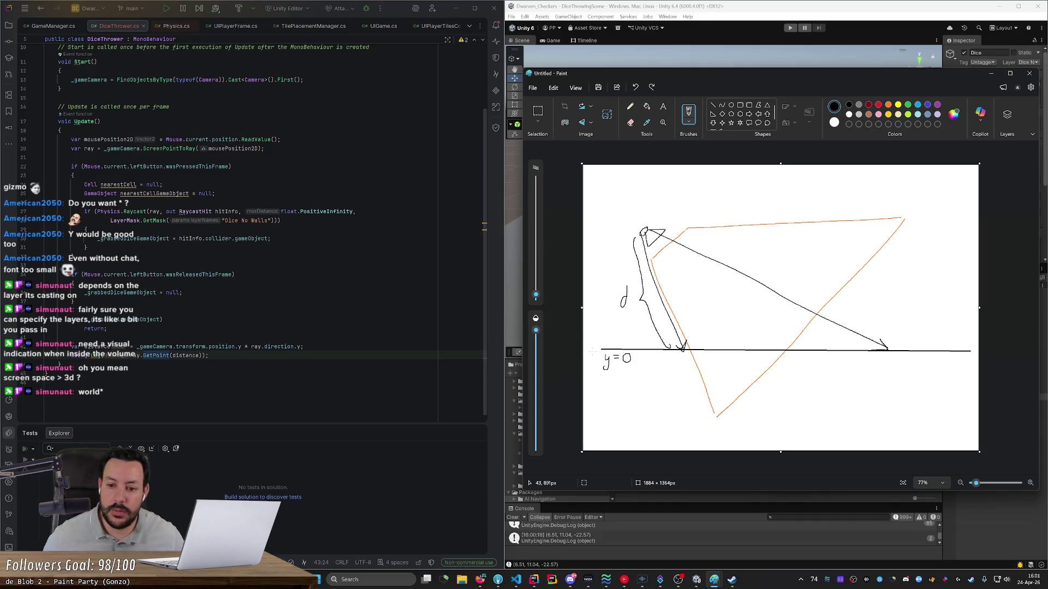
key("ctrl+z")
key("ctrl+z")
key("ctrl+z")
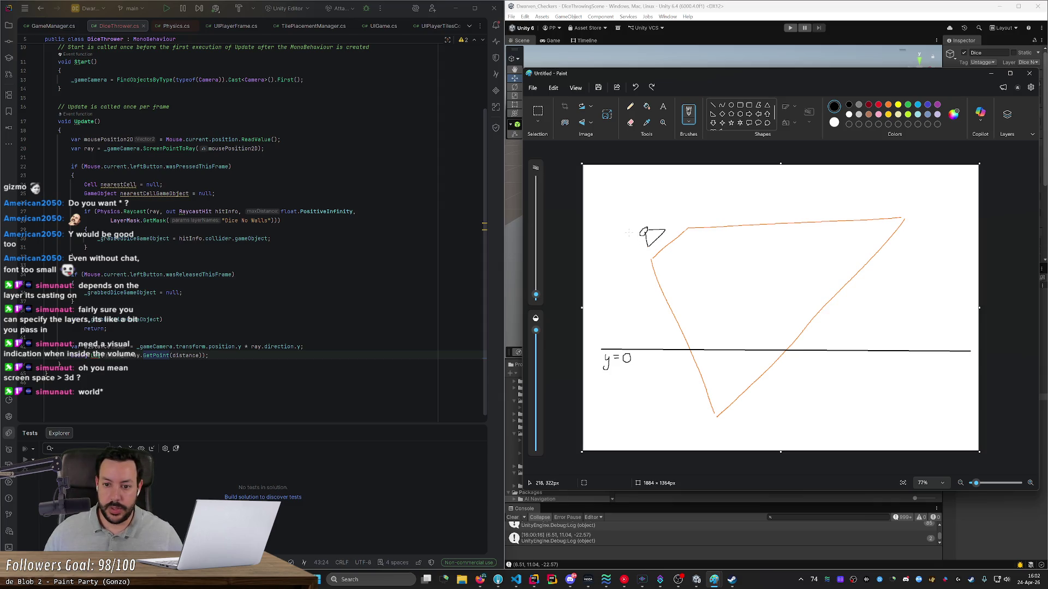
Step: Draw a downward arrow from the camera to y = 0 labelled 'd.y = -1', plus a second vertical line
left_click_drag(627, 244, 621, 325)
key("ctrl+z")
left_click_drag(629, 234, 622, 331)
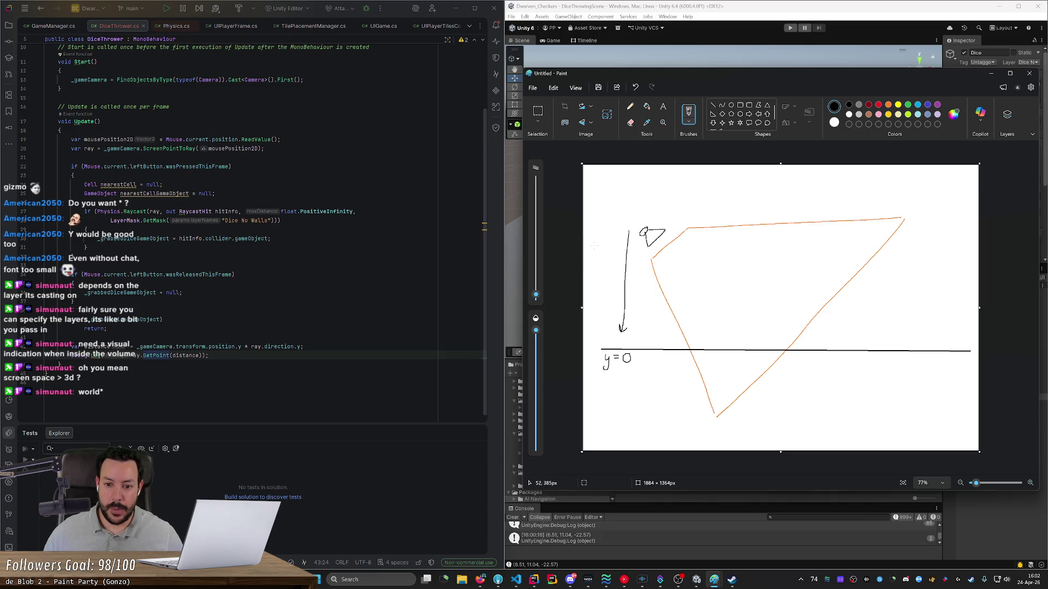
left_click_drag(593, 246, 591, 252)
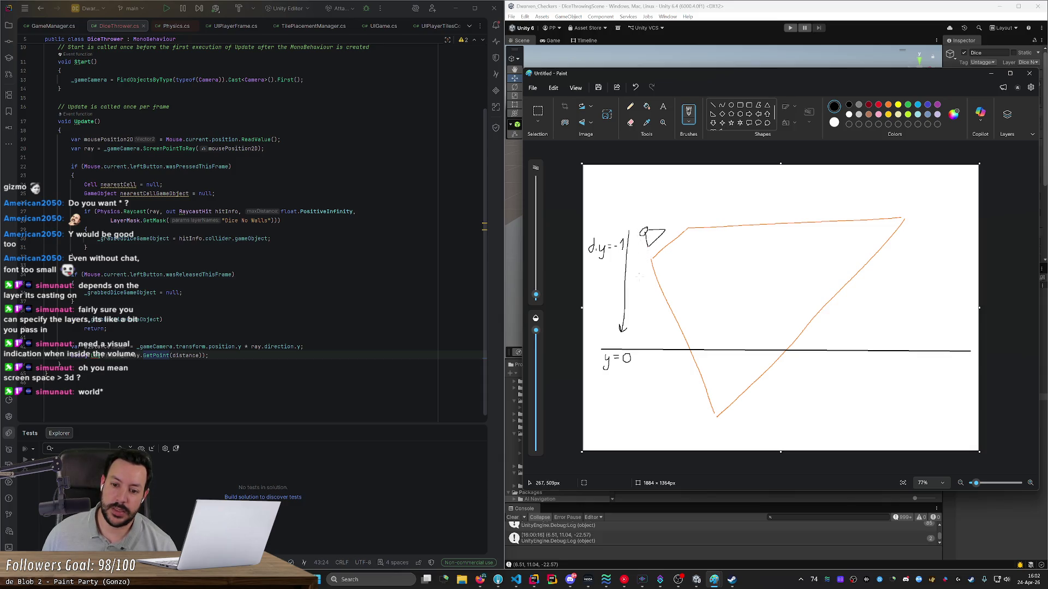
left_click_drag(643, 238, 646, 337)
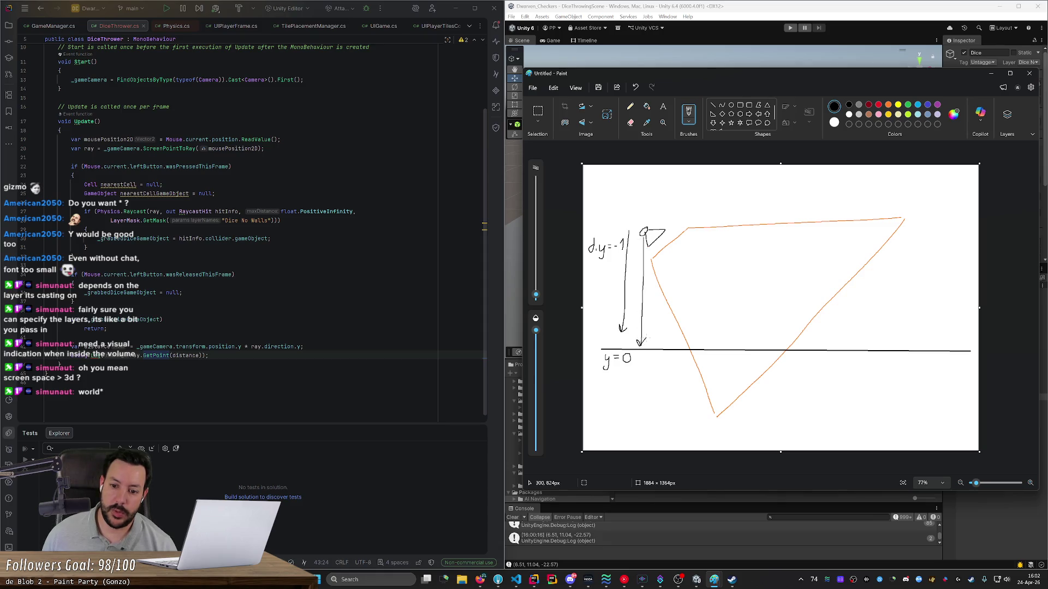
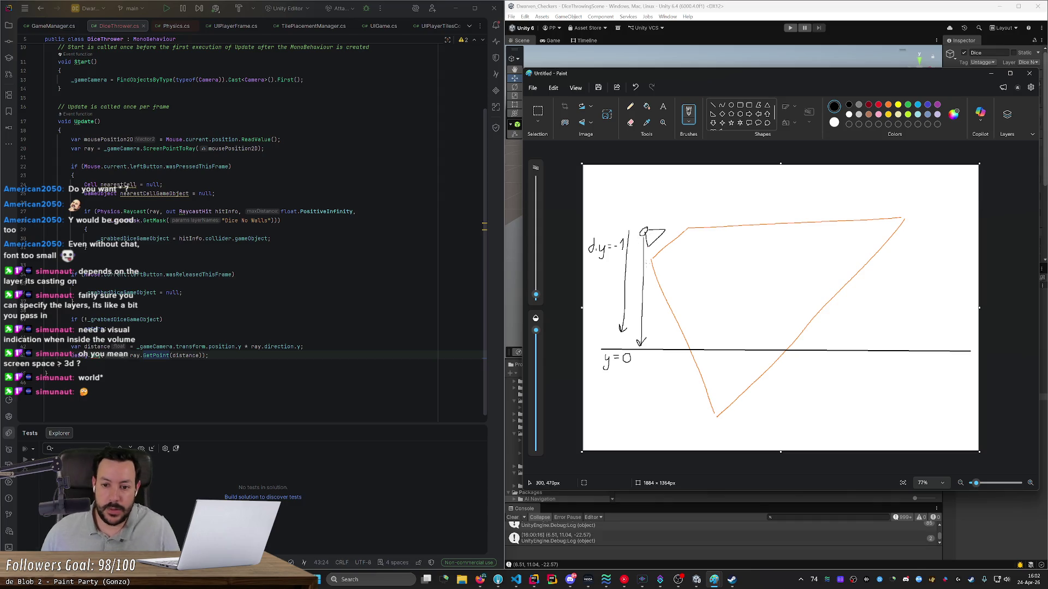
Step: Undo the d.y = -1 arrows, then write -5,5 above the camera and 0,0 on the ground line
key("ctrl+z")
key("ctrl+z")
key("ctrl+z")
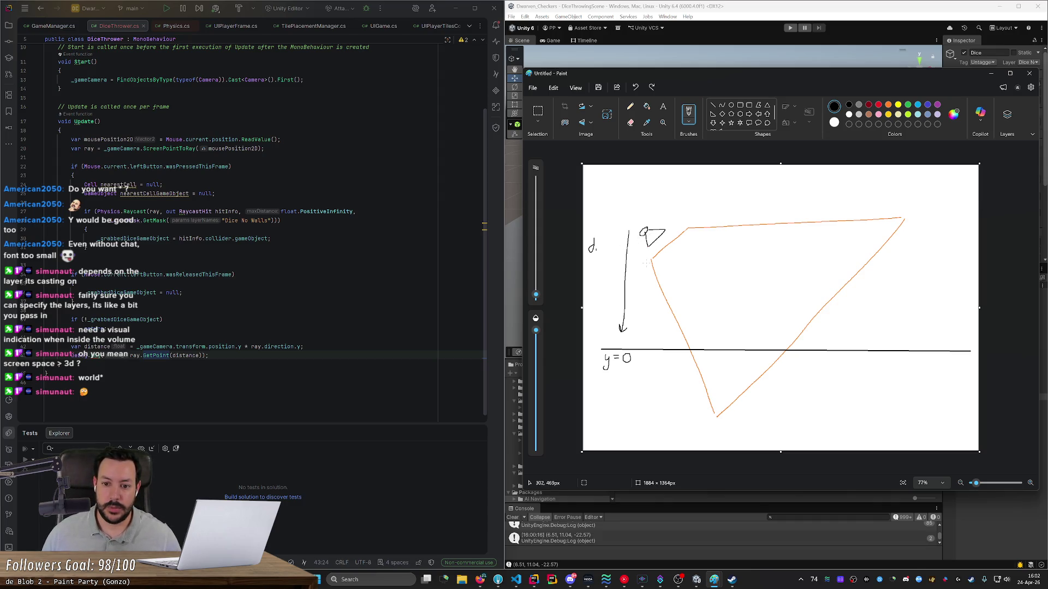
key("ctrl+z")
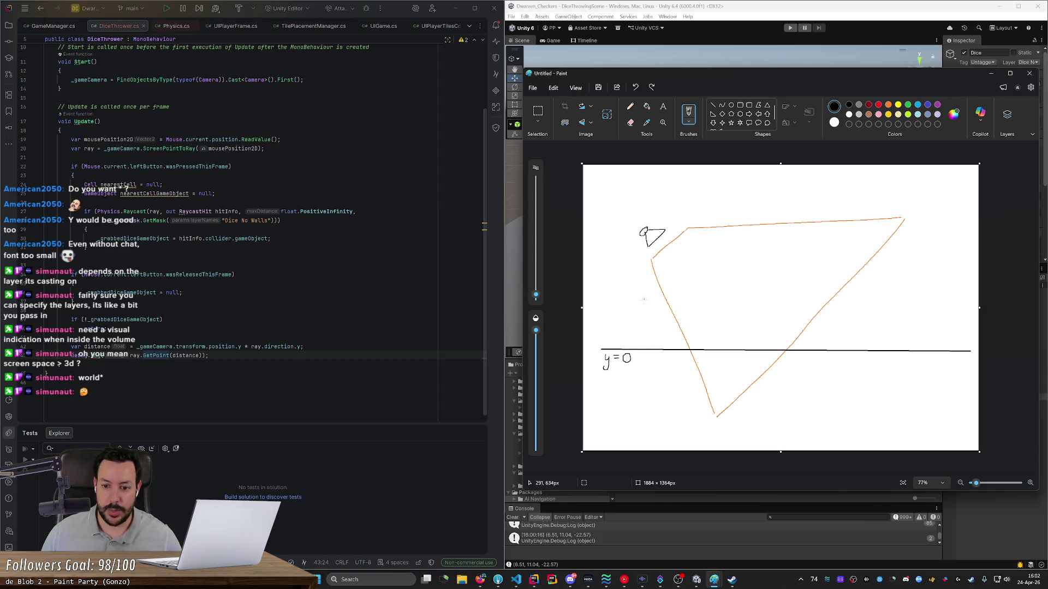
left_click_drag(620, 209, 632, 206)
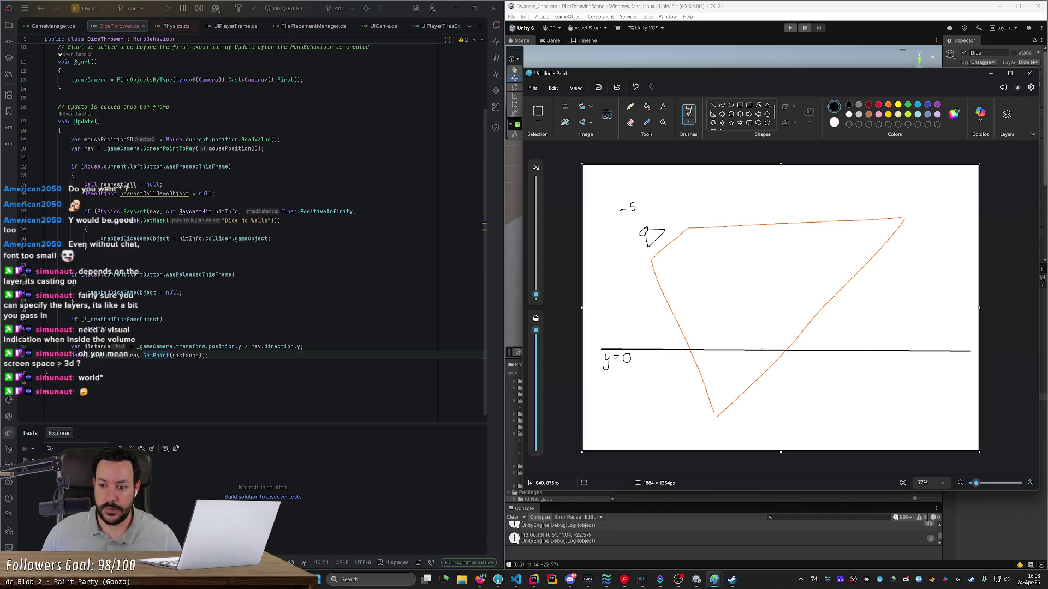
left_click_drag(783, 361, 785, 367)
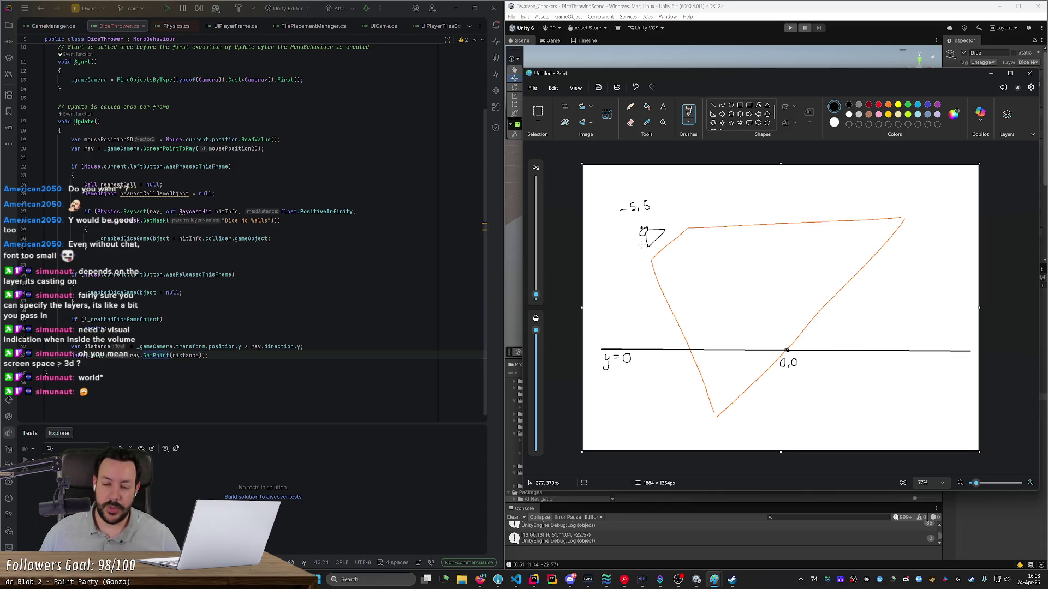
Step: Draw a brace and a line from the camera down to y=0 marking its height
left_click_drag(634, 235, 628, 314)
key("ctrl+z")
mouse_move(632, 235)
left_mouse_down()
mouse_move(625, 295)
mouse_move(637, 346)
left_mouse_up()
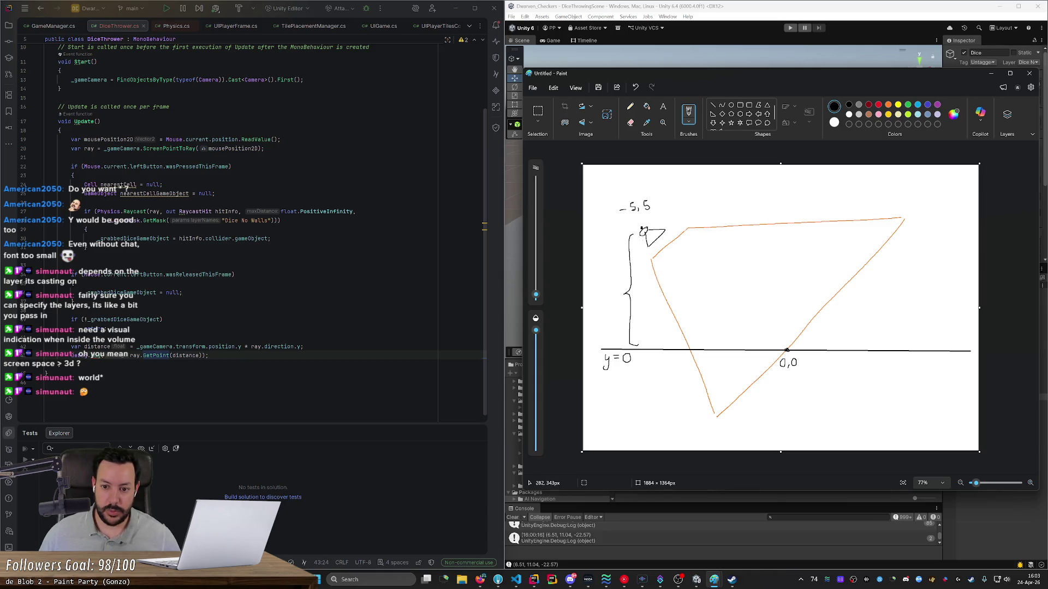
left_click_drag(643, 230, 641, 344)
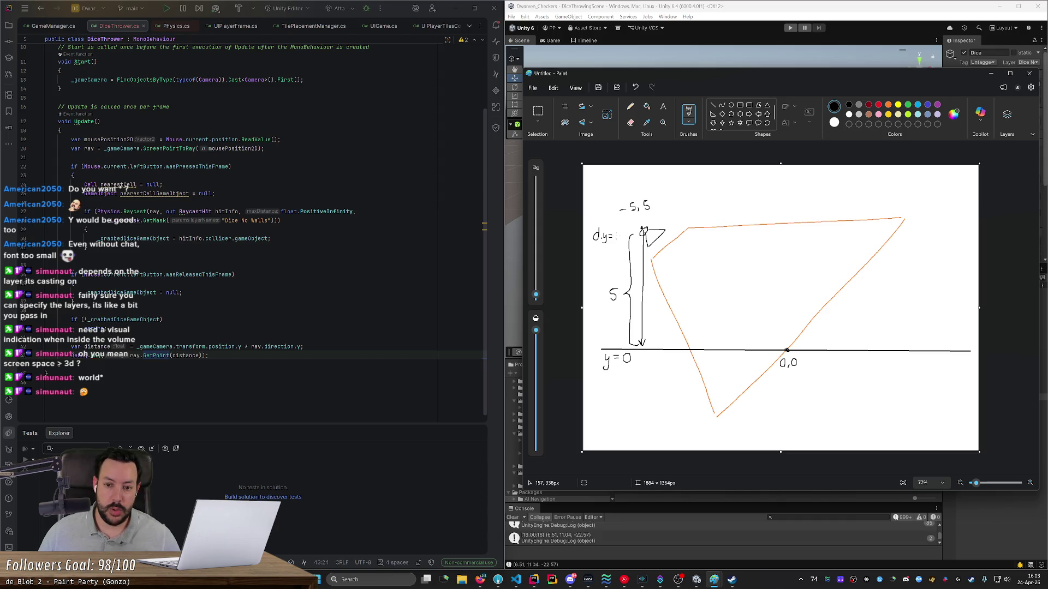
Step: Circle the 5 in -5,5, then undo the circle, its stroke and the d.y= value
key("ctrl+z")
mouse_move(649, 212)
left_mouse_down()
mouse_move(645, 196)
mouse_move(640, 211)
mouse_move(652, 203)
mouse_move(622, 227)
left_mouse_up()
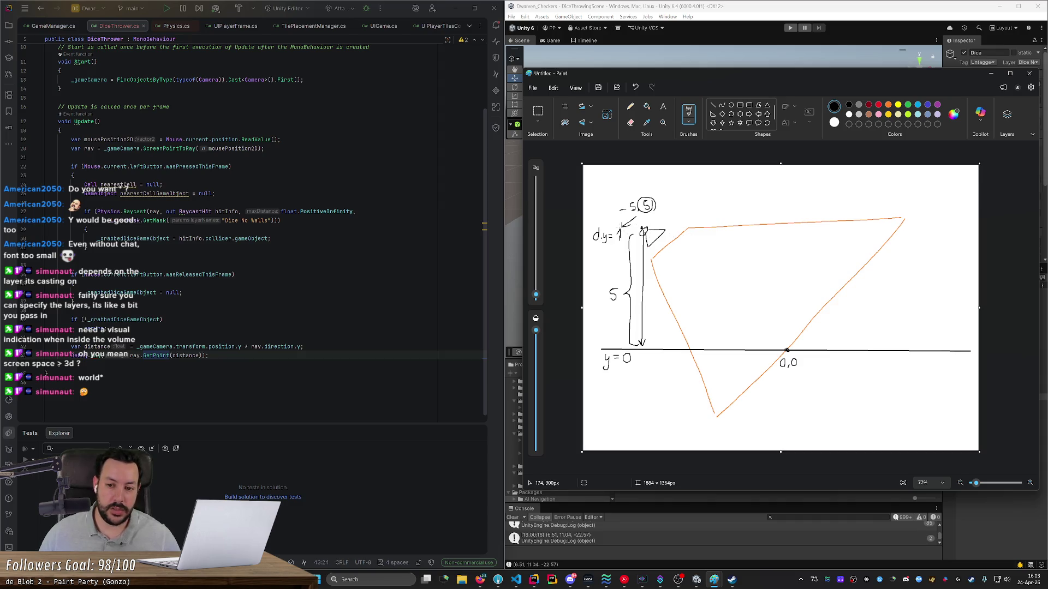
key("ctrl+z")
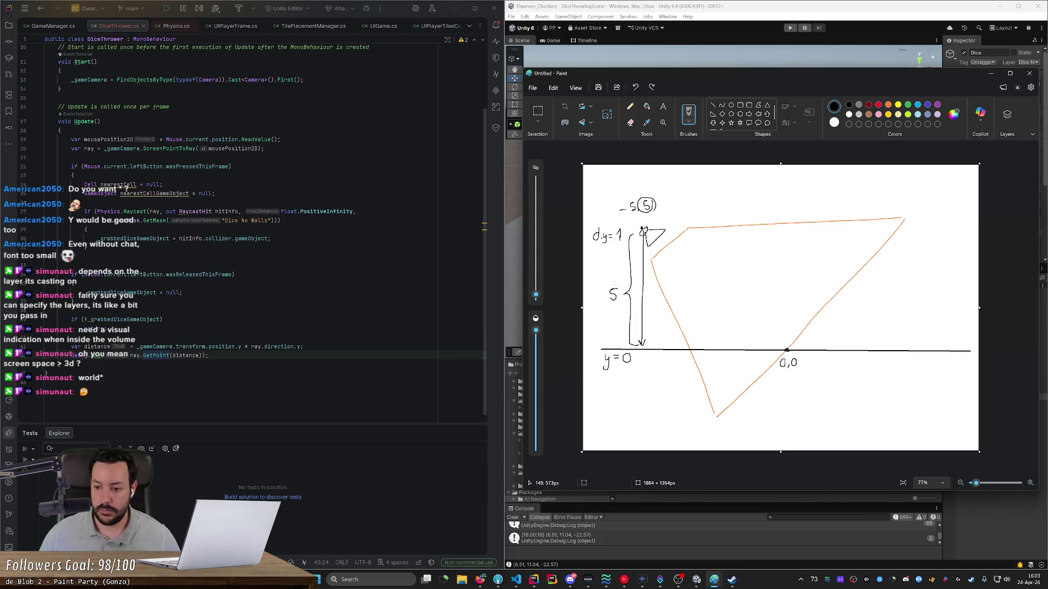
key("ctrl+z")
key("ctrl+z")
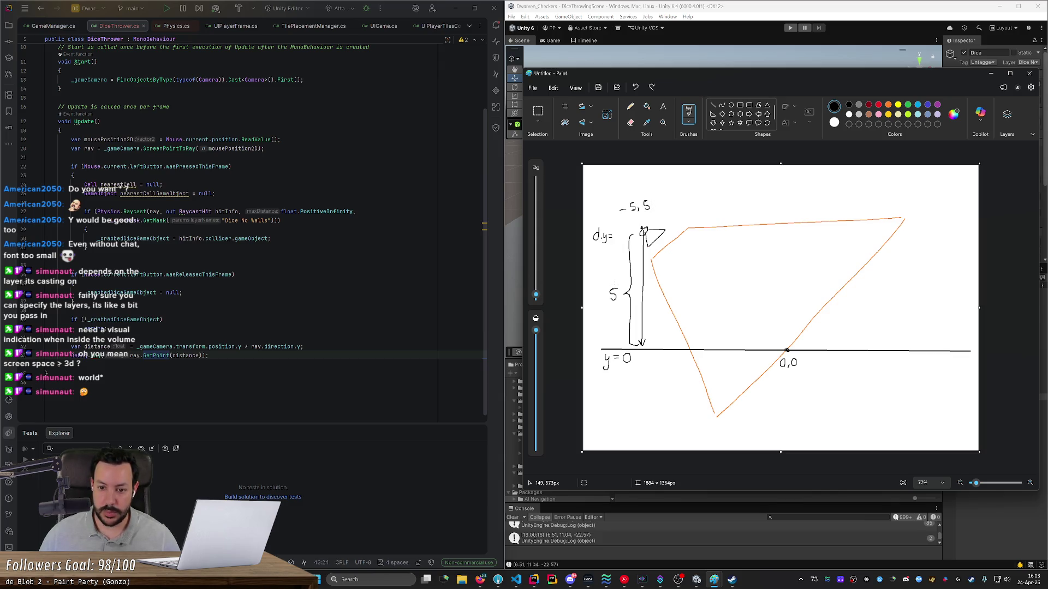
key("ctrl+z")
key("ctrl+z")
key("ctrl+z")
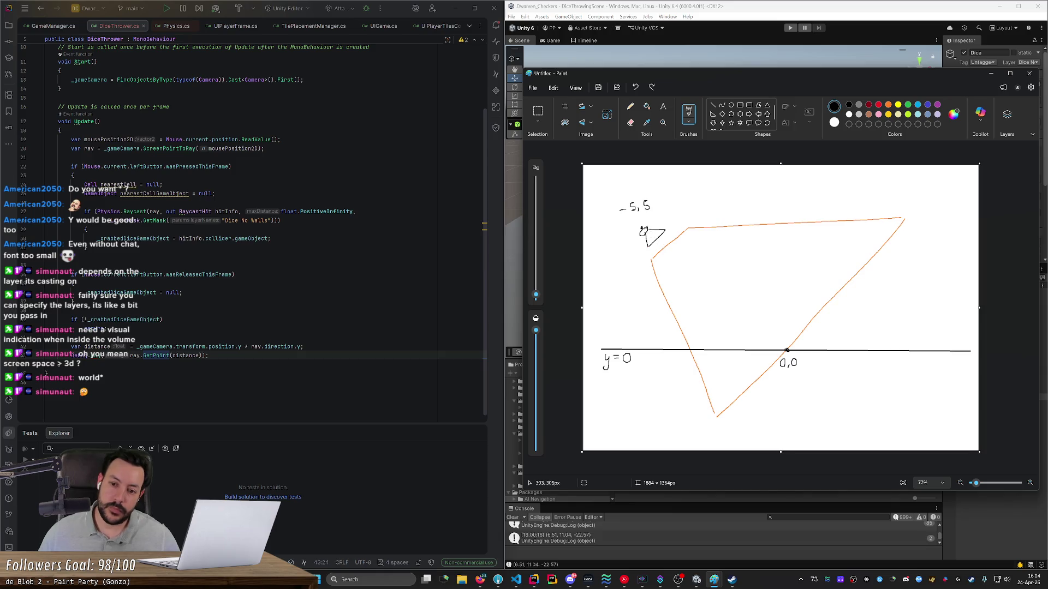
Step: Sketch the camera-to-0,0 ray with a wavy line and a 'not 5' note, then undo the notes
left_click_drag(642, 230, 780, 350)
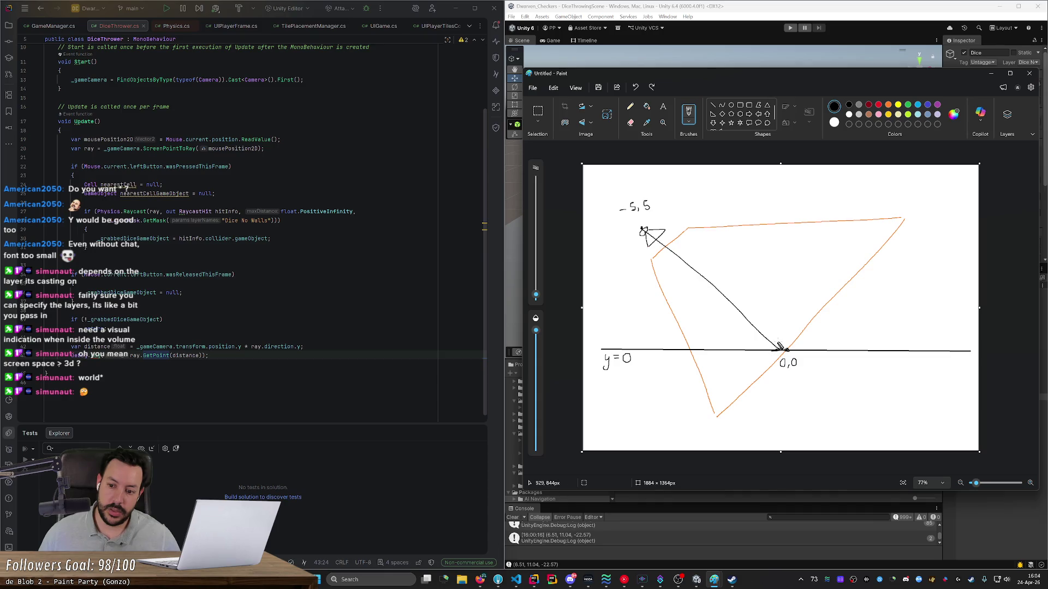
left_click_drag(679, 241, 775, 329)
left_click_drag(746, 257, 763, 255)
left_click_drag(747, 264, 774, 262)
key("ctrl+z")
key("ctrl+z")
key("ctrl+z")
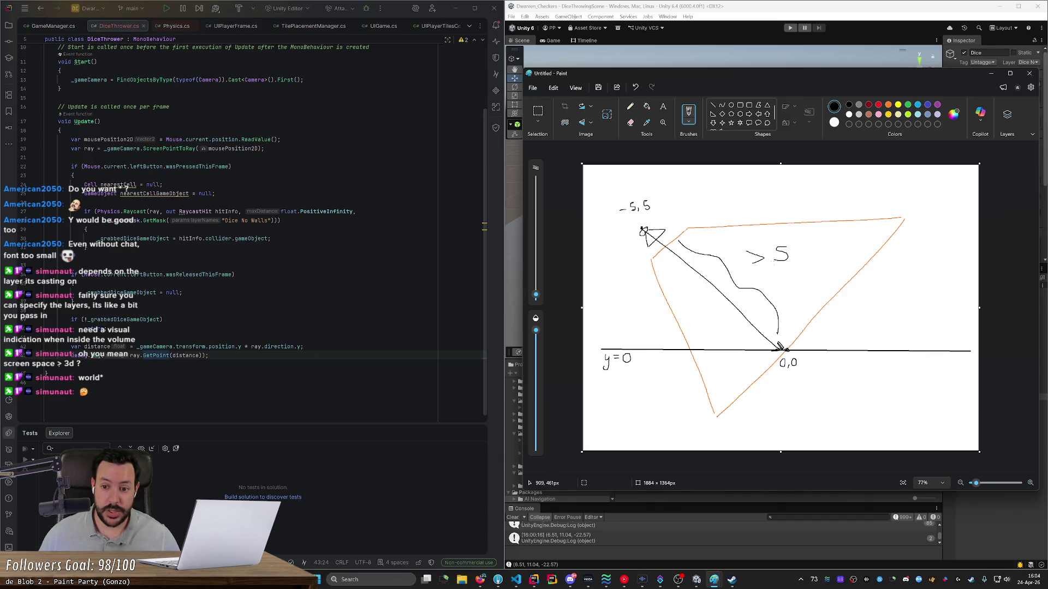
key("ctrl+z")
key("ctrl+z")
key("ctrl+z")
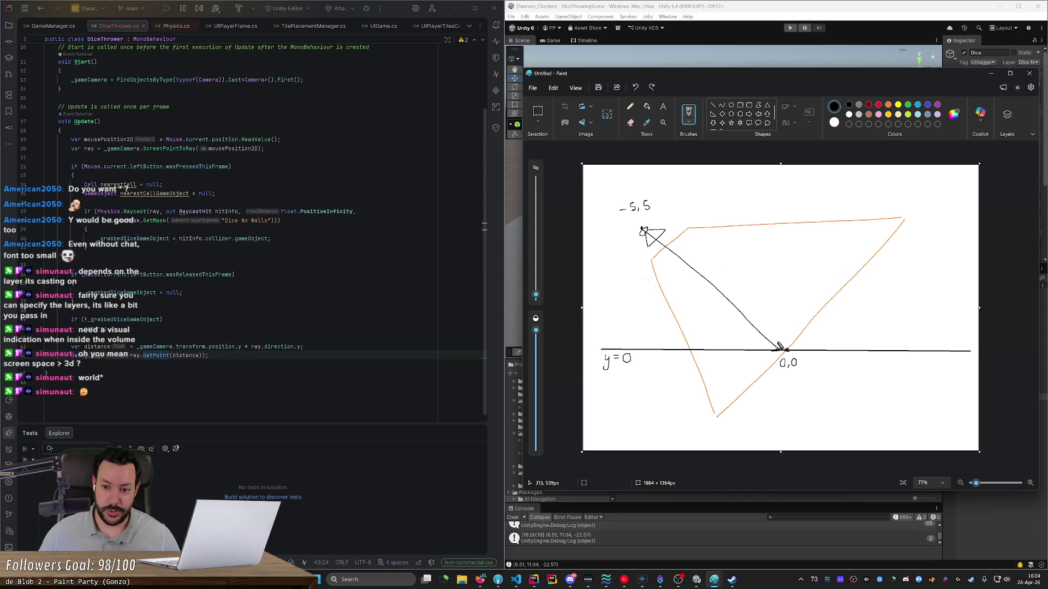
Step: Redraw a clean ray from the camera to 0,0, undoing stray strokes
left_click_drag(642, 236, 641, 345)
mouse_move(647, 240)
left_mouse_down()
mouse_move(737, 311)
mouse_move(757, 348)
left_mouse_up()
left_click_drag(641, 240, 642, 349)
key("ctrl+z")
key("ctrl+z")
key("ctrl+z")
key("ctrl+z")
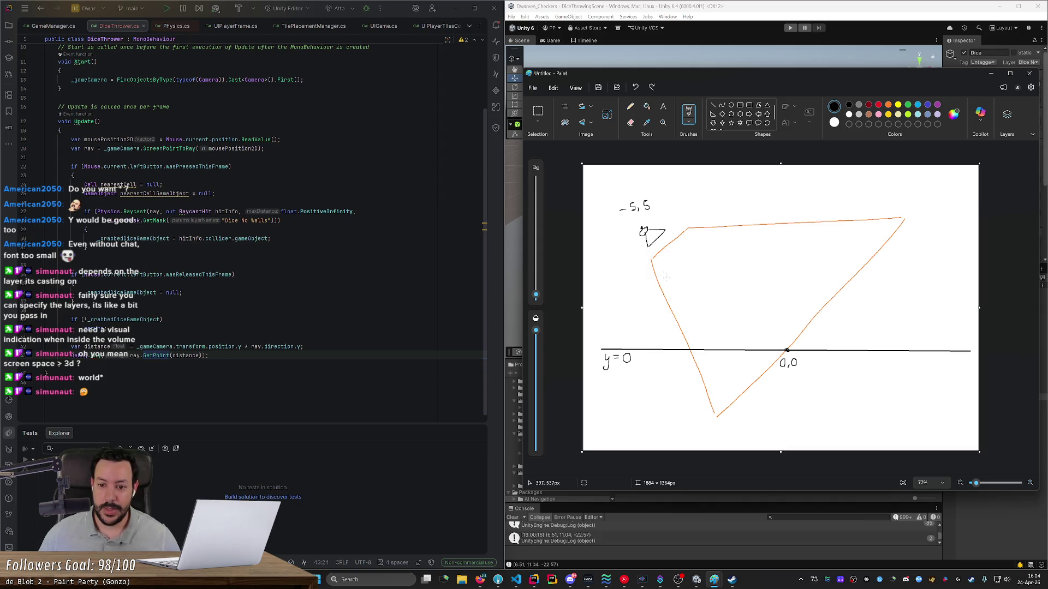
left_click_drag(643, 231, 779, 344)
key("ctrl+z")
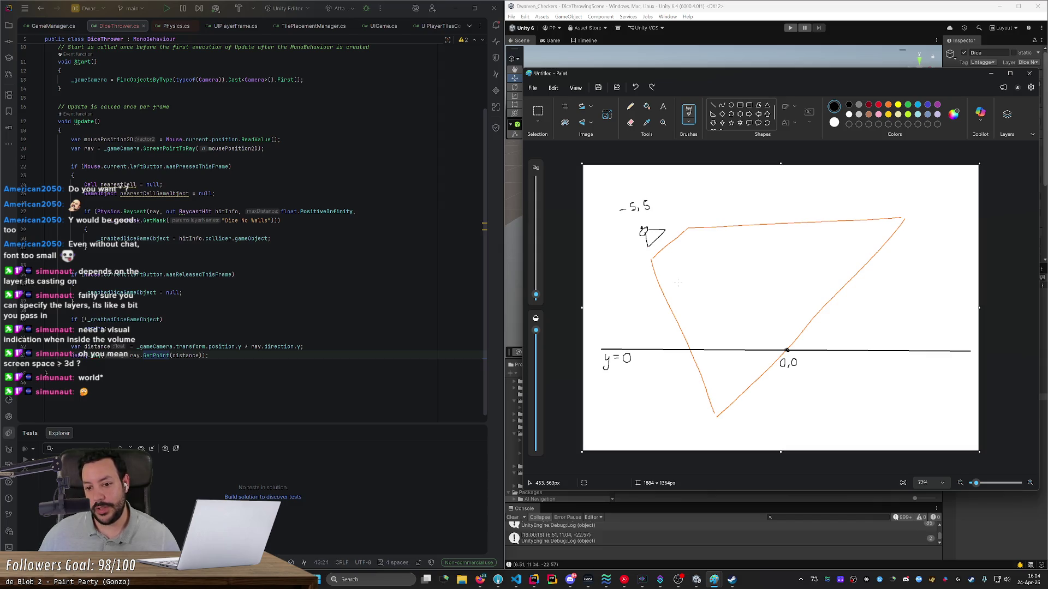
left_click_drag(657, 217, 661, 216)
key("ctrl+z")
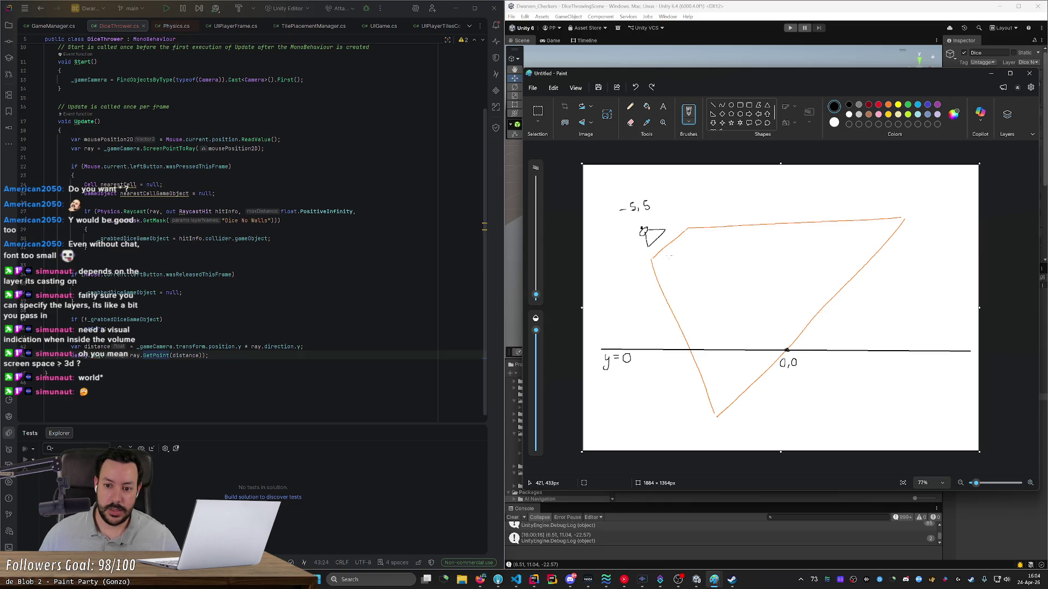
left_click_drag(644, 231, 786, 350)
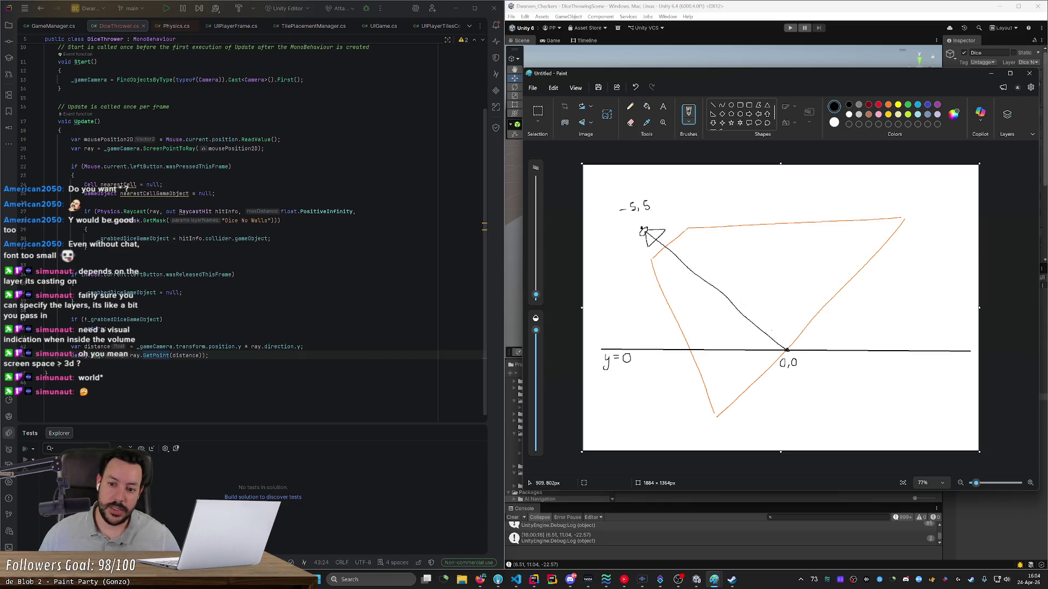
Step: Write d.y = 0,71 beside the ray, box it, and underline -5,5
left_click_drag(728, 263, 749, 282)
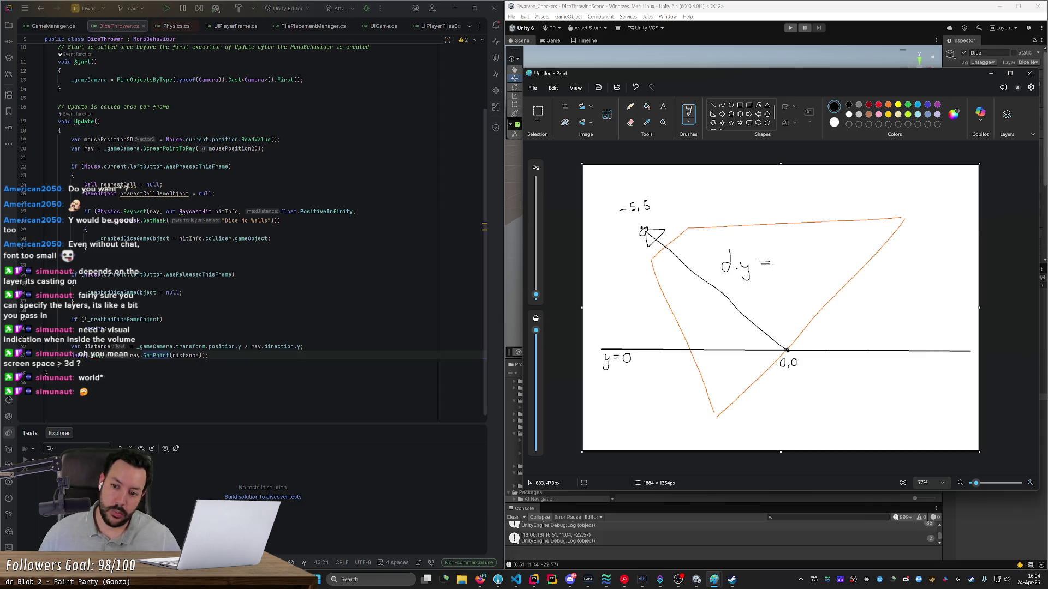
mouse_move(795, 253)
left_mouse_down()
mouse_move(815, 263)
mouse_move(827, 250)
left_mouse_up()
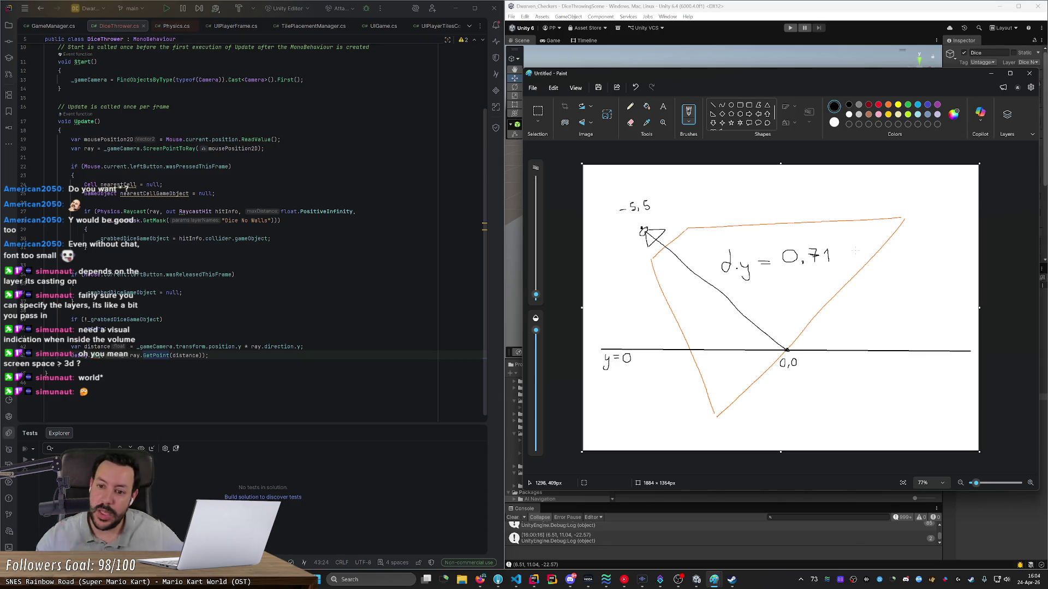
left_click_drag(644, 231, 788, 349)
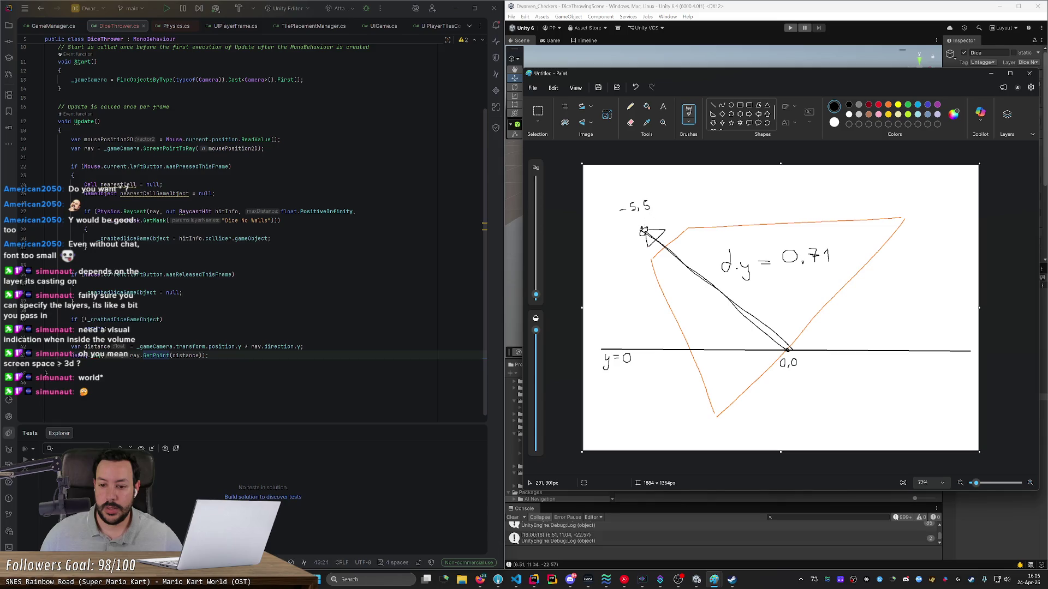
left_click_drag(642, 213, 660, 213)
mouse_move(838, 244)
left_mouse_down()
mouse_move(786, 243)
mouse_move(772, 273)
mouse_move(841, 245)
left_mouse_up()
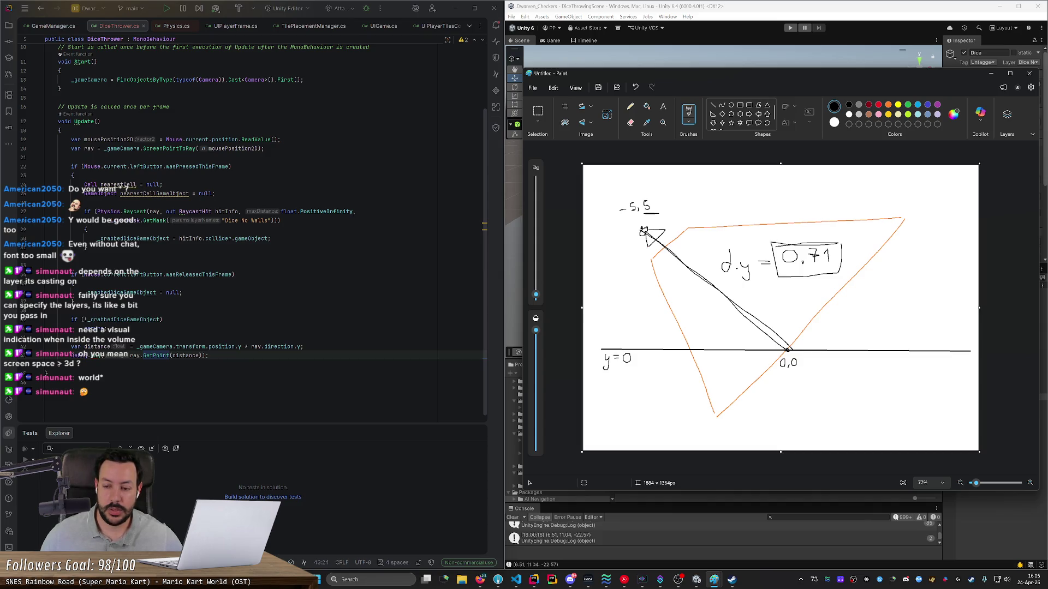
Step: Change line 42 to divide the camera height by Math.Abs(ray.direction.y)
double_click(246, 347)
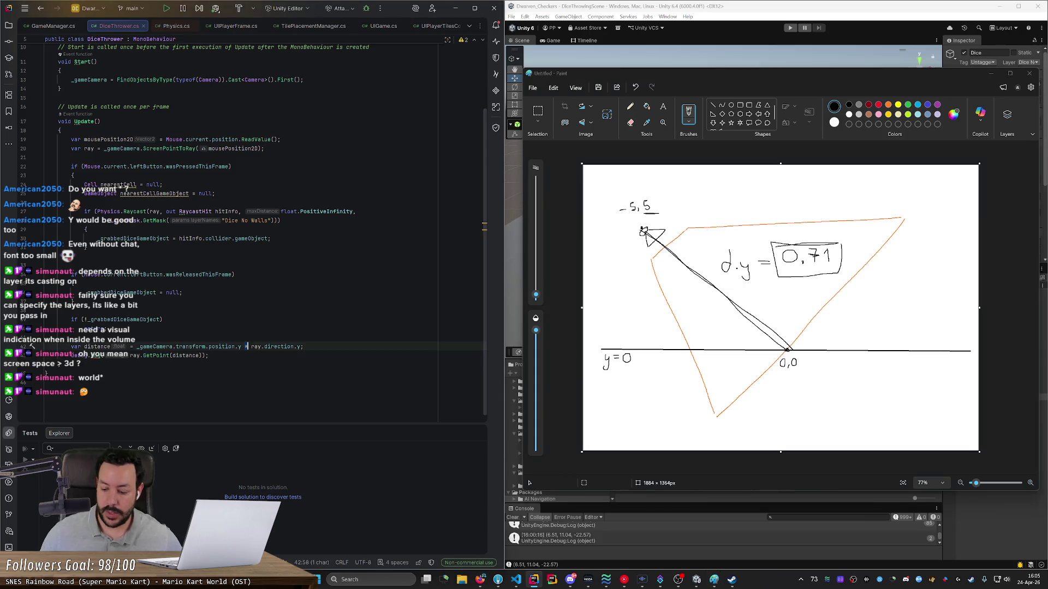
type("/")
key("Right")
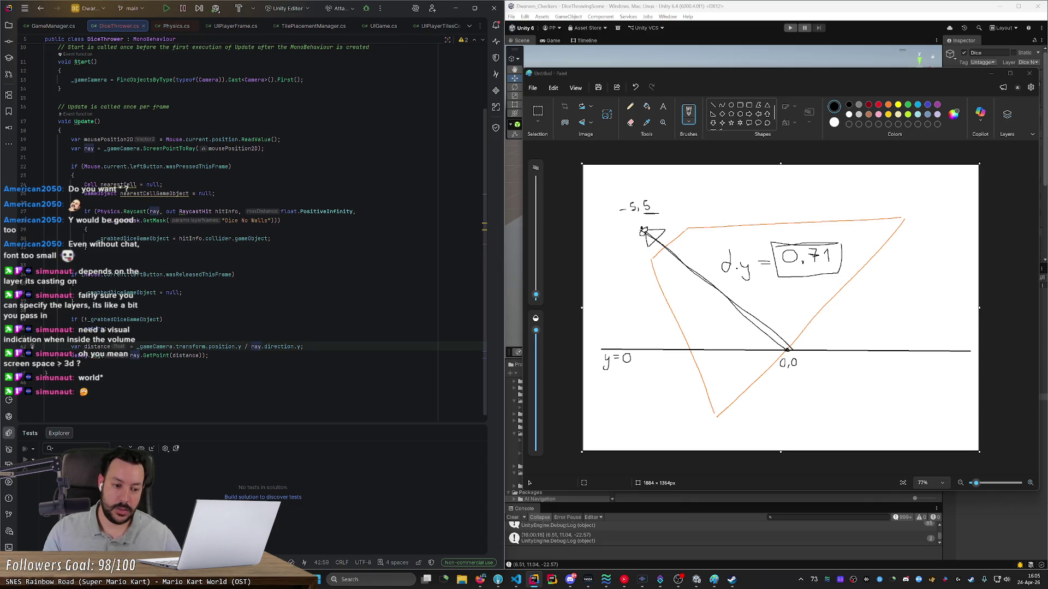
type("Math.ab")
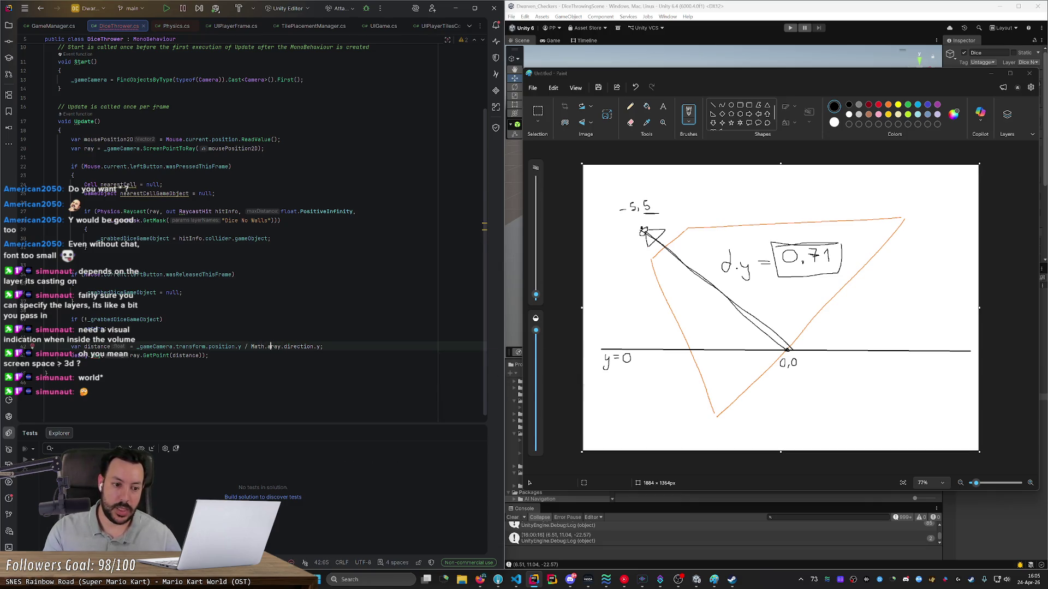
type("s")
key("Return")
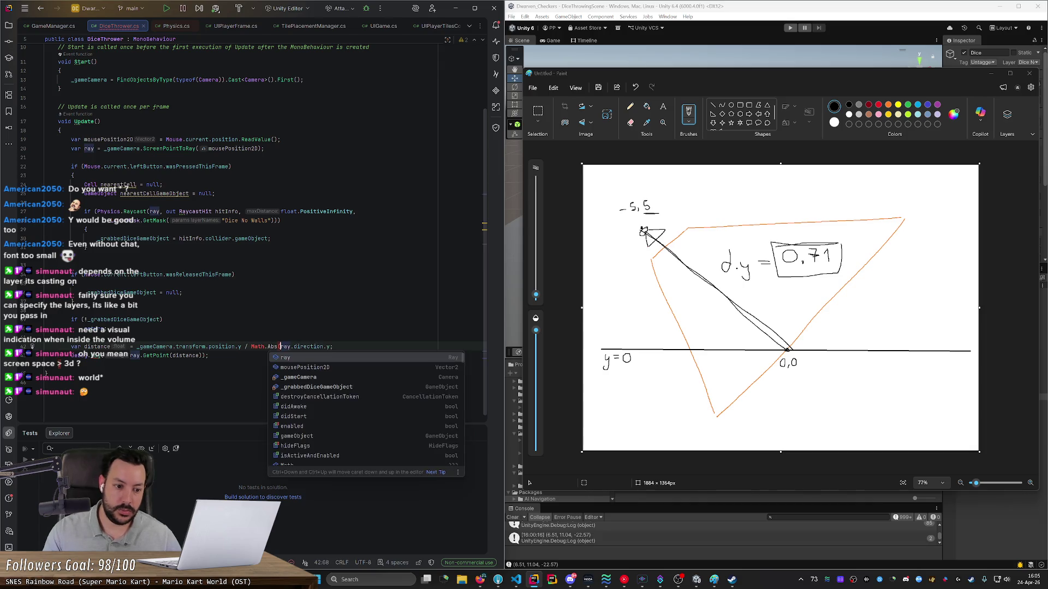
left_click(326, 346)
type(")")
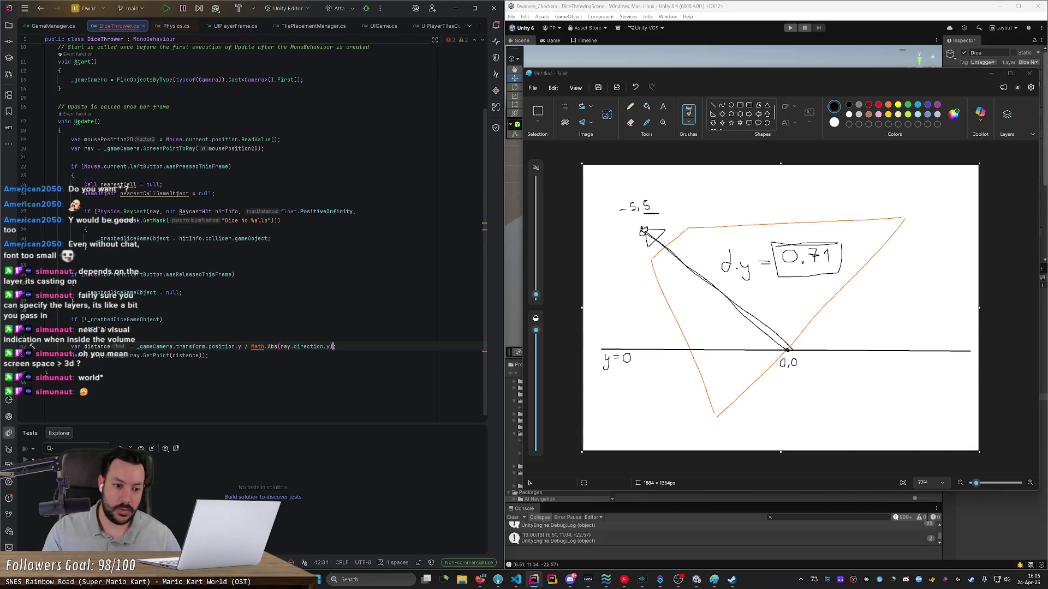
Step: Import the Math type to resolve the unresolved reference
key("alt+Return")
key("Escape")
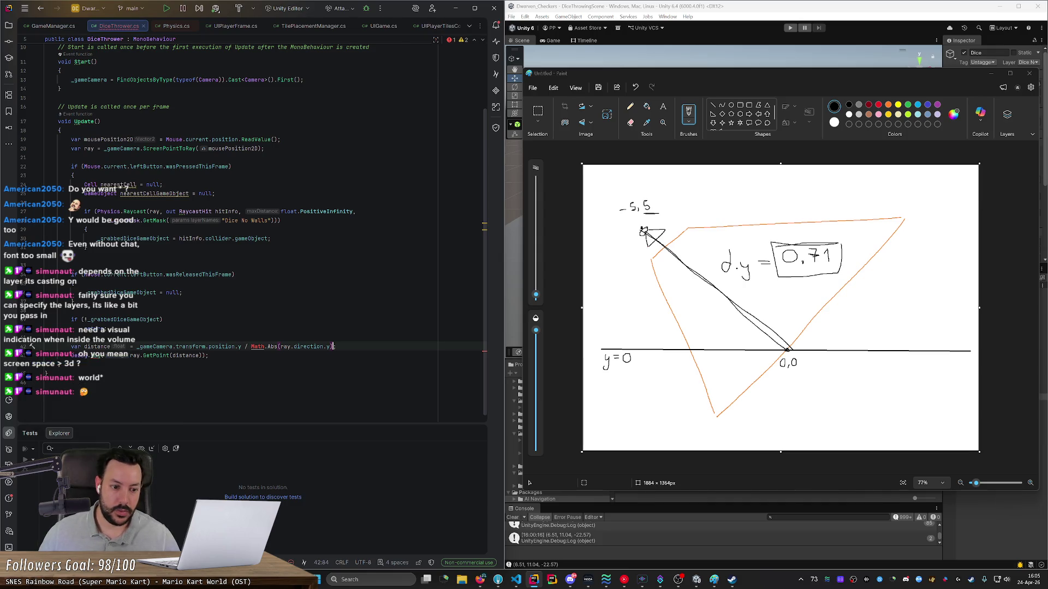
key("alt+Return")
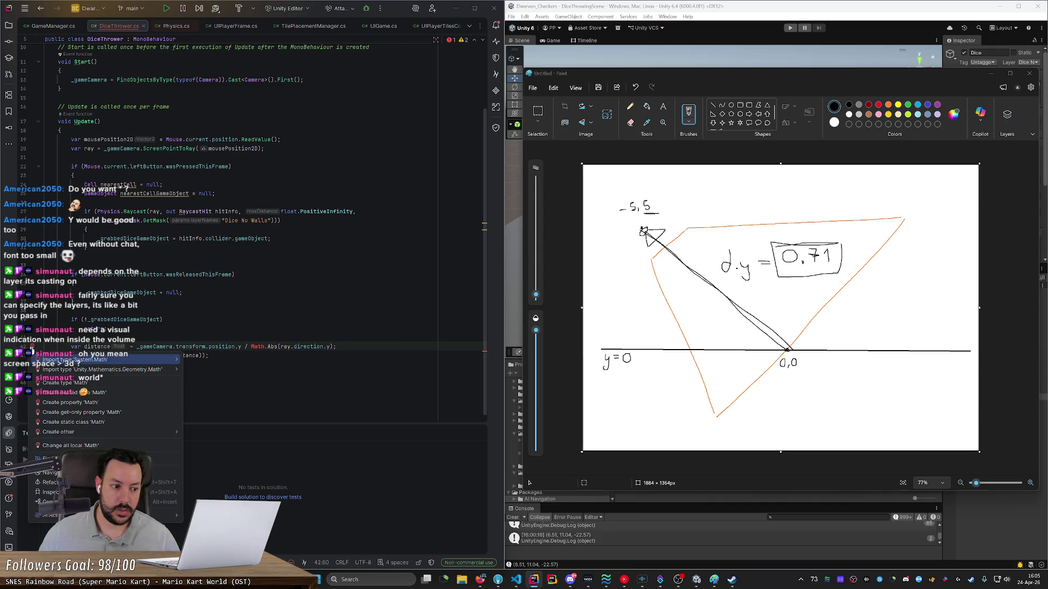
key("Return")
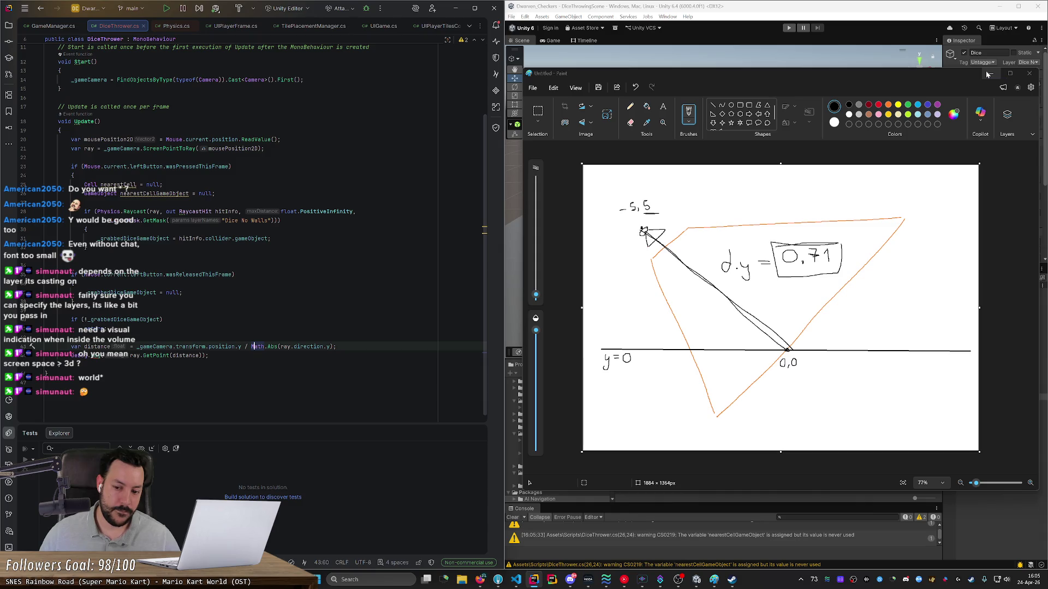
left_click(987, 74)
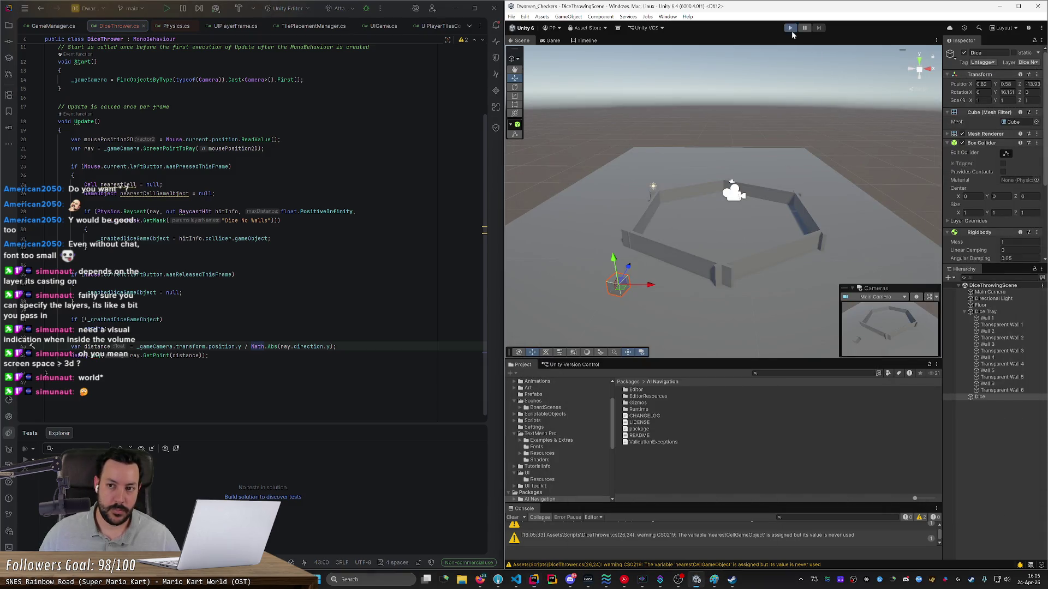
Step: Play-test dragging the die across the tray, then stop the game
left_click(790, 28)
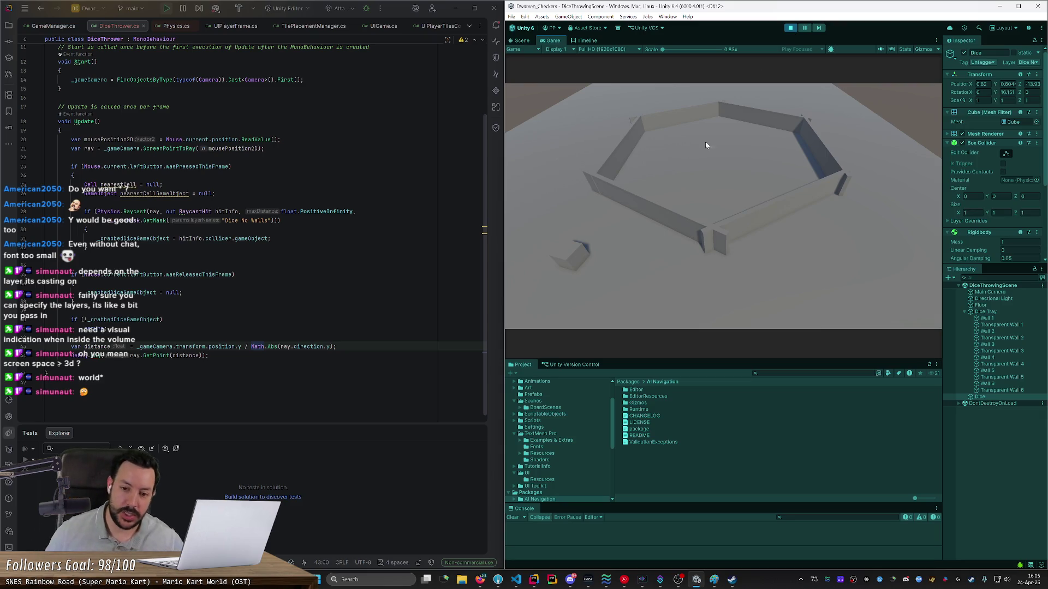
mouse_move(571, 257)
left_mouse_down()
mouse_move(921, 302)
mouse_move(580, 293)
mouse_move(561, 129)
mouse_move(873, 173)
mouse_move(557, 207)
mouse_move(535, 327)
mouse_move(895, 311)
mouse_move(911, 193)
left_mouse_up()
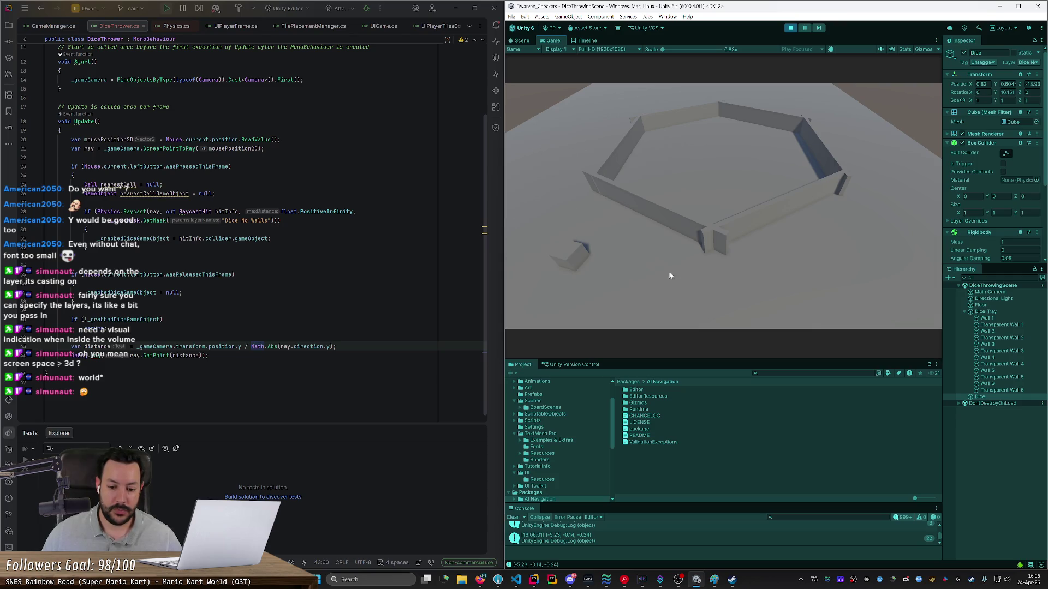
left_click(790, 29)
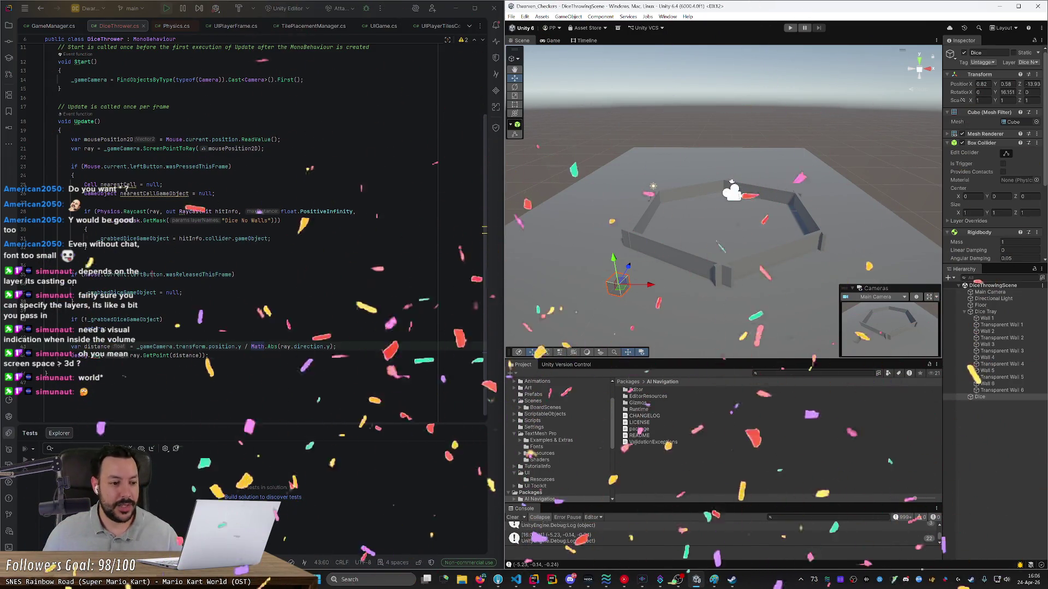
left_click(209, 355)
left_click(140, 355)
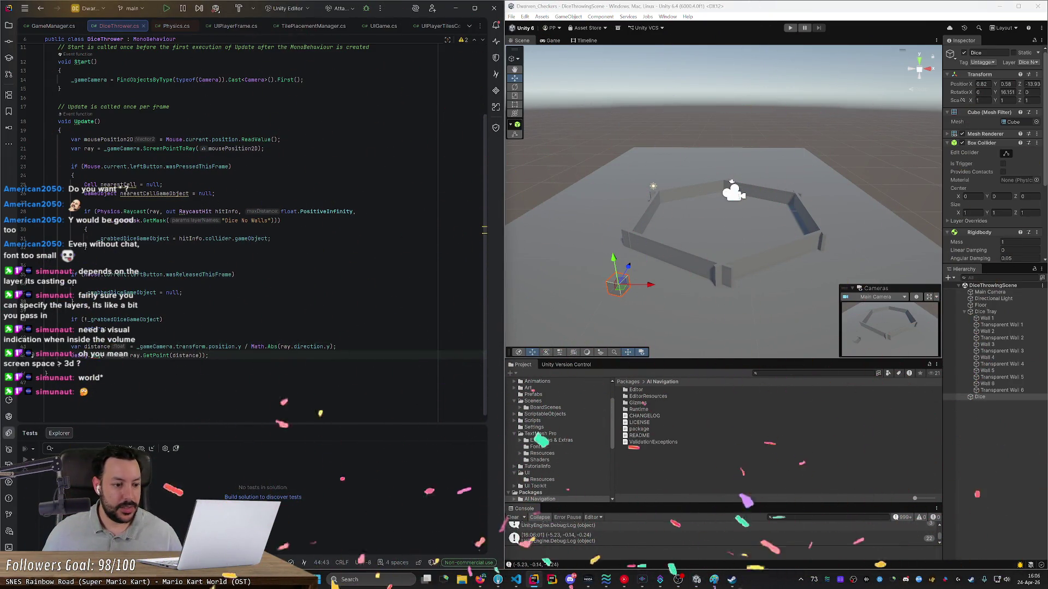
Step: Replace the old GetPoint line with var worldPointAtY0 = ray.GetPoint(distance)
key("shift+End")
key("BackSpace")
key("Return")
key("Return")
type("var point = ray.GetPoint(distance)")
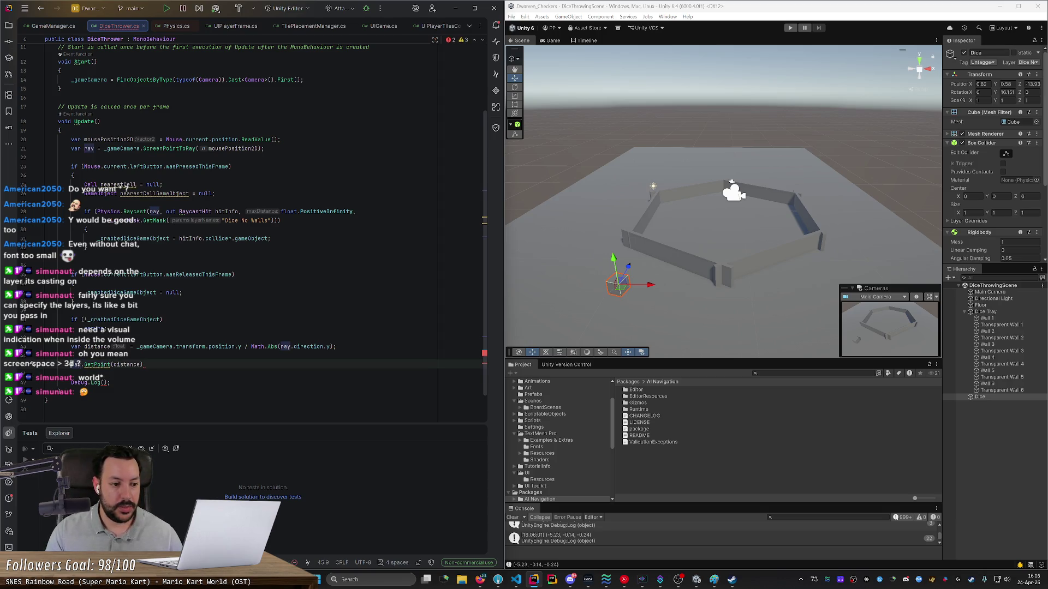
type("var worldPoint ")
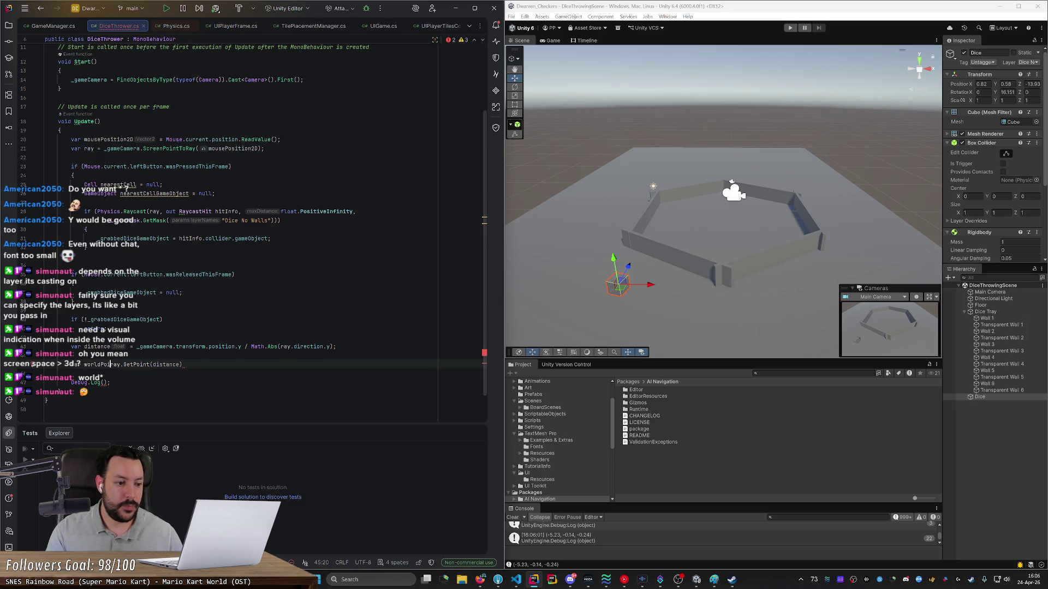
type("At")
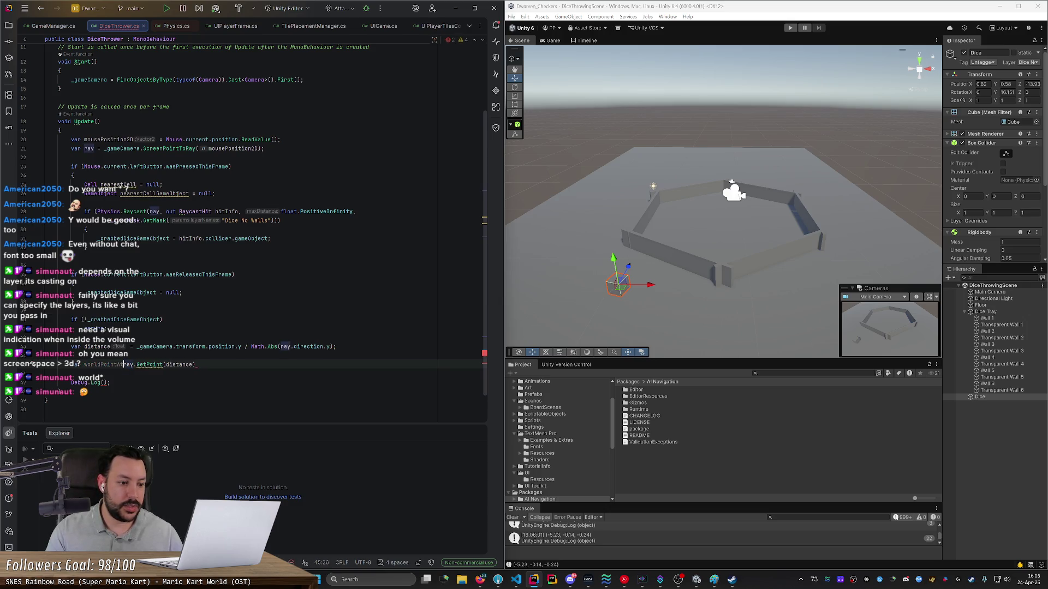
type("Y0 =")
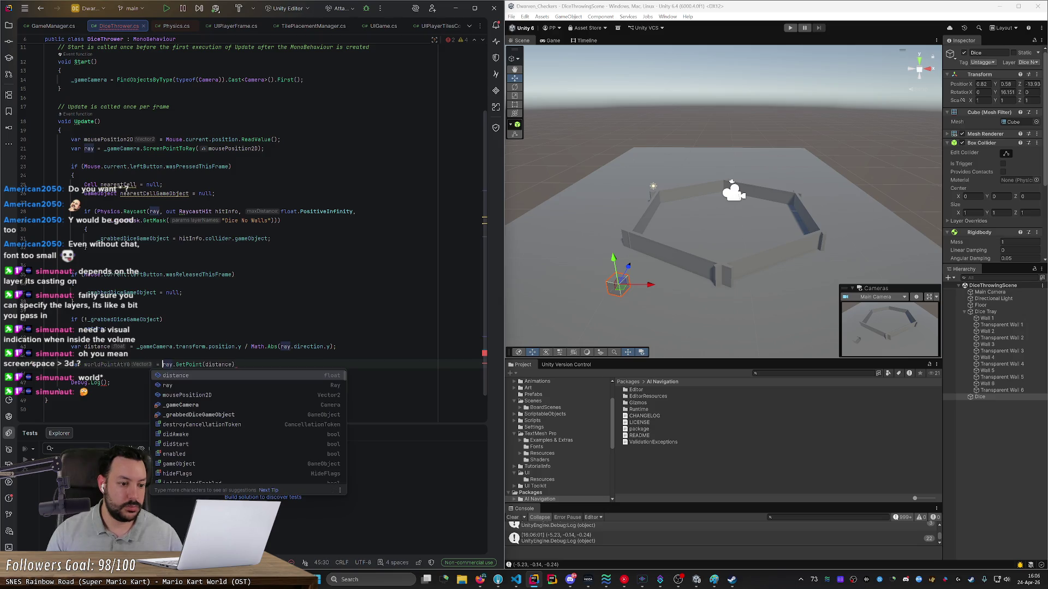
left_click(71, 374)
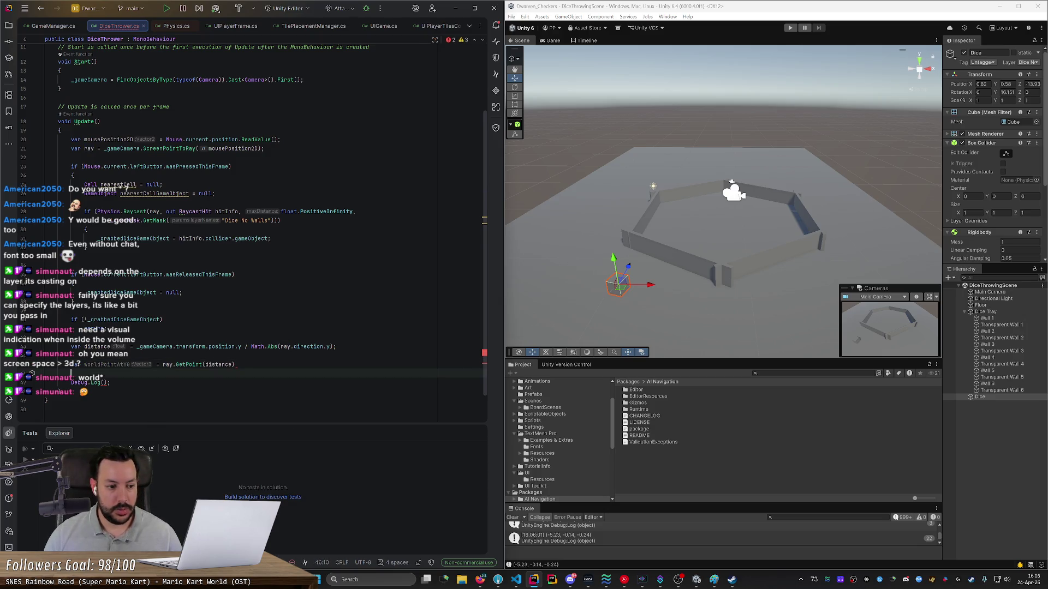
left_click(235, 364)
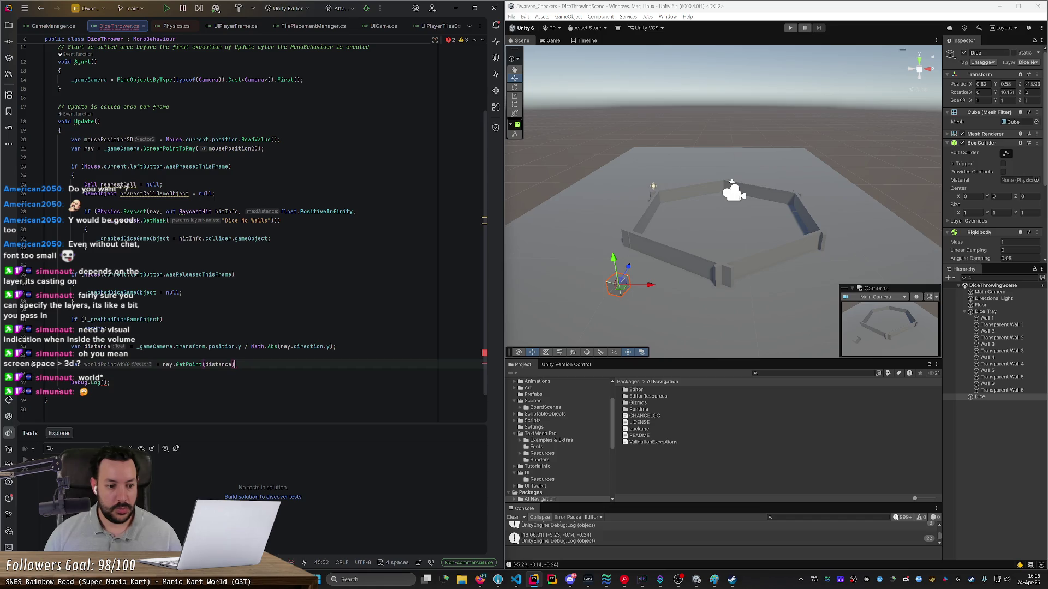
type(";")
key("Up")
key("ctrl+y")
key("Return")
key("Return")
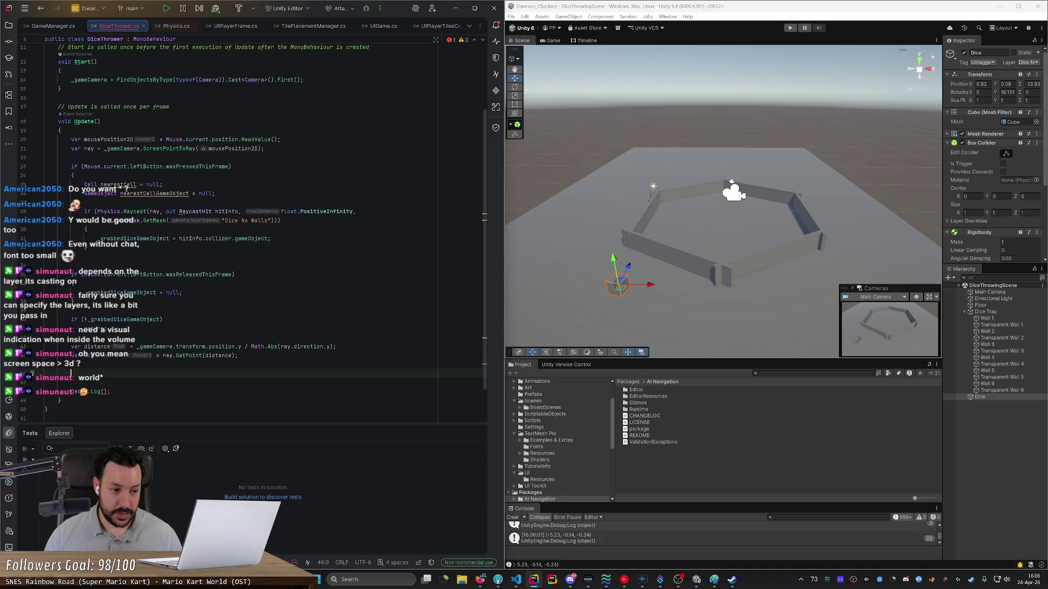
Step: Add a _grabbedDiceGameObject.transform.position assignment below the hit point line
type("_grabbedDiceGameObject.transform.position = worldPointAtY0;")
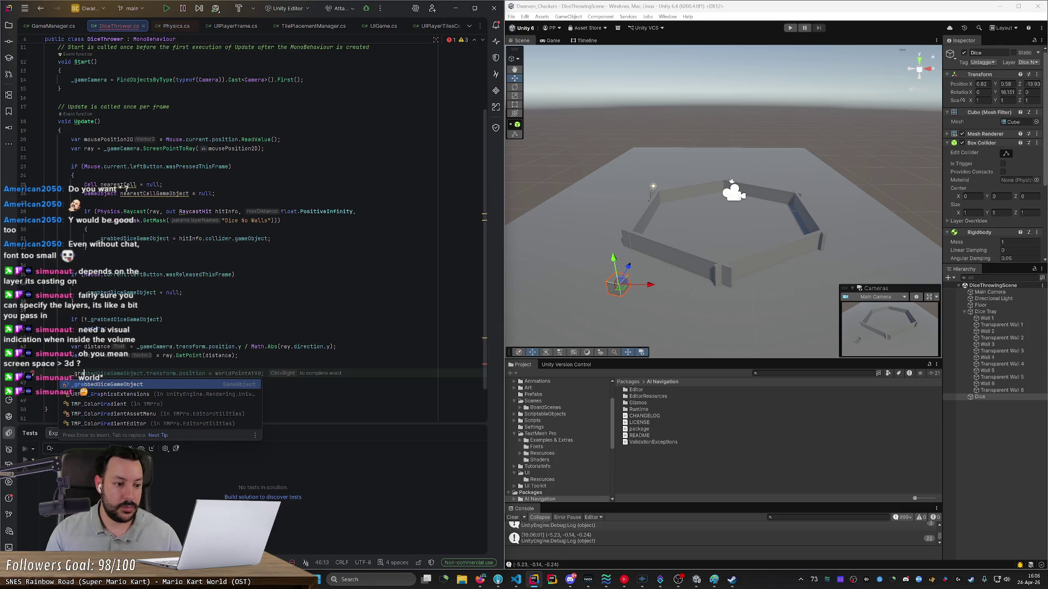
key("ctrl+BackSpace")
key("ctrl+BackSpace")
key("ctrl+BackSpace")
key("ctrl+space")
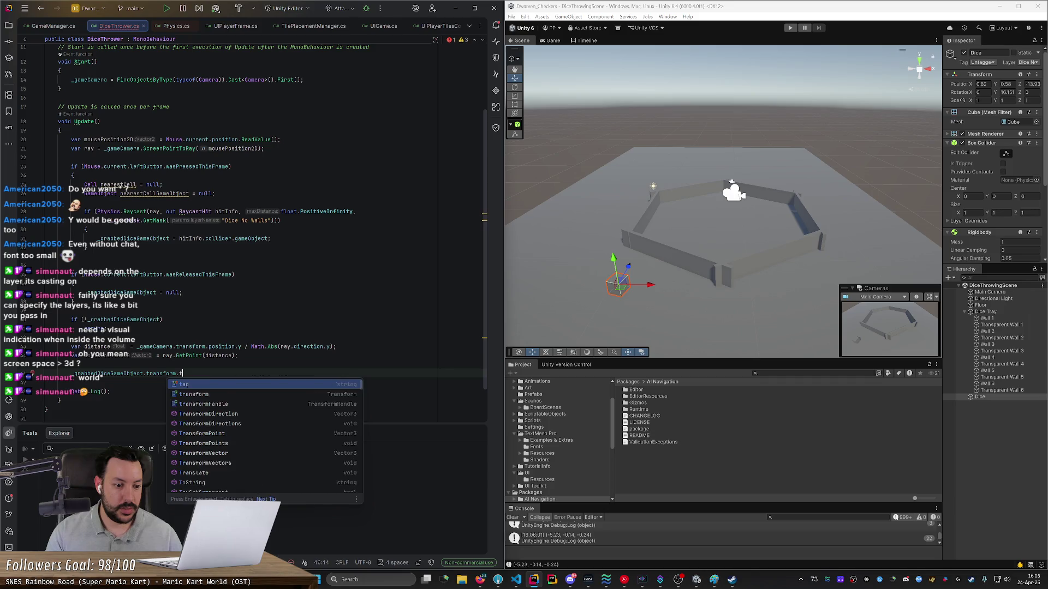
key("Tab")
key("ctrl+BackSpace")
key("ctrl+BackSpace")
key("ctrl+BackSpace")
type(".x")
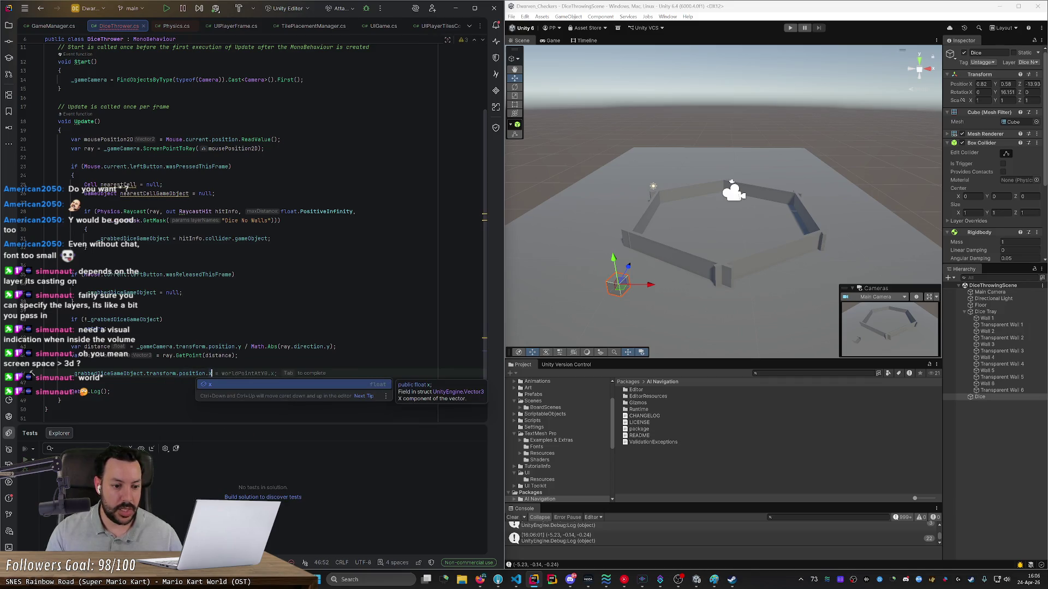
key("Tab")
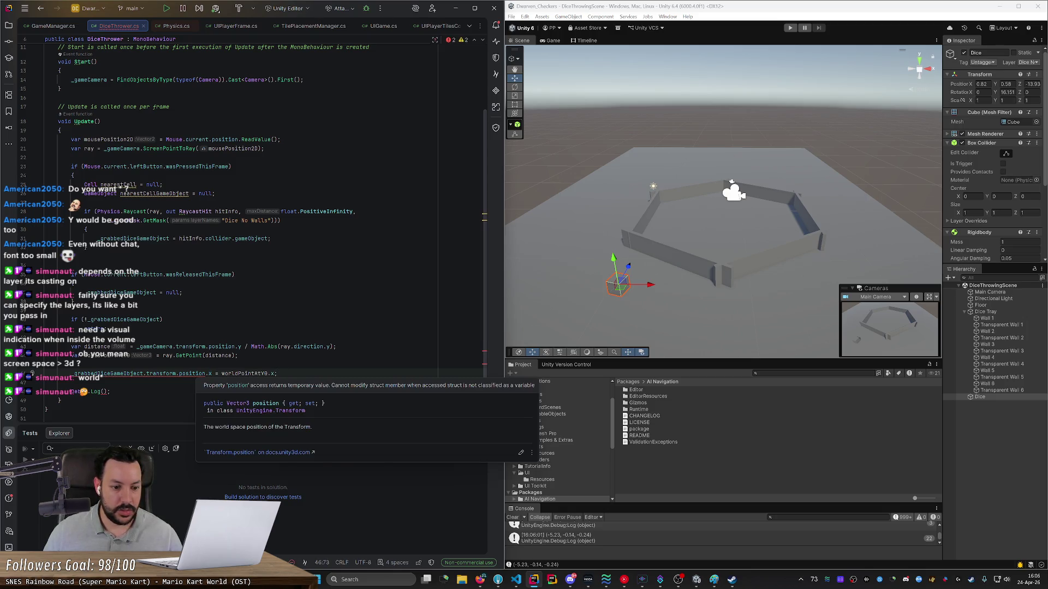
left_click(206, 373)
Step: Add var worldPoint = new Vector3(worldPointAtY0.x, 10.0f, worldPointAtY0.z)
key("Up")
key("Up")
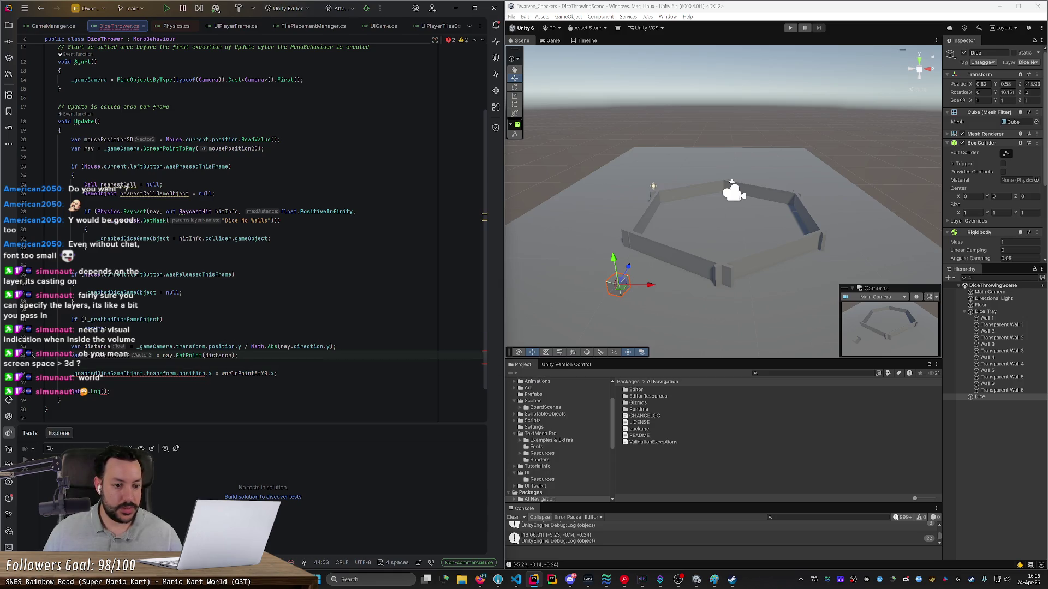
key("Return")
key("Return")
type("var ")
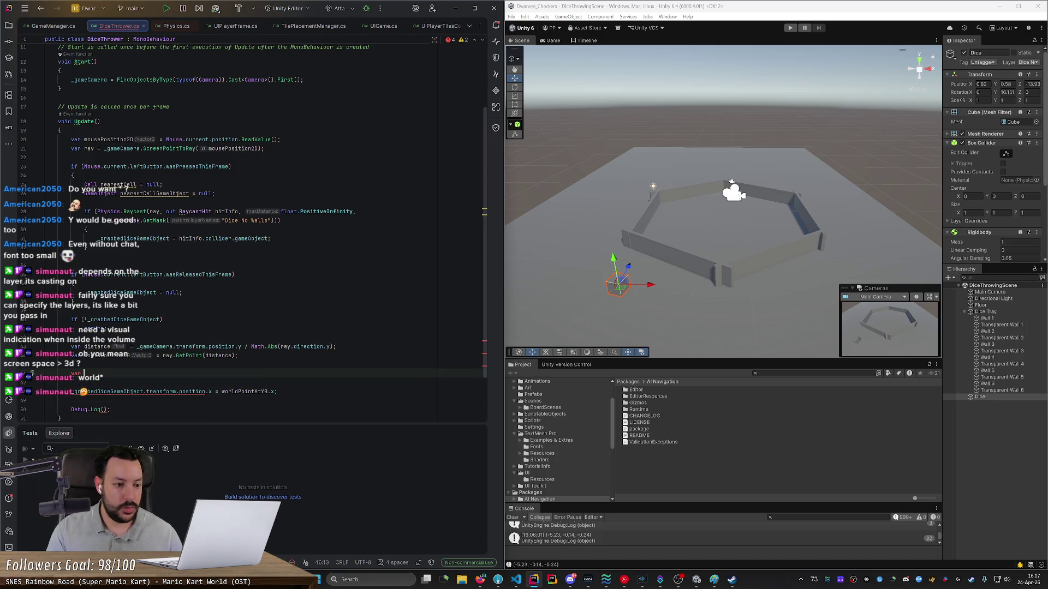
type("worldPoint")
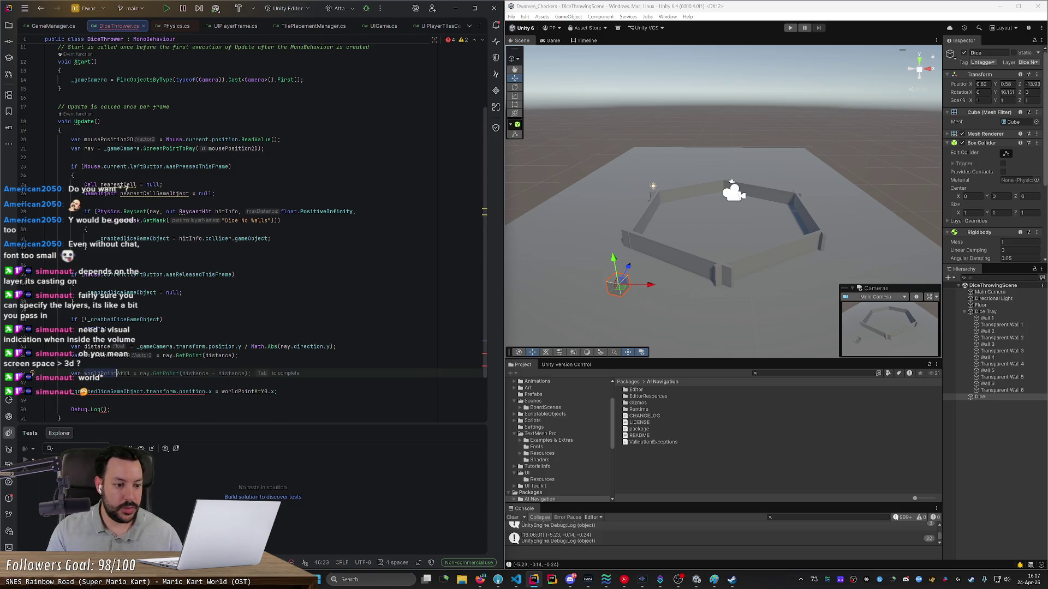
type(" = ")
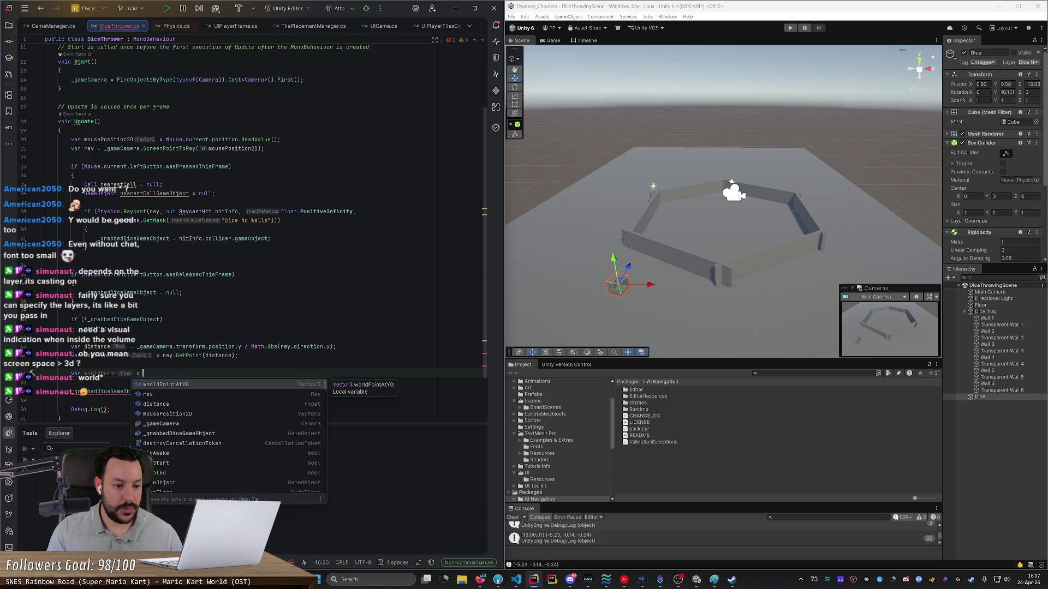
type("Vector3(world")
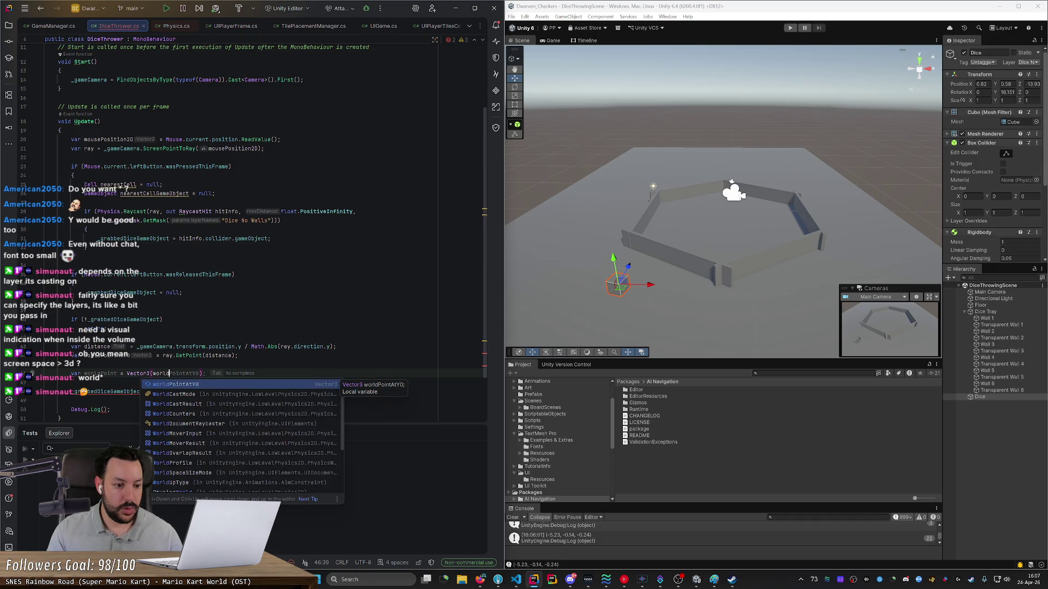
key("Tab")
key("Left")
type(".x,")
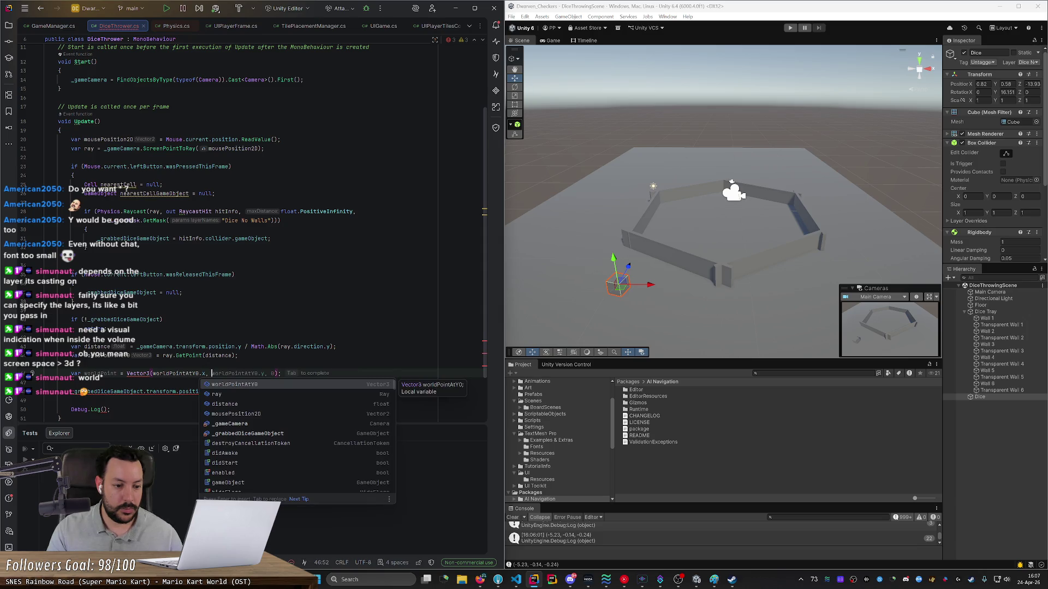
type(" 10.0")
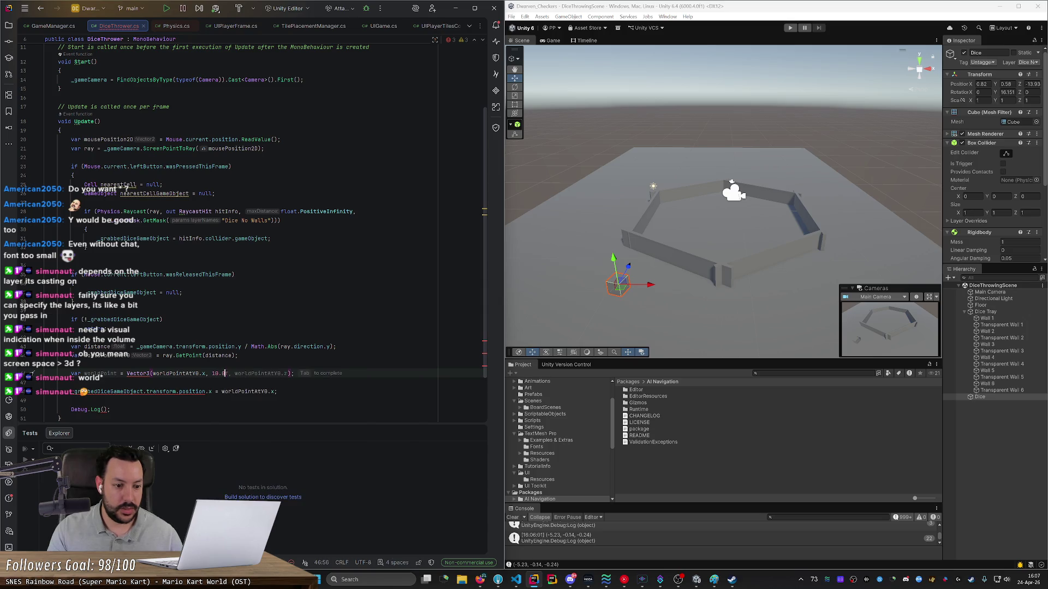
type(", worldPointAtY0.z")
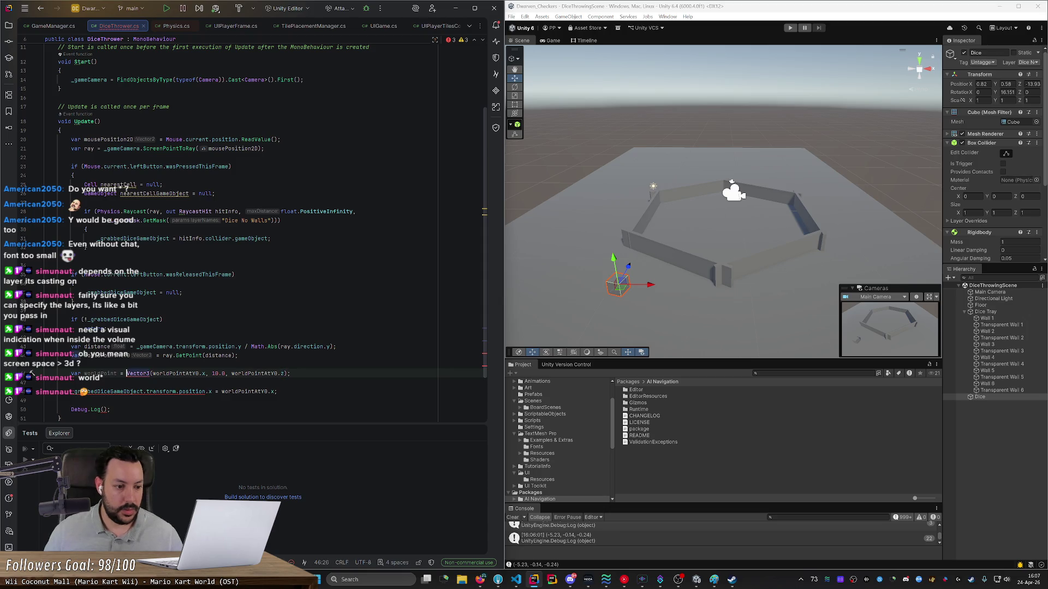
type("new")
left_click(117, 374)
left_click(239, 373)
type("f")
Step: Assign worldPoint to the die's transform.position and delete the empty Debug.Log()
double_click(107, 373)
left_click_drag(206, 392, 280, 391)
type("= worldPoint;")
key("ctrl+x")
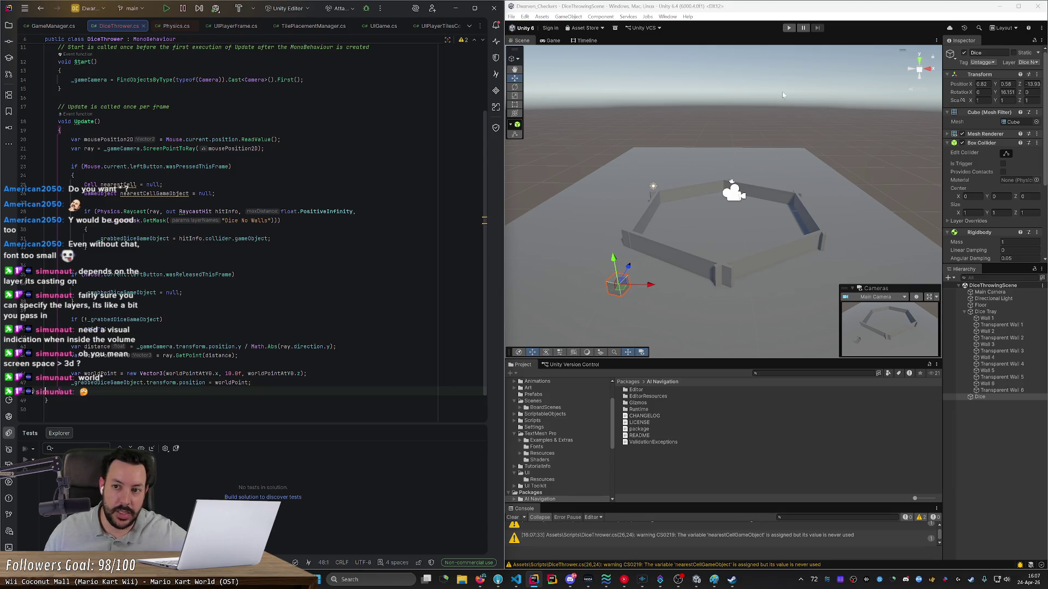
left_click(790, 29)
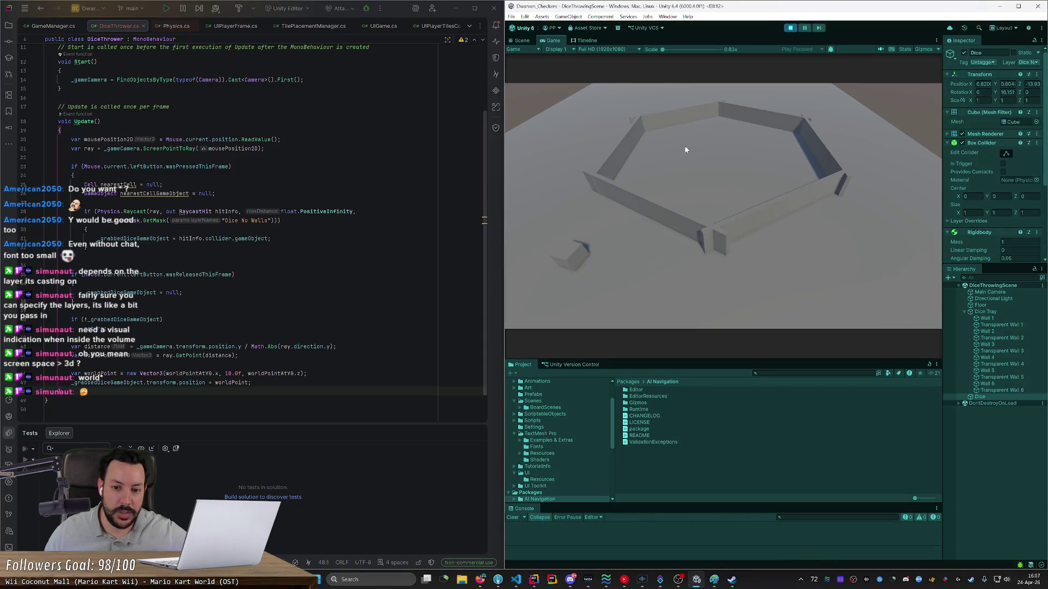
Step: Test carrying the die high at Y 10, then lower the Vector3 hold height to 1.0f
mouse_move(579, 269)
left_mouse_down()
mouse_move(604, 258)
mouse_move(739, 307)
mouse_move(566, 313)
mouse_move(758, 165)
left_mouse_up()
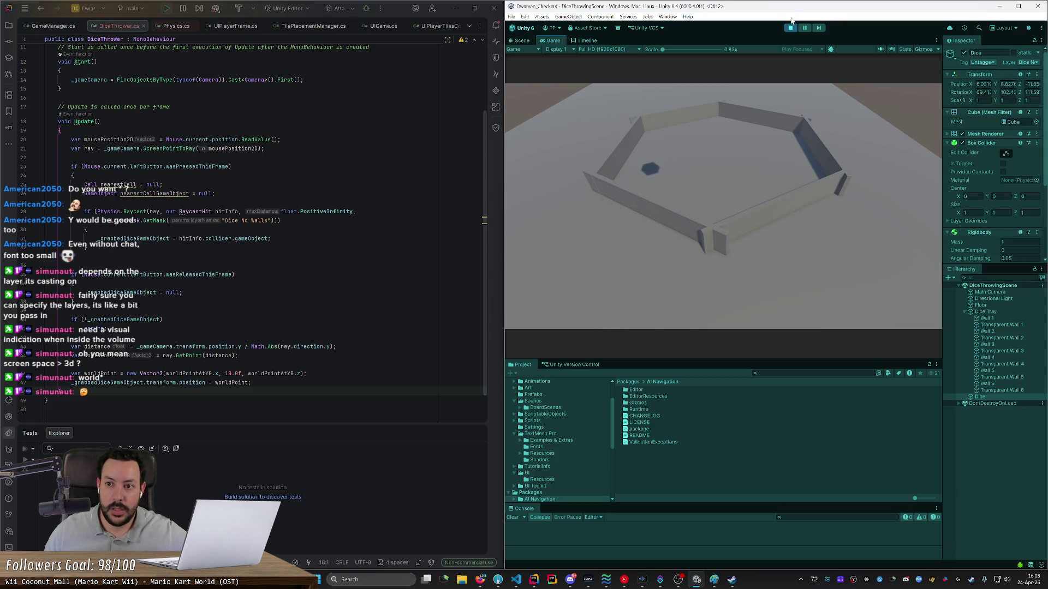
key("ctrl+p")
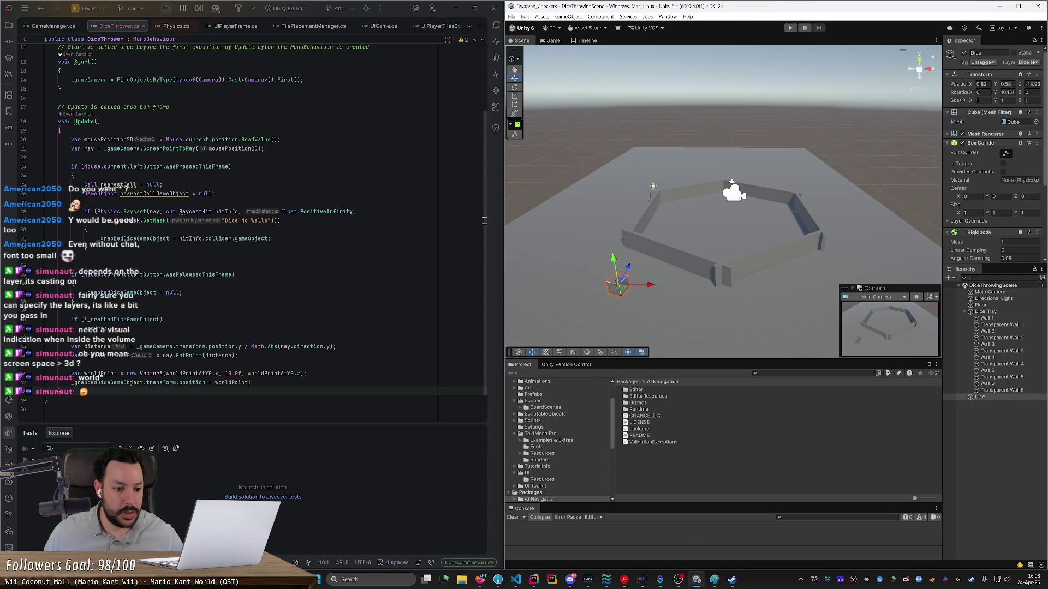
scroll(246, 246, "down", 1)
left_click(234, 346)
key("BackSpace")
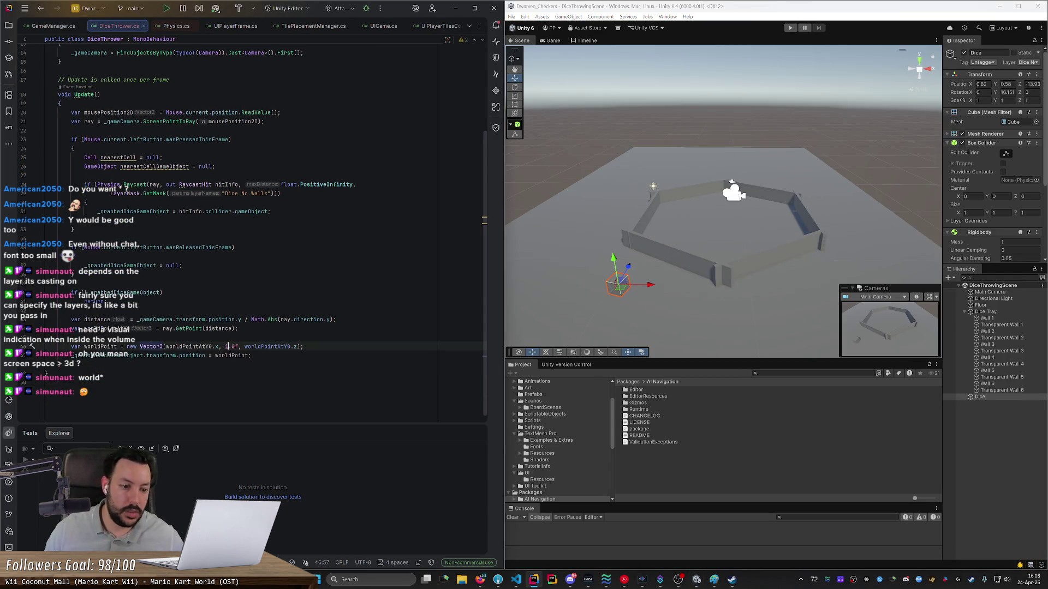
left_click(789, 29)
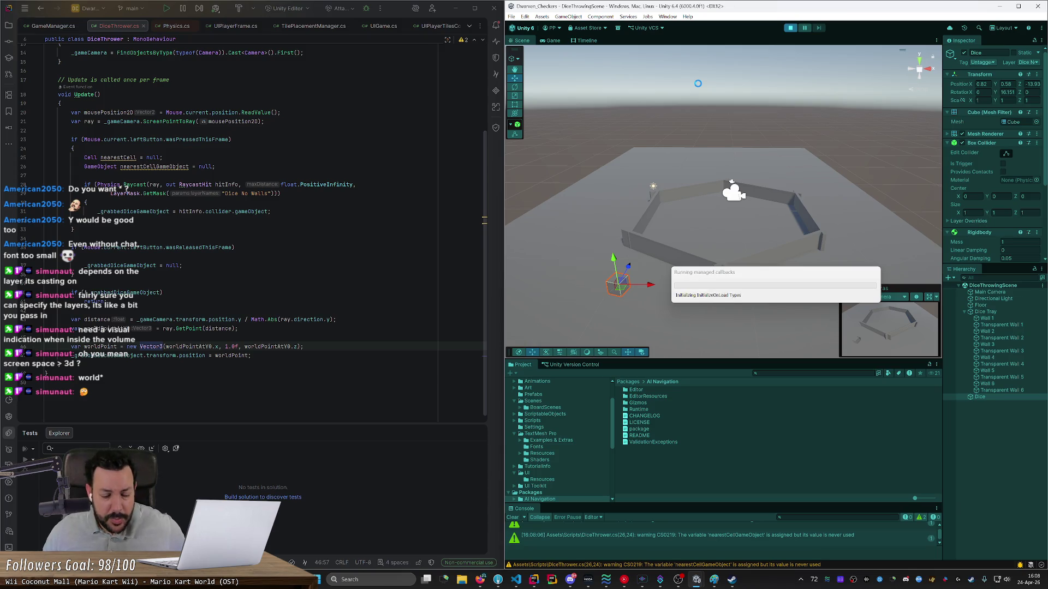
Step: Check the die's hold height, then carry it to the tray centre and drop it
left_click_drag(587, 247, 589, 259)
key("ctrl+p")
left_click(226, 346)
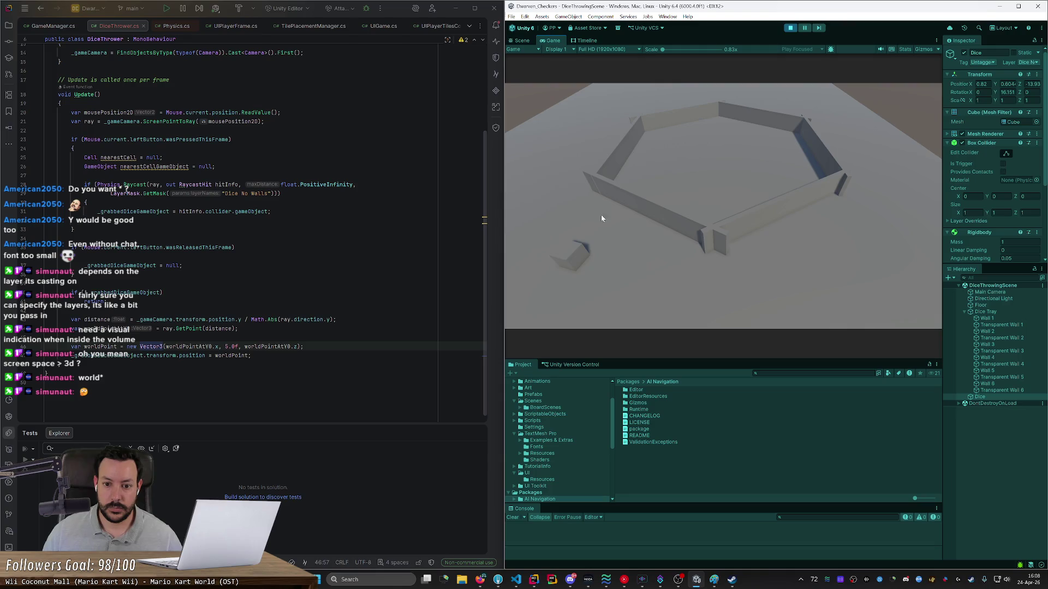
mouse_move(575, 254)
left_mouse_down()
mouse_move(664, 250)
mouse_move(601, 273)
mouse_move(582, 300)
mouse_move(606, 295)
mouse_move(612, 281)
mouse_move(854, 292)
mouse_move(873, 236)
mouse_move(870, 159)
mouse_move(849, 118)
mouse_move(620, 99)
mouse_move(578, 257)
mouse_move(667, 276)
mouse_move(590, 293)
mouse_move(626, 289)
mouse_move(630, 275)
left_mouse_up()
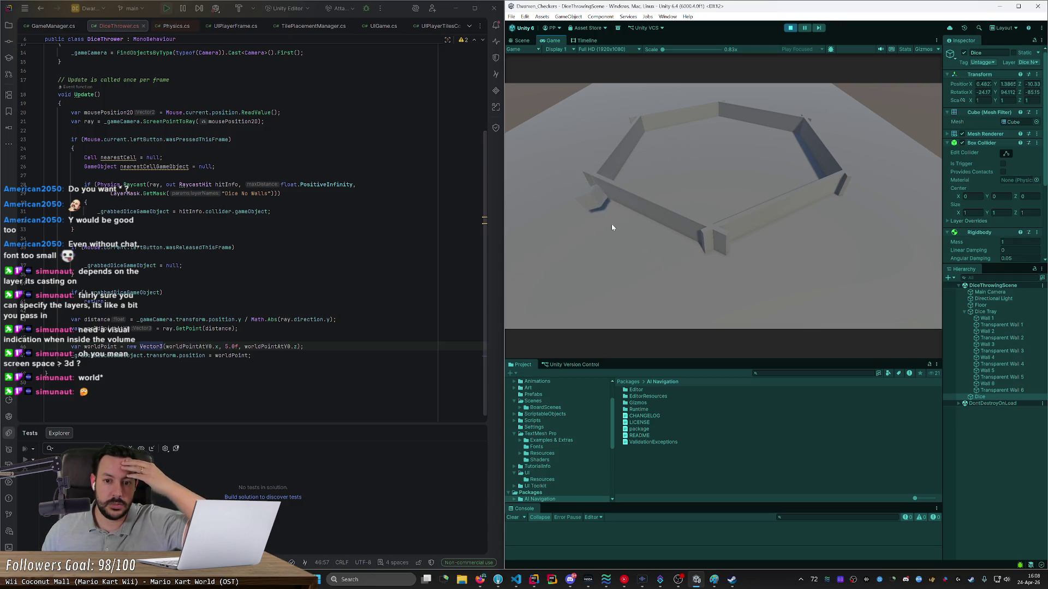
mouse_move(601, 210)
left_mouse_down()
mouse_move(598, 224)
mouse_move(697, 203)
mouse_move(628, 137)
mouse_move(584, 145)
mouse_move(661, 146)
mouse_move(632, 250)
mouse_move(607, 294)
mouse_move(646, 181)
mouse_move(611, 258)
mouse_move(611, 301)
left_mouse_up()
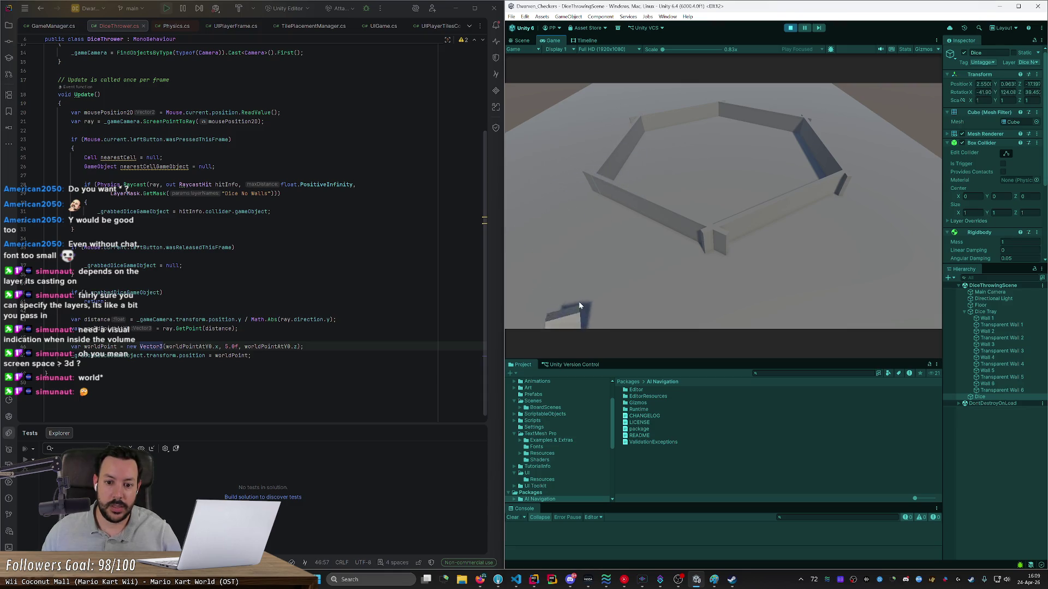
Step: Lift the die again, move it around the tray, drop it on the floor, and stop
mouse_move(562, 326)
left_mouse_down()
mouse_move(574, 293)
mouse_move(600, 269)
left_mouse_up()
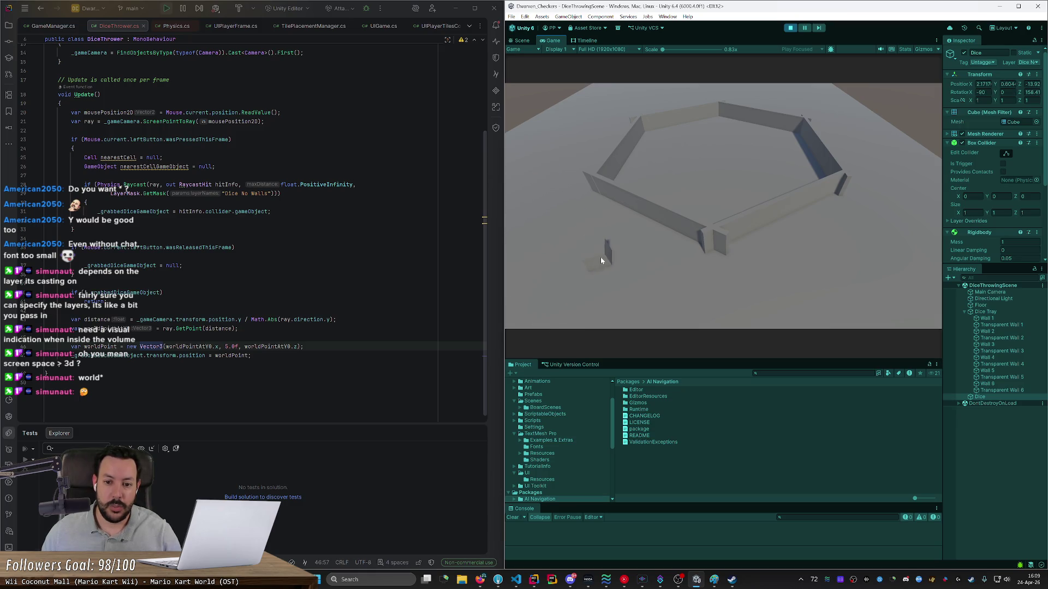
mouse_move(602, 261)
left_mouse_down()
mouse_move(604, 224)
mouse_move(830, 241)
mouse_move(814, 140)
left_mouse_up()
mouse_move(629, 126)
left_mouse_down()
mouse_move(713, 186)
mouse_move(777, 129)
left_mouse_up()
mouse_move(603, 195)
left_mouse_down()
mouse_move(644, 218)
mouse_move(633, 158)
mouse_move(689, 196)
mouse_move(536, 316)
mouse_move(599, 313)
mouse_move(581, 228)
mouse_move(601, 175)
mouse_move(568, 262)
mouse_move(692, 312)
mouse_move(837, 224)
mouse_move(631, 110)
mouse_move(835, 277)
mouse_move(637, 133)
mouse_move(625, 201)
mouse_move(584, 303)
mouse_move(786, 212)
mouse_move(599, 216)
mouse_move(767, 103)
mouse_move(816, 264)
mouse_move(680, 311)
mouse_move(619, 245)
mouse_move(618, 289)
mouse_move(670, 237)
left_mouse_up()
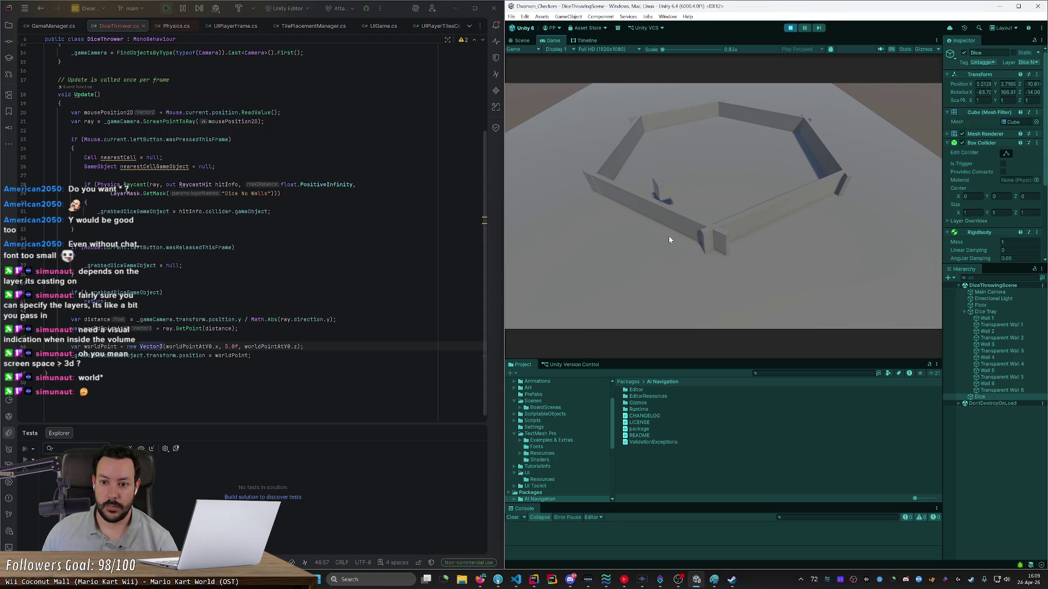
mouse_move(677, 197)
left_mouse_down()
mouse_move(692, 169)
mouse_move(731, 143)
mouse_move(701, 170)
mouse_move(732, 192)
left_mouse_up()
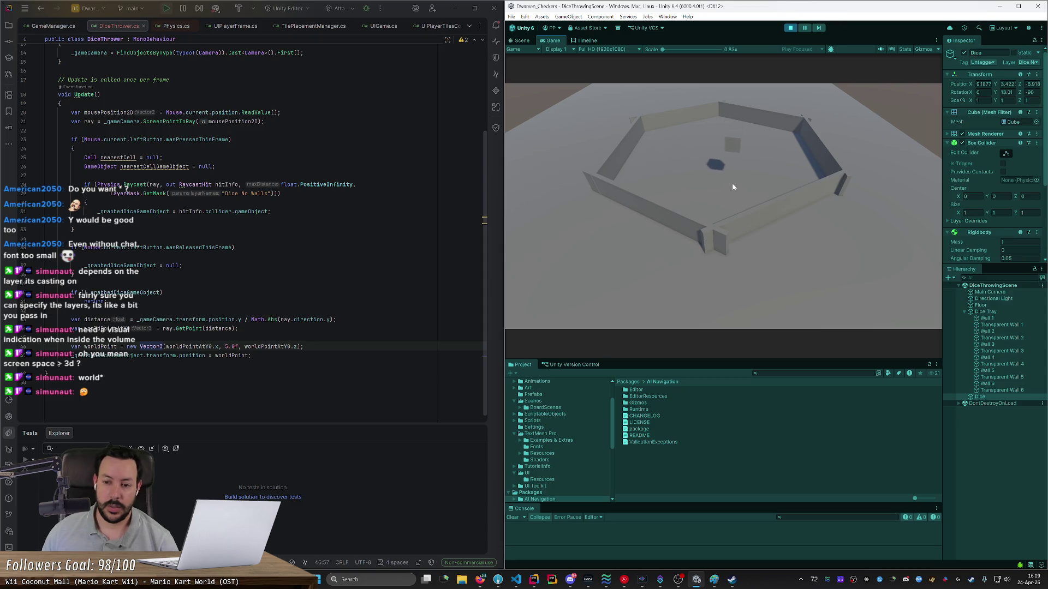
mouse_move(733, 178)
left_mouse_down()
mouse_move(639, 191)
mouse_move(682, 186)
mouse_move(647, 191)
mouse_move(752, 201)
mouse_move(650, 205)
mouse_move(740, 210)
mouse_move(693, 215)
mouse_move(719, 182)
left_mouse_up()
left_click(790, 29)
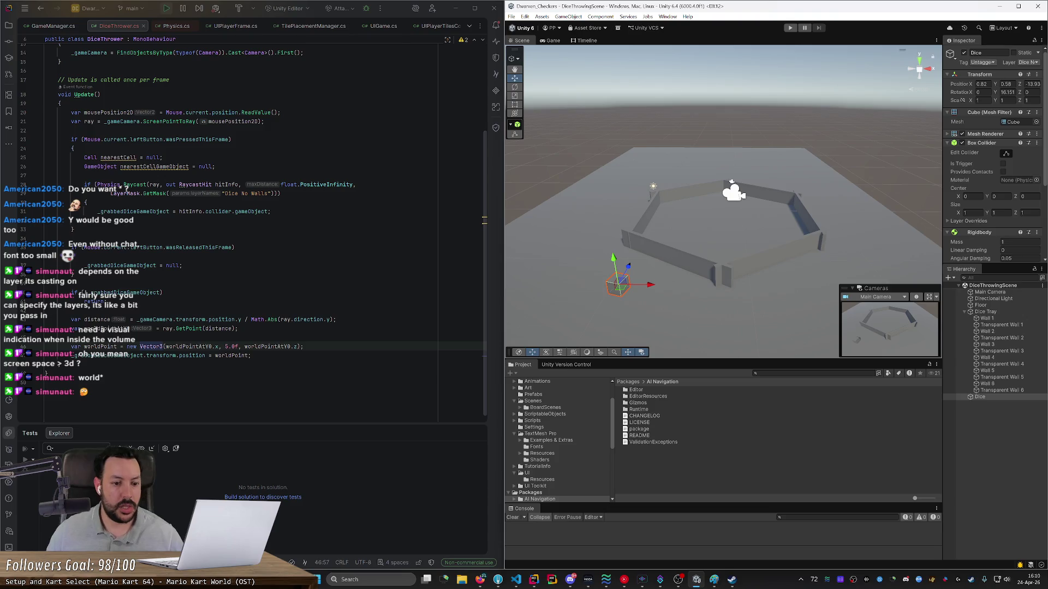
Step: Add clampedX = worldPointAtY0.x and clampedZ = worldPointAtY0.z variables
double_click(189, 347)
key("ctrl+w")
key("Up")
key("Return")
key("Return")
type("var po")
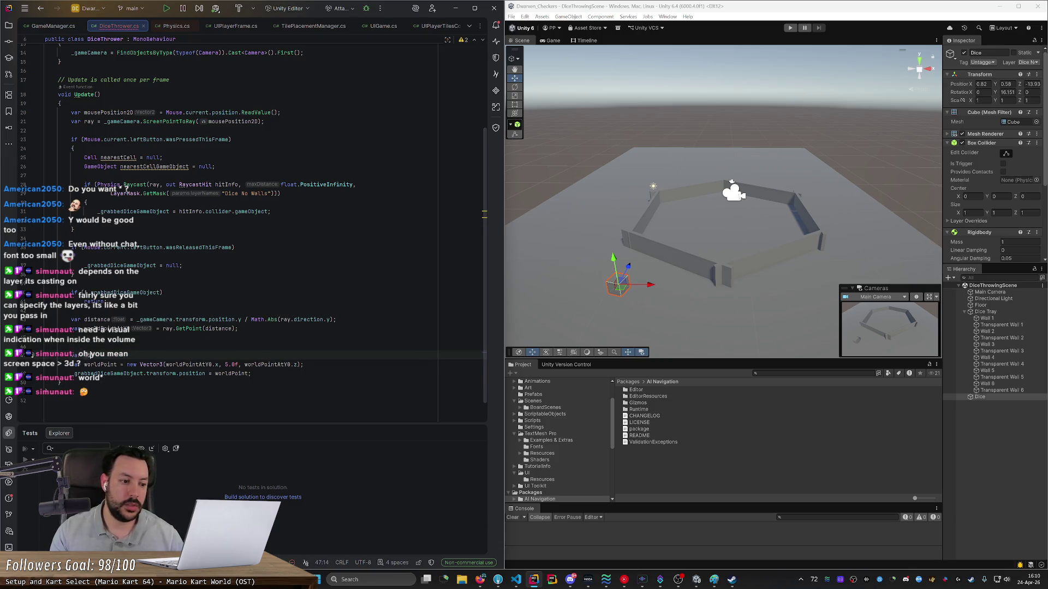
type("ints =")
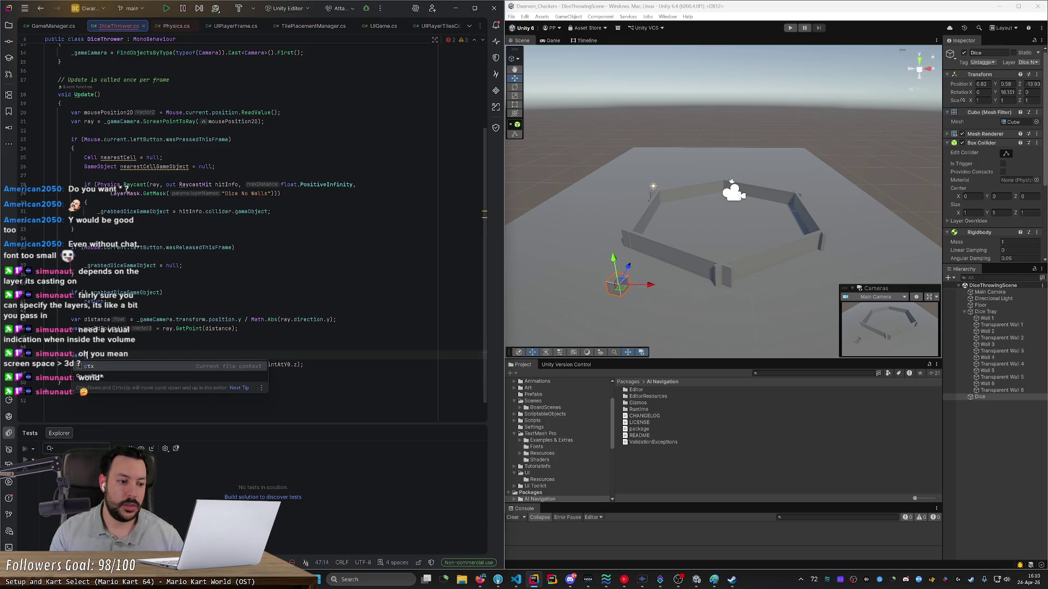
key("Return")
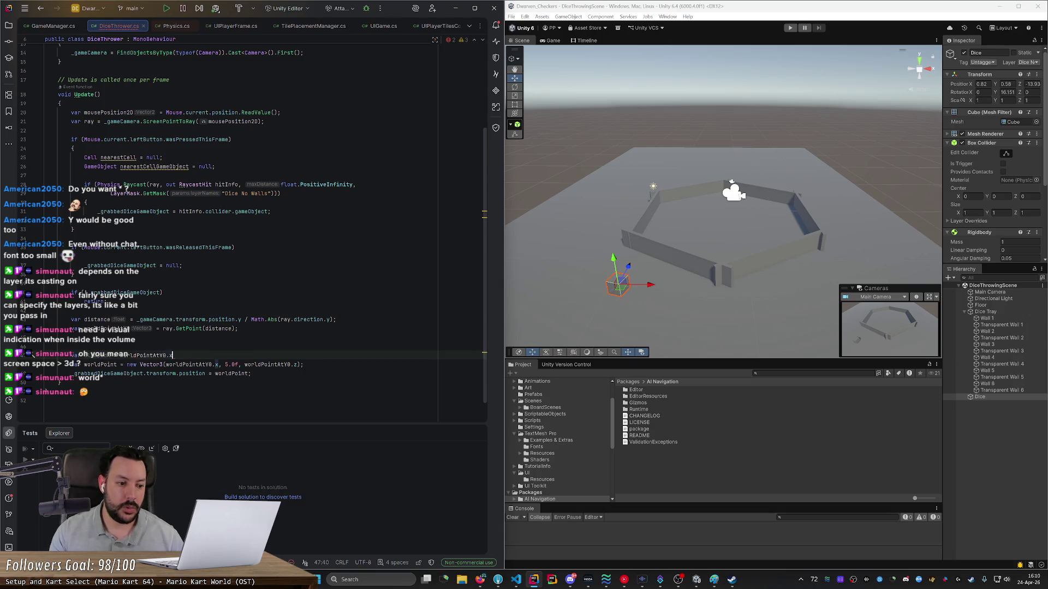
type(".x;")
left_click(88, 355)
key("ctrl+d")
type("clamped2")
double_click(187, 364)
type("z;")
Step: Build worldPoint as new Vector3(clampedX, 5.0f, clampedZ)
left_click_drag(166, 374, 216, 374)
type("cl")
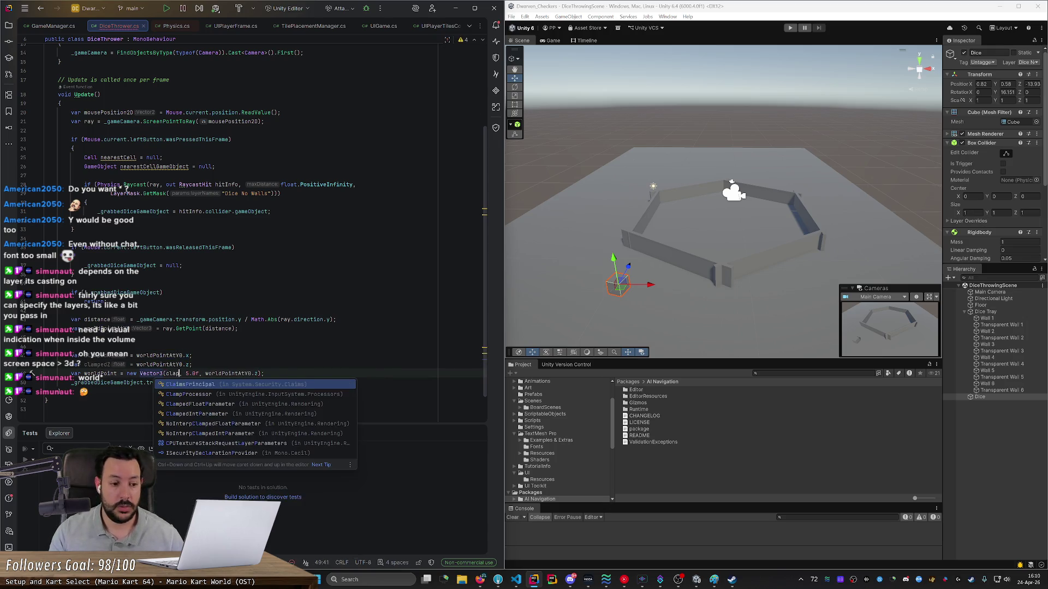
key("Down")
key("Return")
key("Right")
key("Right")
key("Right")
key("Right")
key("Right")
key("Right")
key("ctrl+w")
type("c")
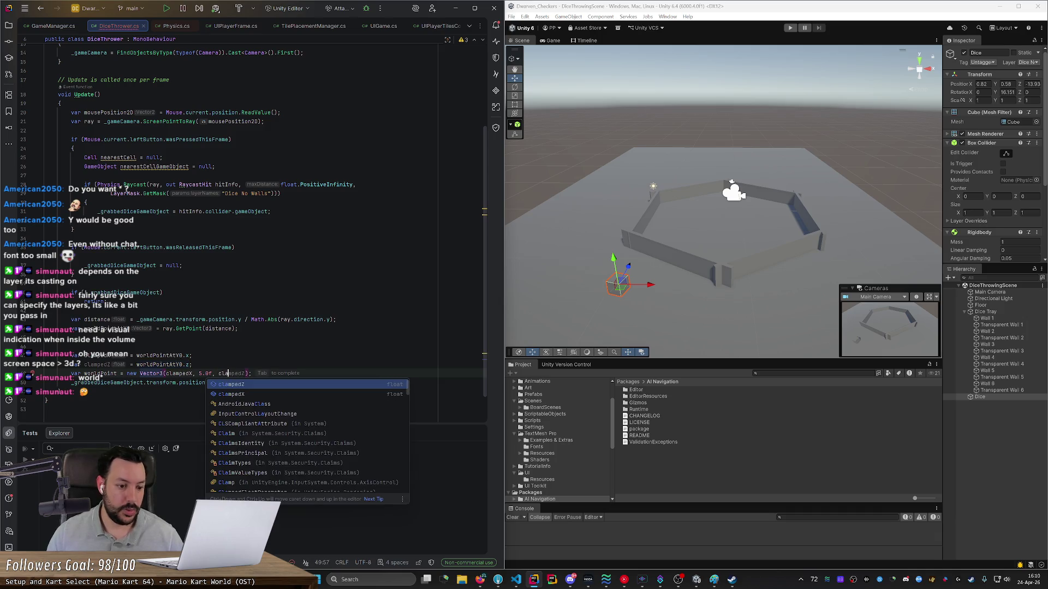
key("Return")
key("Up")
key("Return")
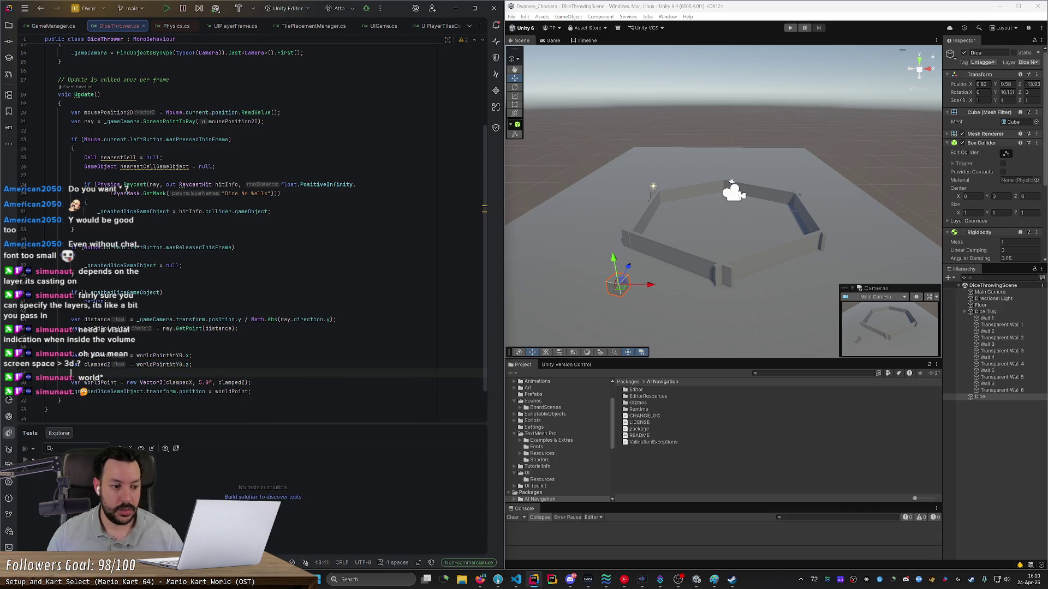
key("BackSpace")
key("BackSpace")
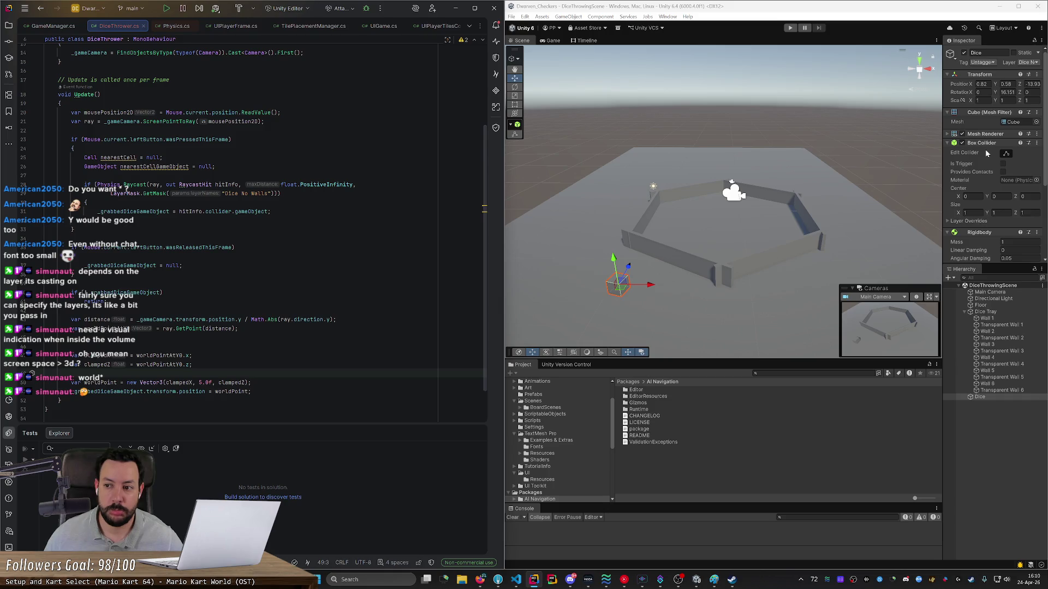
Step: Select Dice Tray to show its radius-13 capsule collider and orbit in on the tray
left_click(985, 312)
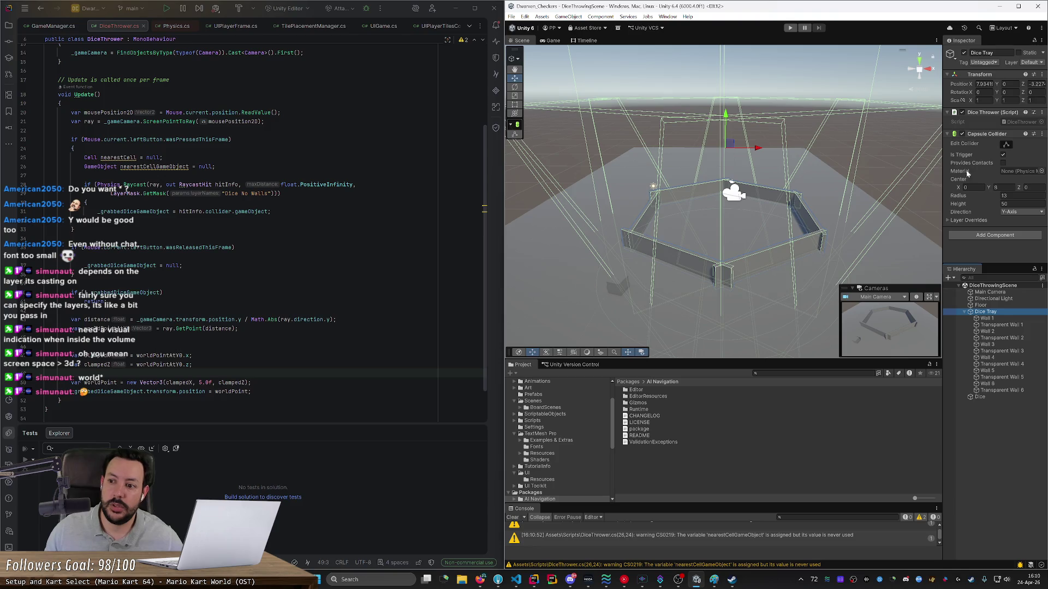
mouse_move(732, 197)
left_mouse_down()
mouse_move(709, 202)
mouse_move(747, 214)
mouse_move(637, 262)
mouse_move(639, 296)
left_mouse_up()
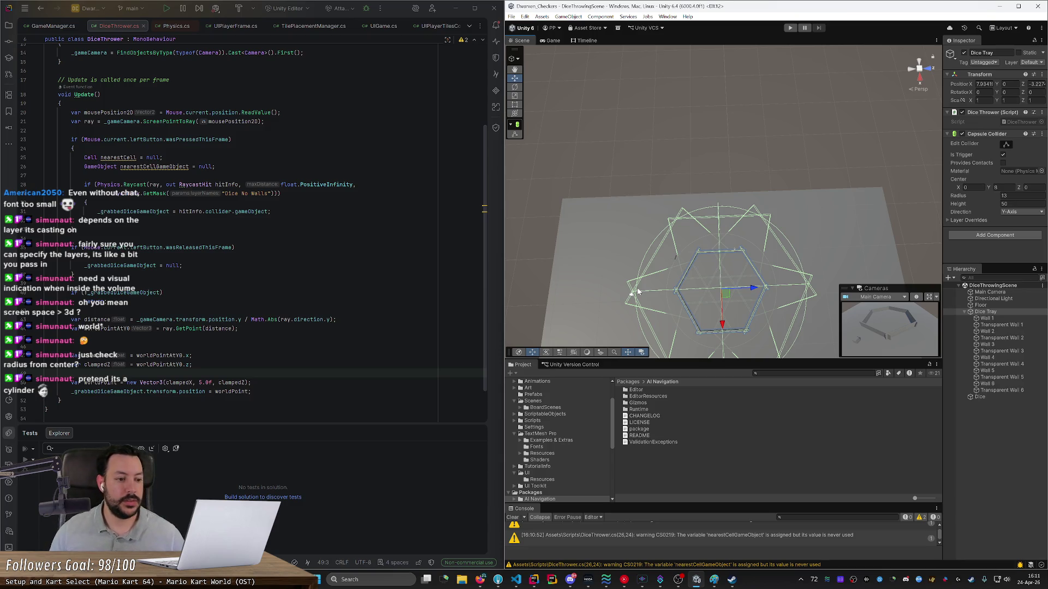
Step: Add a diceTrayCenter variable set to gameObject.transform.position above the clamped lines
left_click(45, 337)
key("Return")
type("var ")
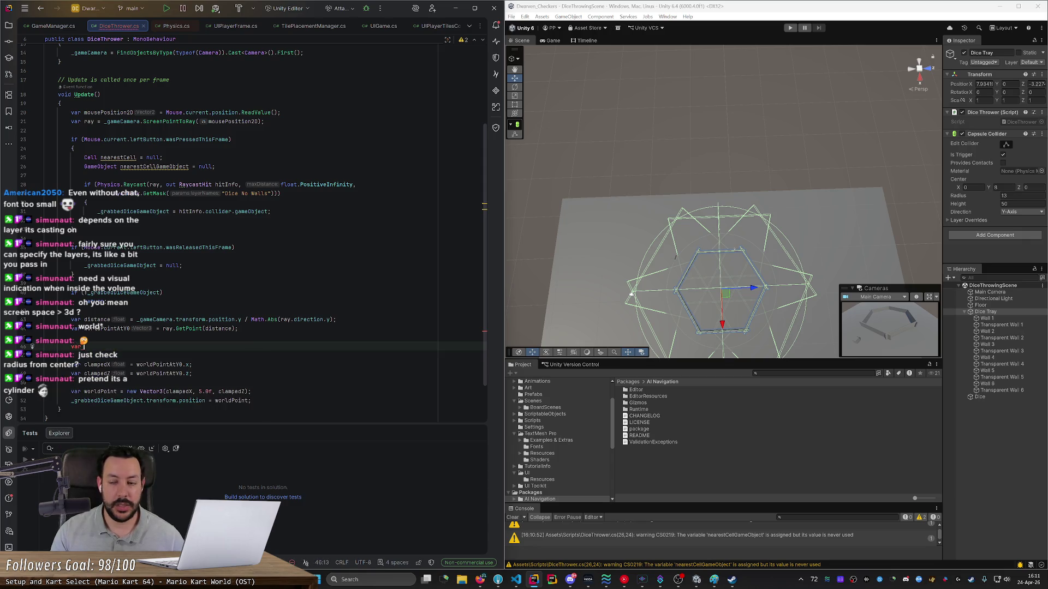
type("dis")
type("eTray")
type("Center =")
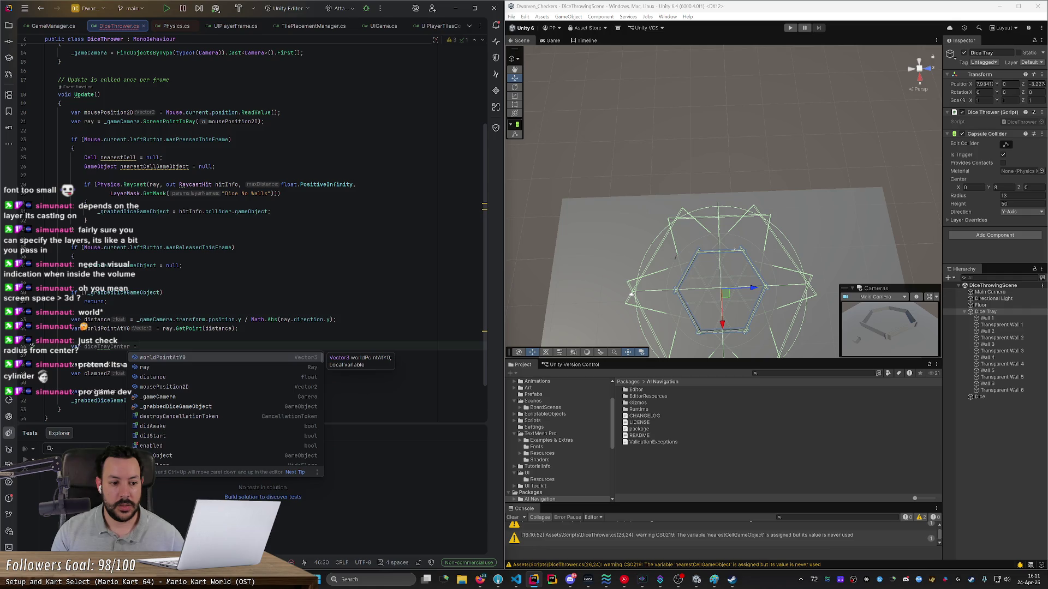
type("game")
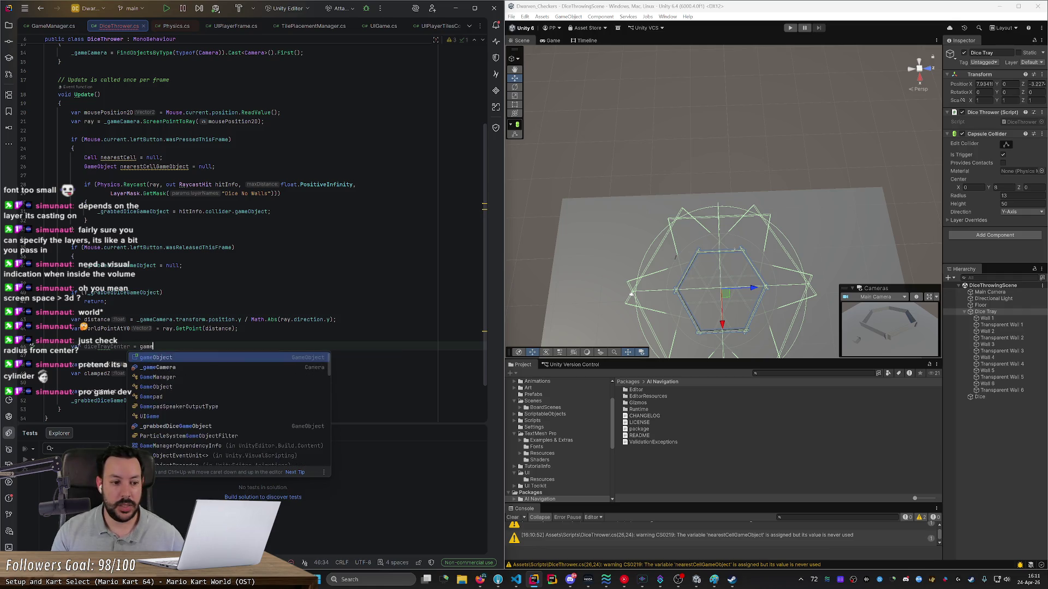
type("Object.tra")
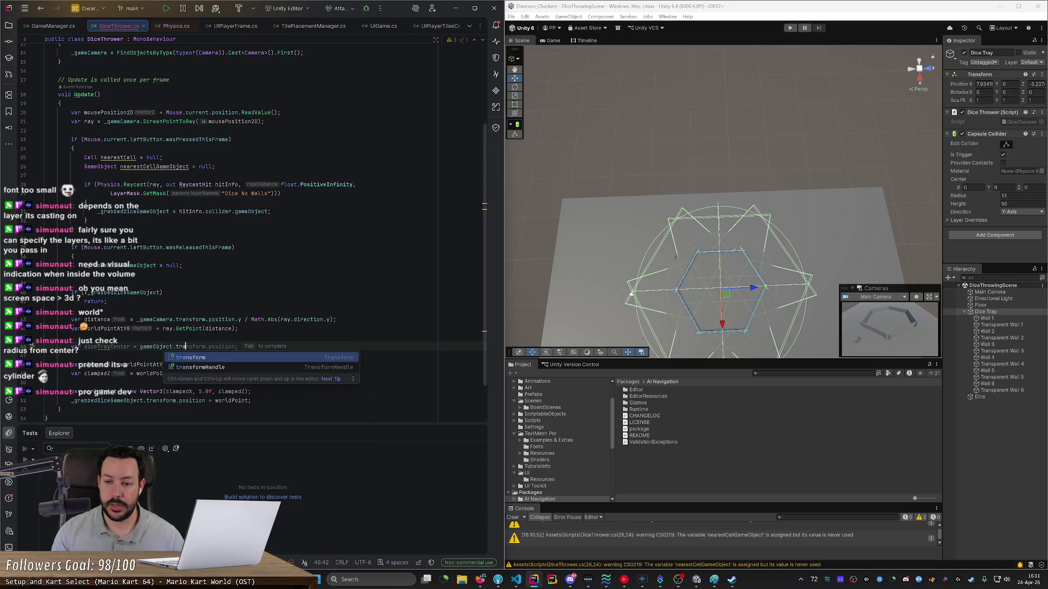
key("Return")
type(".position;")
key("Return")
type(";;")
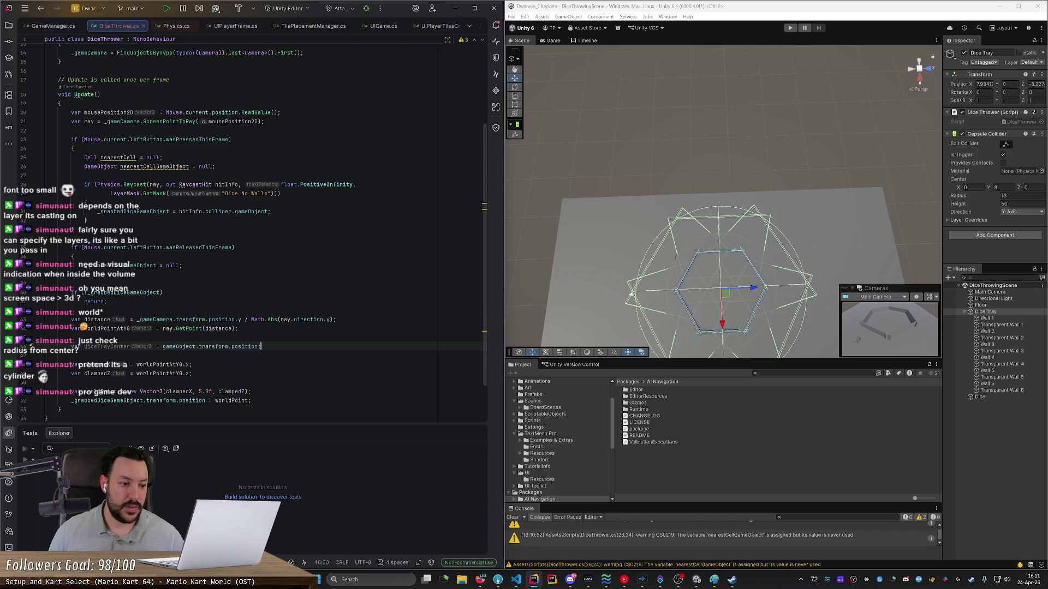
Step: Add a diceTrayRadius variable set to GetComponent<CapsuleCollider>().radius
key("Return")
type("var ")
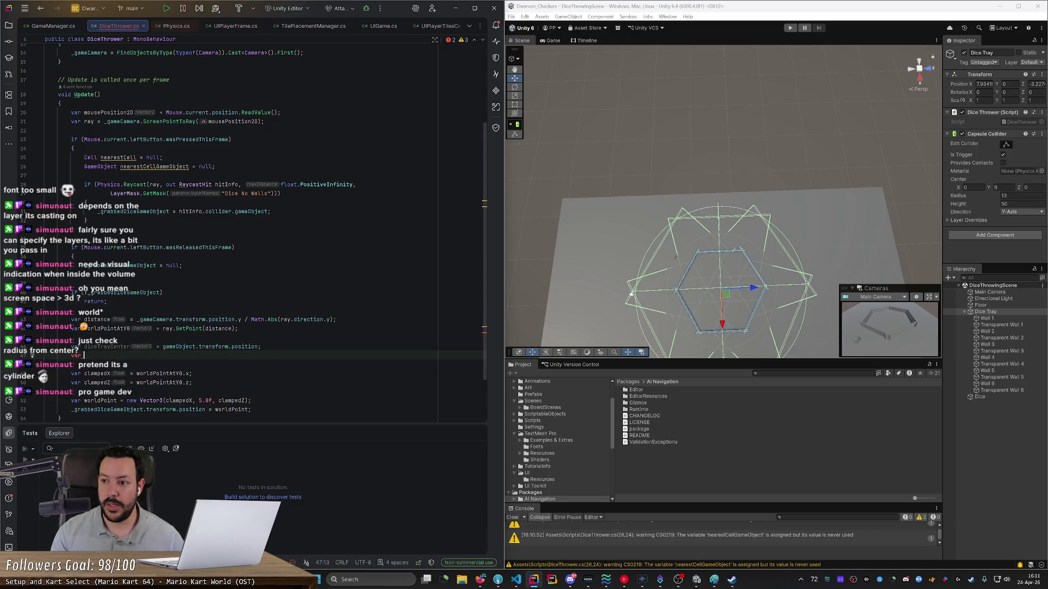
type("diceTray")
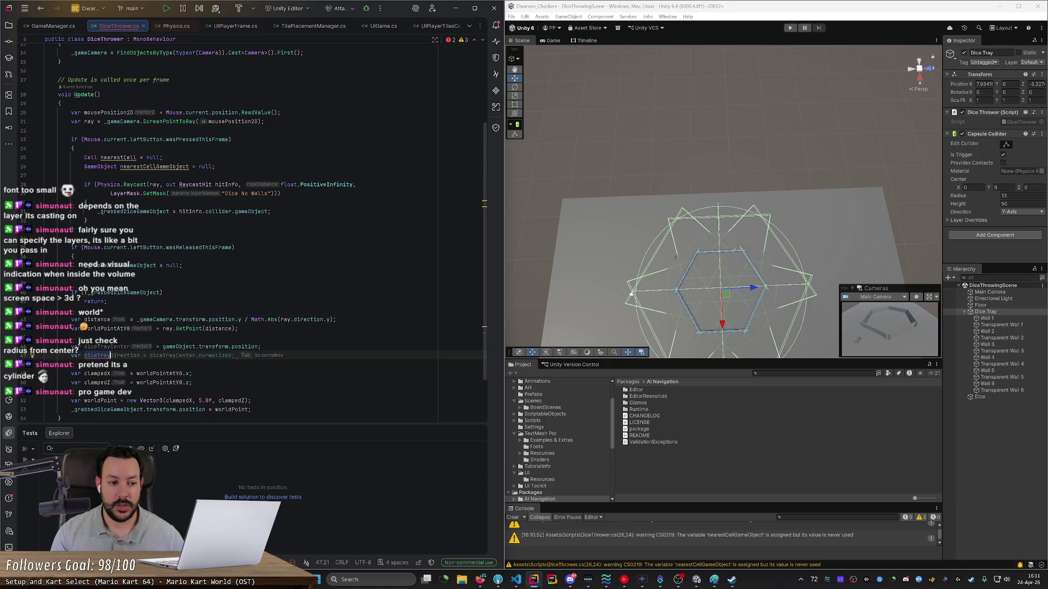
type("Rad")
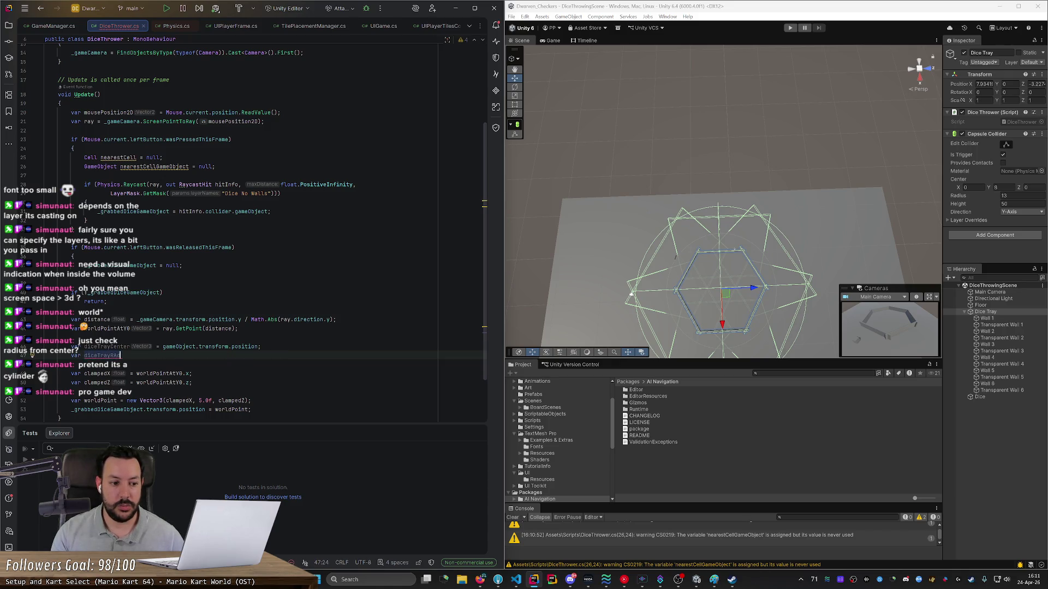
type("ius = GetComp")
key("Return")
type("Capu")
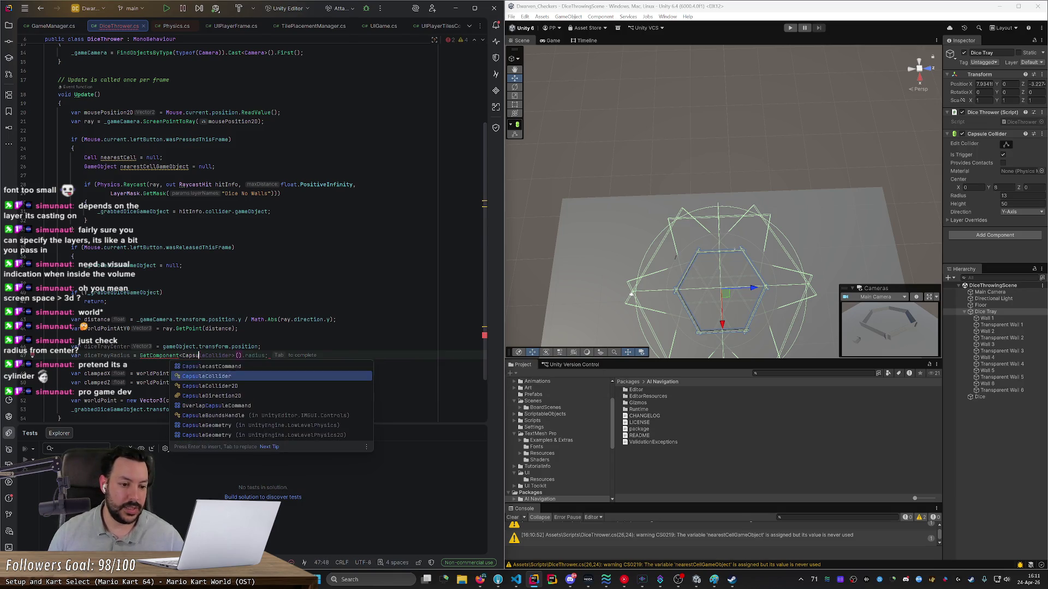
key("Return")
type(".radius;")
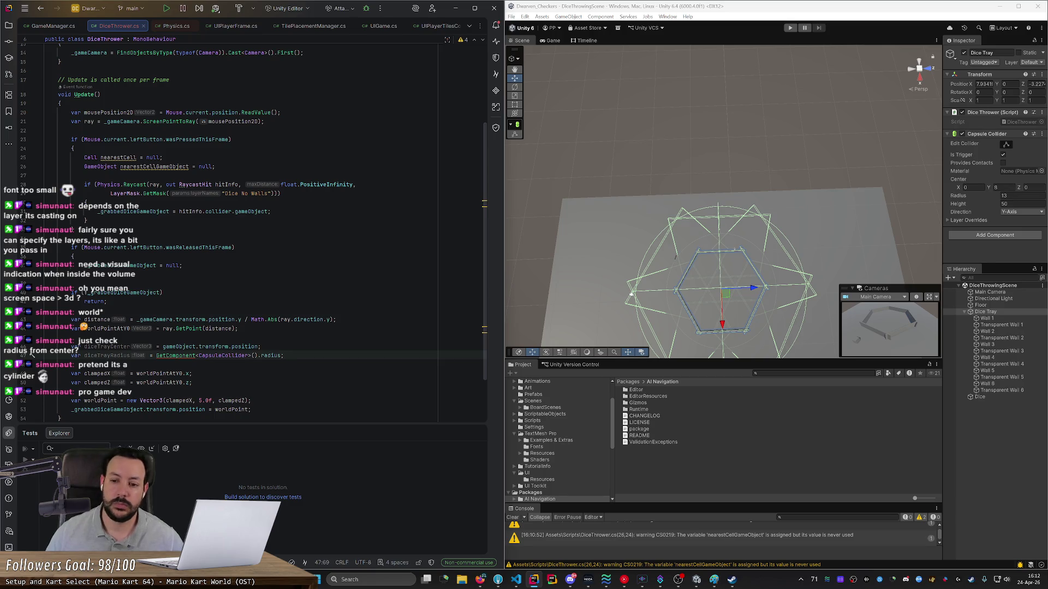
mouse_move(687, 324)
left_mouse_down()
mouse_move(686, 282)
mouse_move(818, 253)
mouse_move(914, 215)
mouse_move(676, 284)
left_mouse_up()
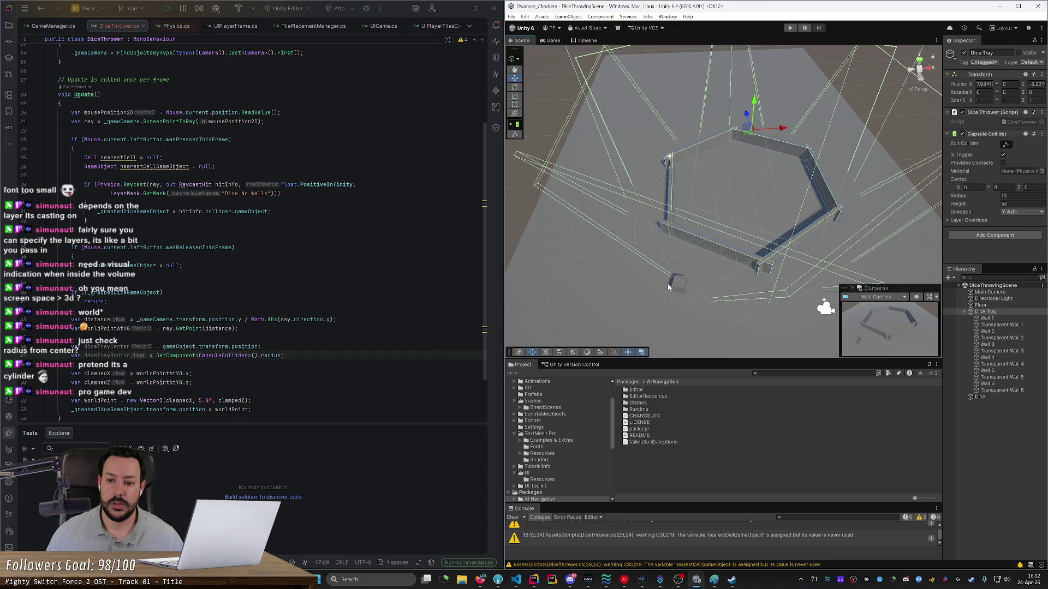
Step: Orbit and zoom the Scene view to look down on the dice tray and its collider outline
mouse_move(684, 273)
left_mouse_down()
mouse_move(701, 255)
mouse_move(716, 263)
left_mouse_up()
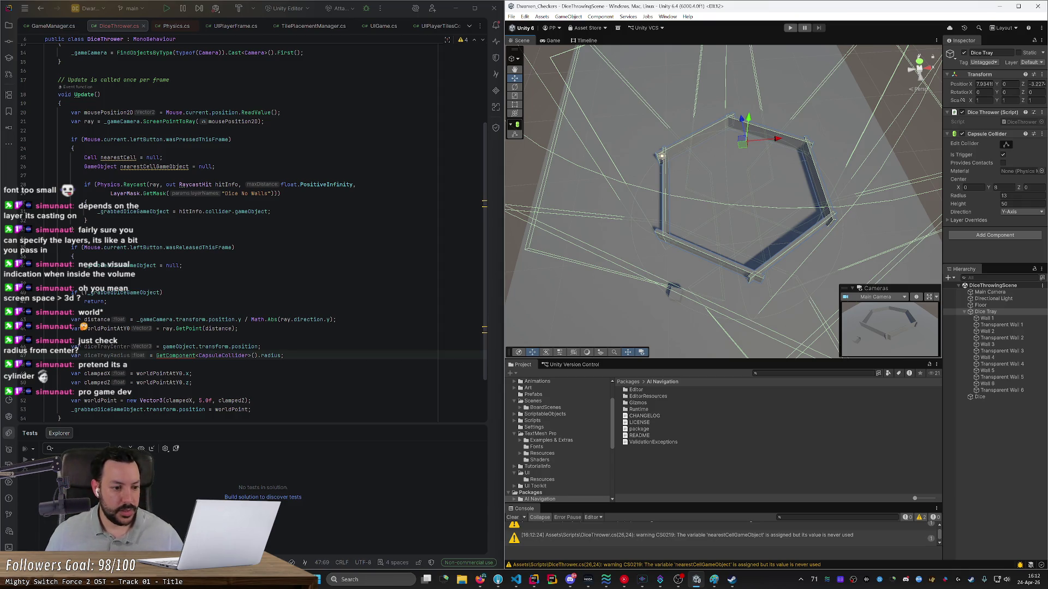
scroll(86, 202, "down", 2)
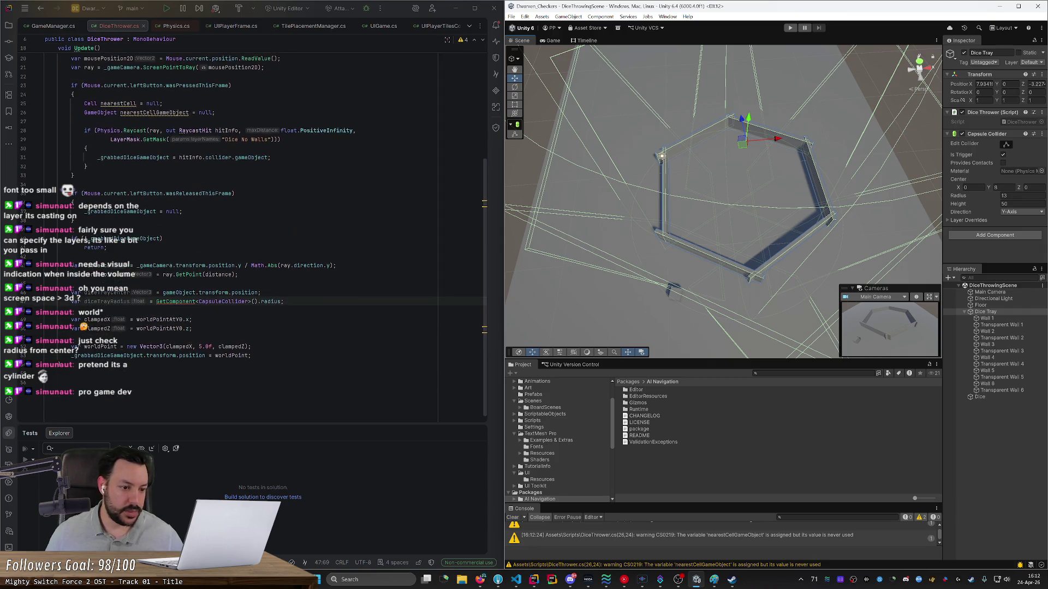
double_click(167, 321)
key("Down")
key("End")
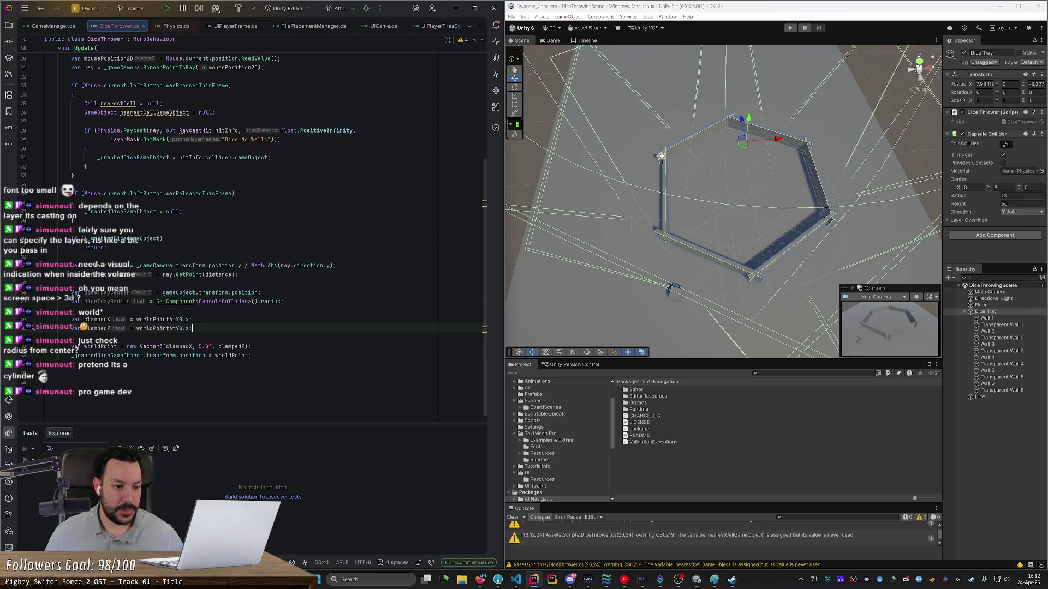
key("Up")
key("Left")
key("Left")
key("Left")
key("ctrl+w")
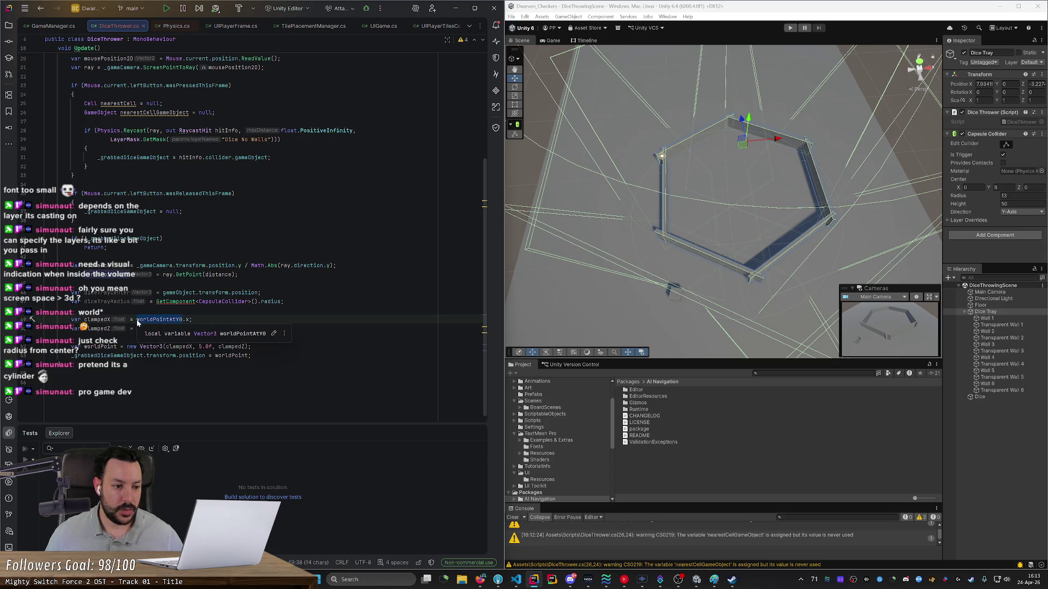
type("worldPointAtY0.z;")
left_click(46, 310)
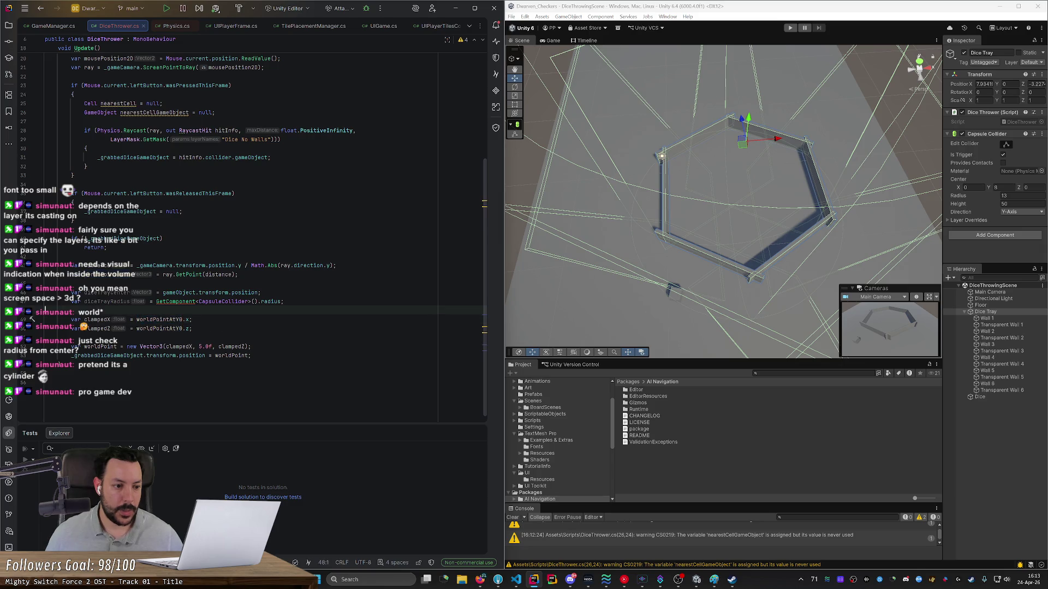
key("Left")
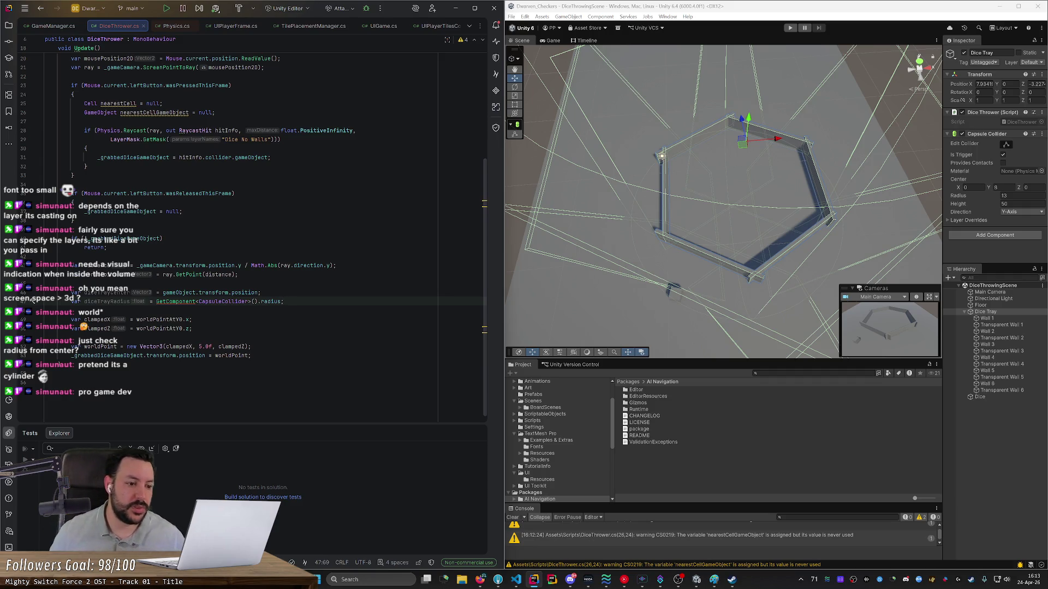
key("Down")
key("ctrl+w")
key("ctrl+b")
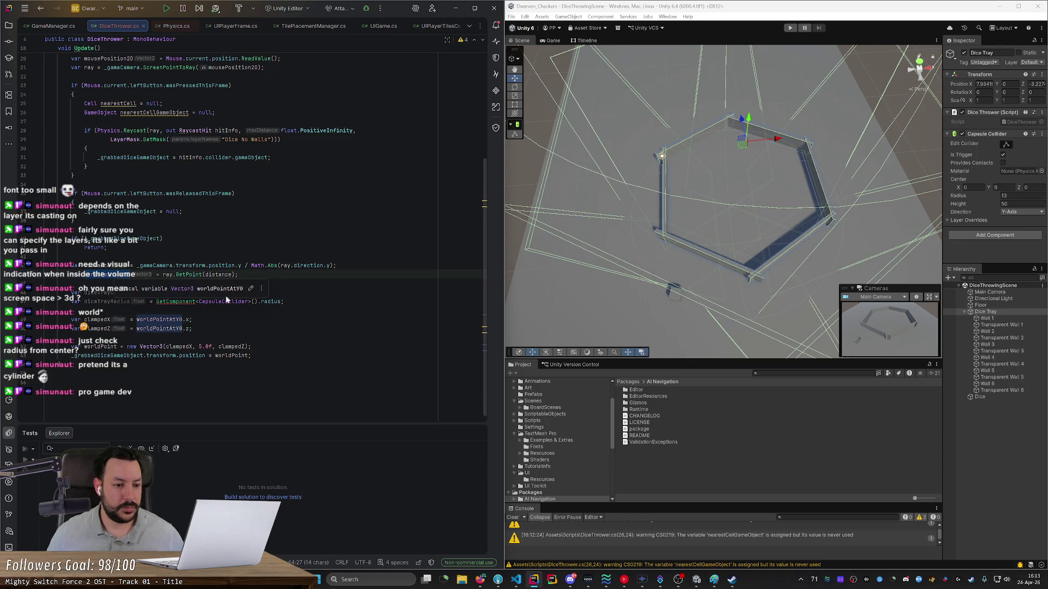
key("Down")
key("Down")
key("ctrl+w")
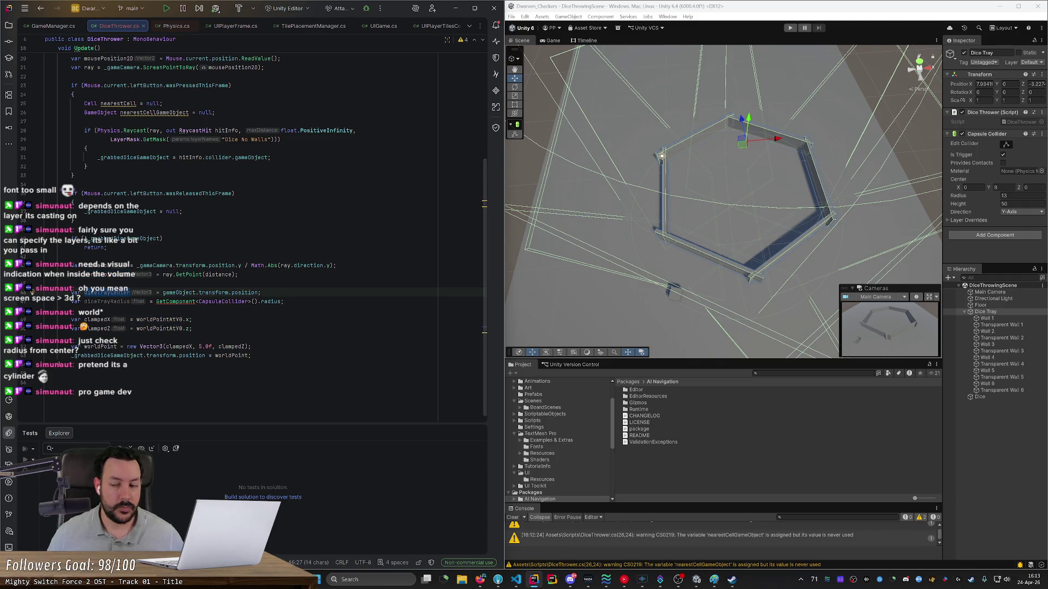
mouse_move(180, 293)
key("Escape")
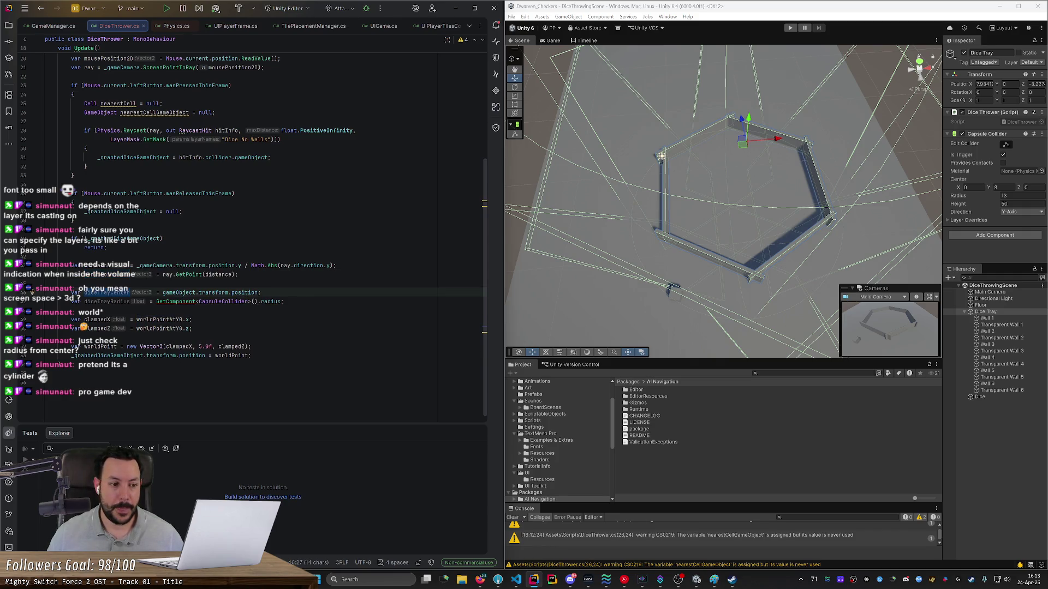
key("Up")
key("Down")
key("Down")
key("End")
key("Return")
key("Return")
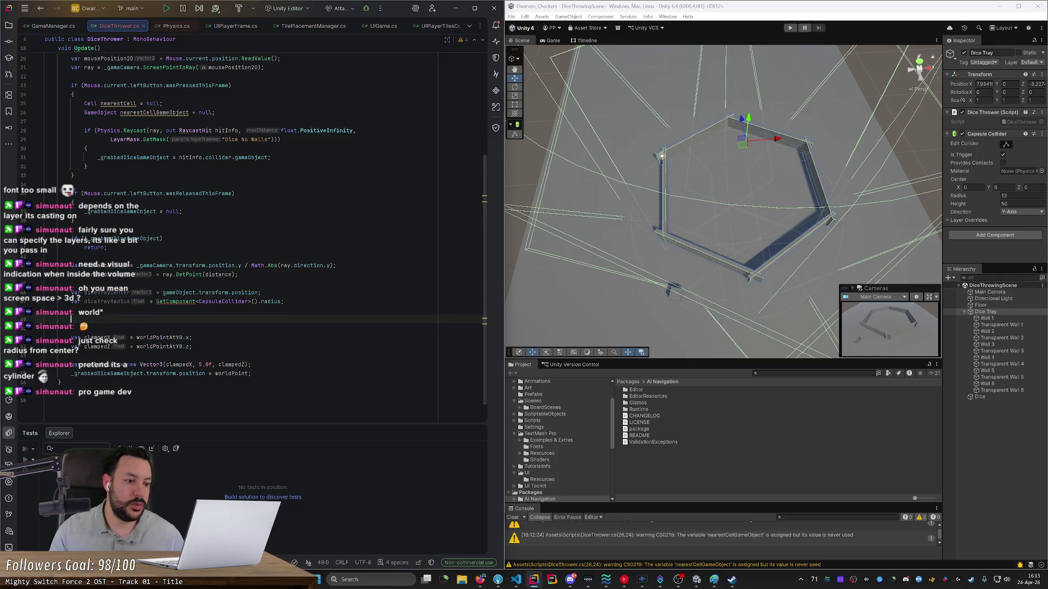
Step: Write an if block testing Vector3.Distance(diceTrayCenter, worldPointAtY0) > diceTrayRadius
type("Vector3.Di")
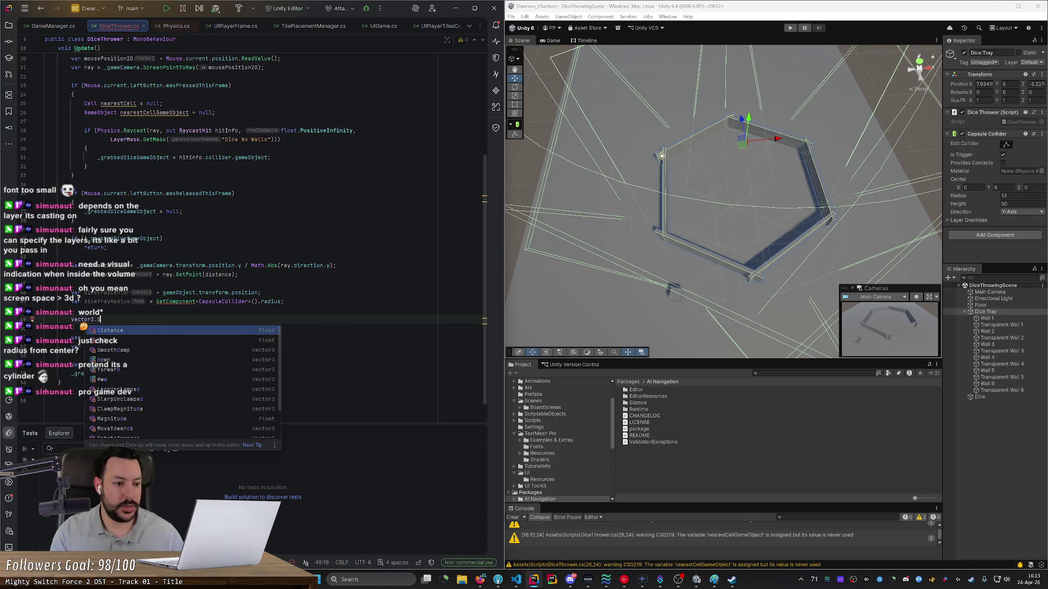
key("Tab")
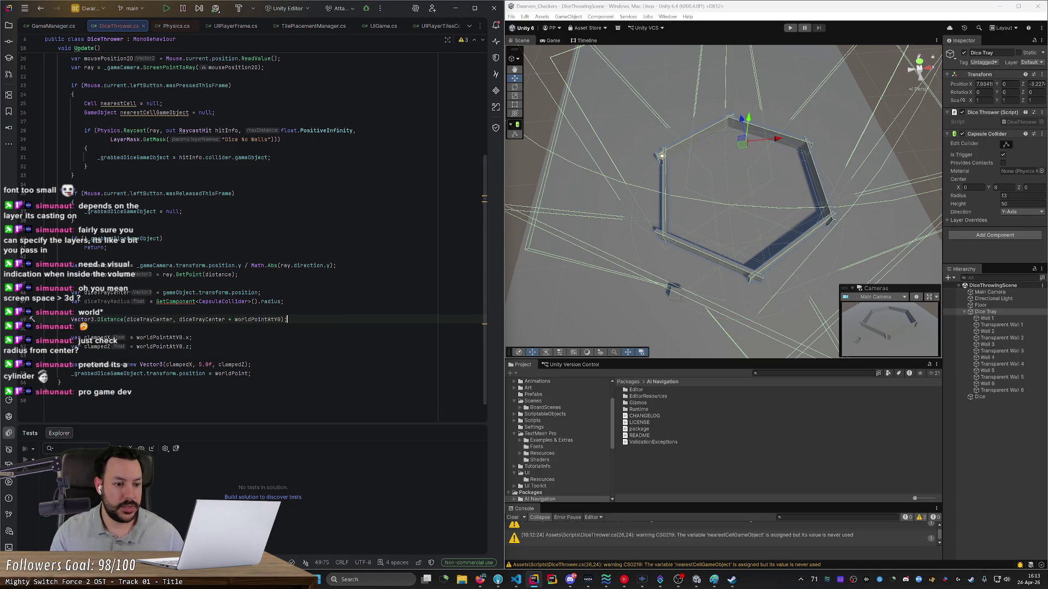
key("ctrl+BackSpace")
key("ctrl+BackSpace")
key("ctrl+BackSpace")
key("ctrl+BackSpace")
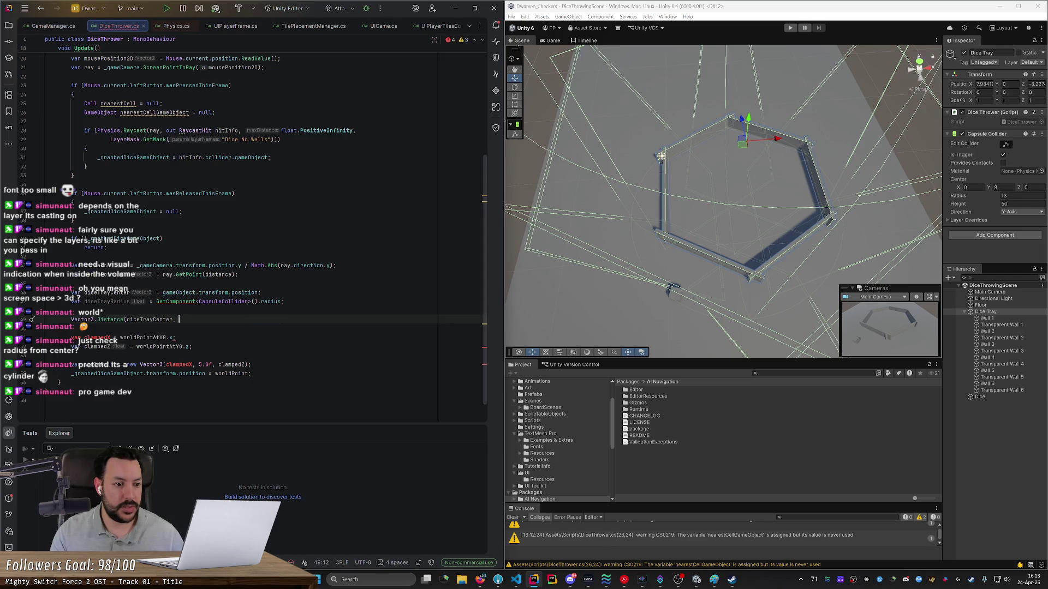
type("wor")
key("Tab")
type(");")
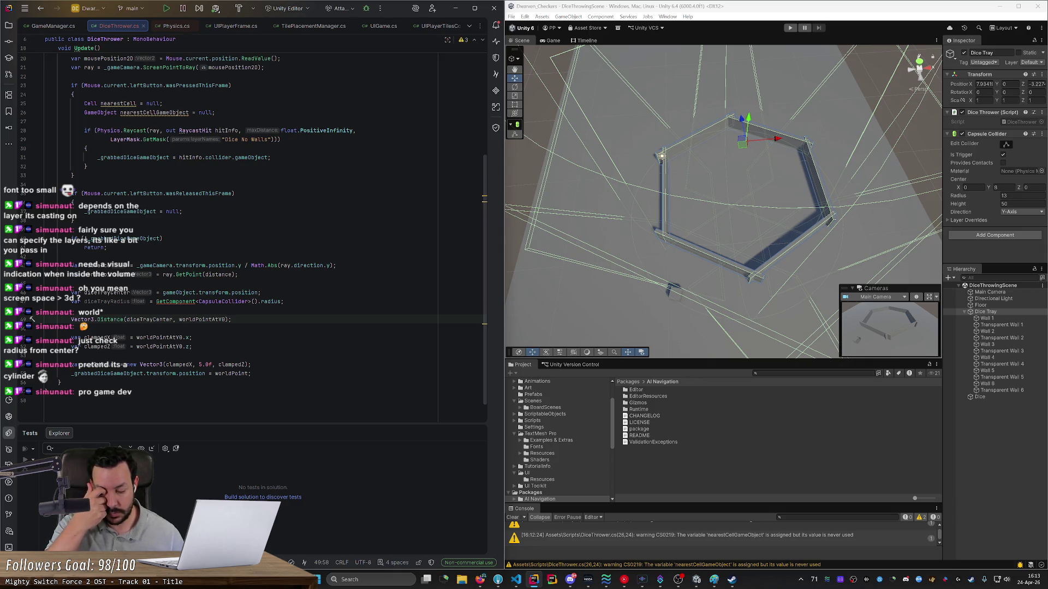
key("ctrl+Left")
key("ctrl+Left")
key("Home")
type("if (")
key("End")
key("Left")
key("Left")
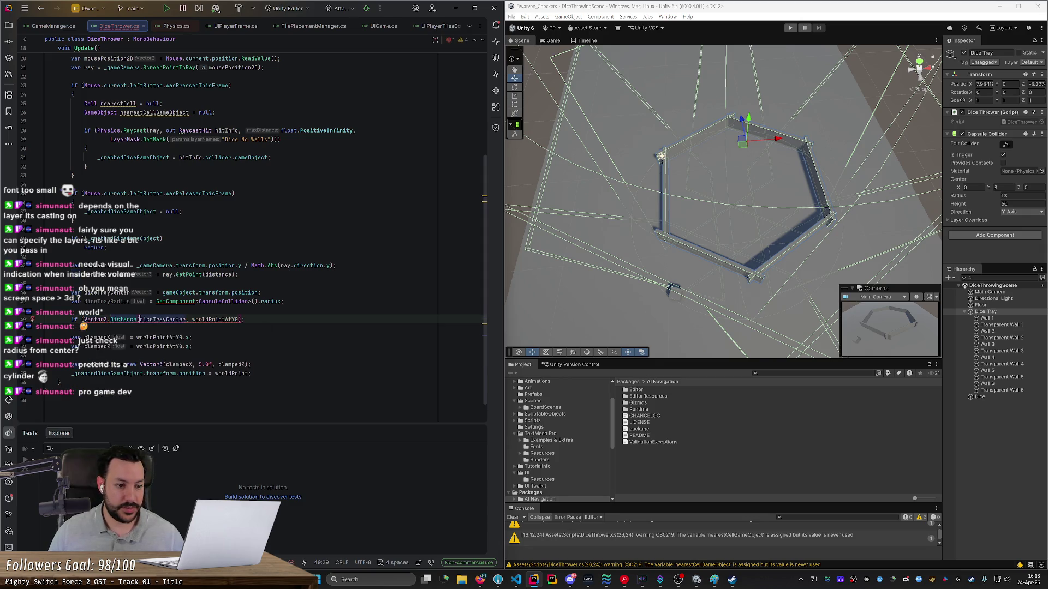
type(") >")
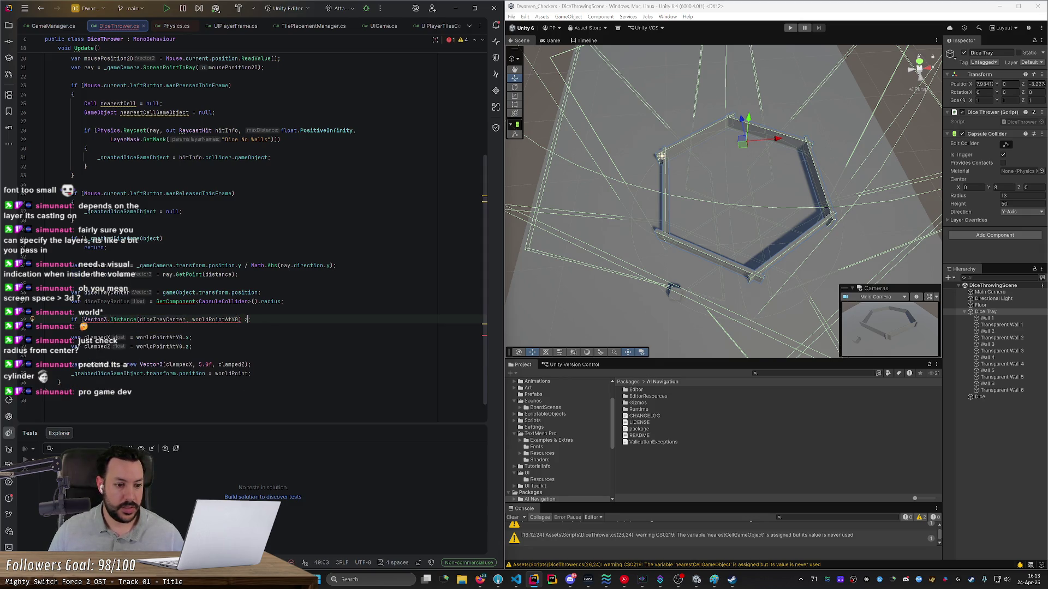
key("Tab")
type(") {")
key("Return")
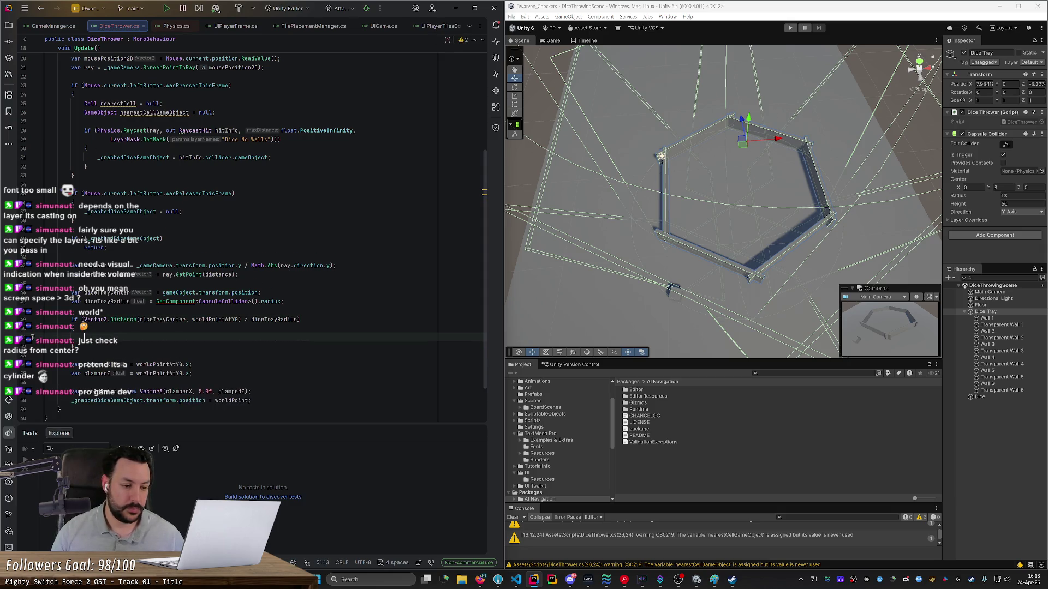
Step: Move the clampedX and clampedZ lines above the check and remove leftover blank lines
left_click(74, 346)
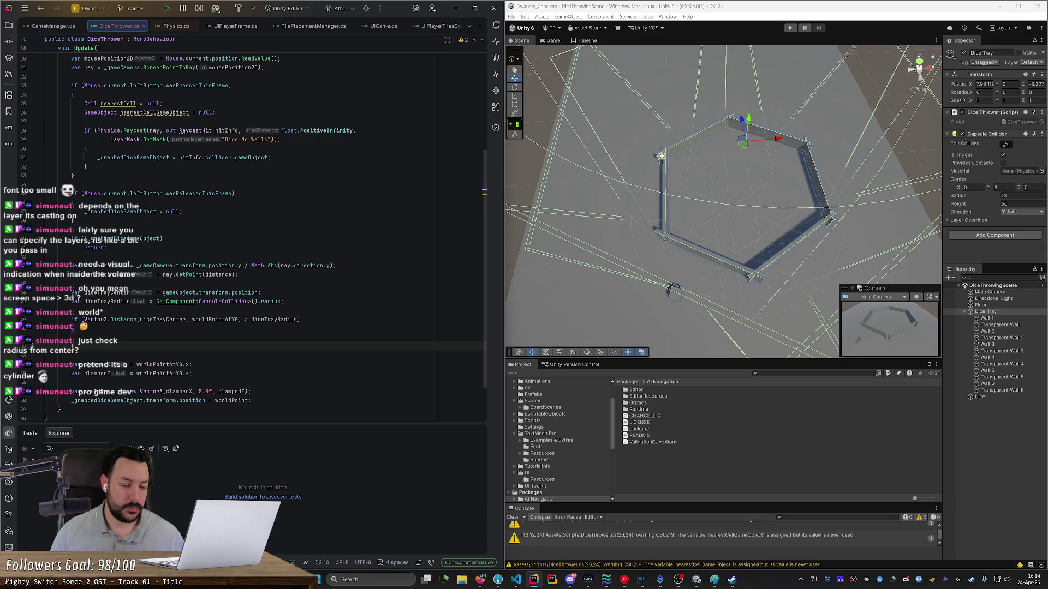
key("Down")
key("Down")
key("shift+Down")
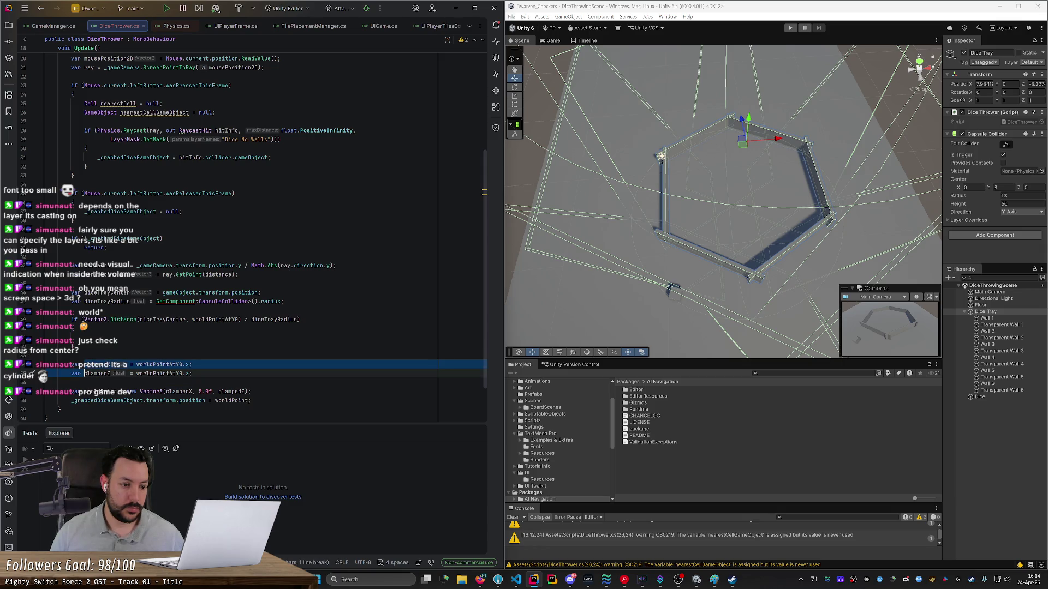
key("alt+shift+Up")
key("alt+shift+Up")
key("alt+shift+Up")
key("alt+shift+Up")
key("alt+shift+Up")
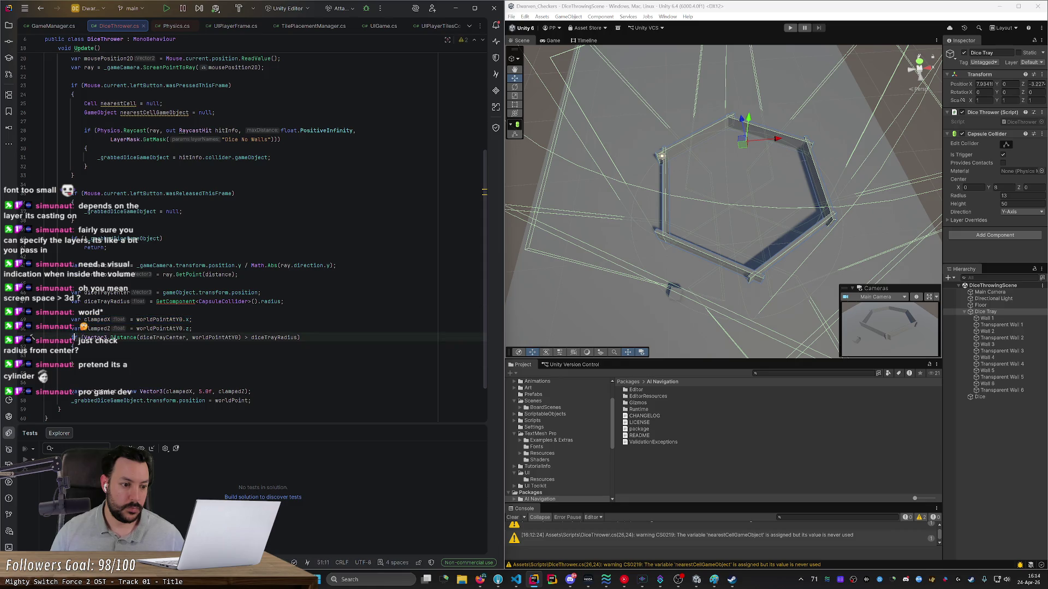
key("Down")
key("Down")
key("Down")
key("Delete")
key("Up")
key("Up")
key("Up")
key("Down")
key("Up")
key("Up")
key("Up")
key("Delete")
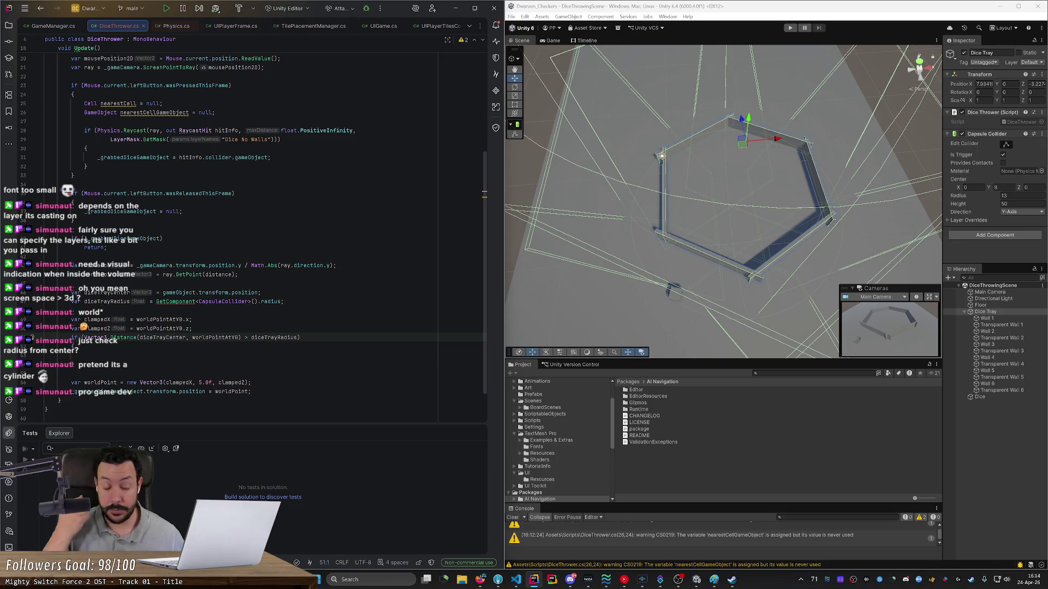
key("Down")
key("Down")
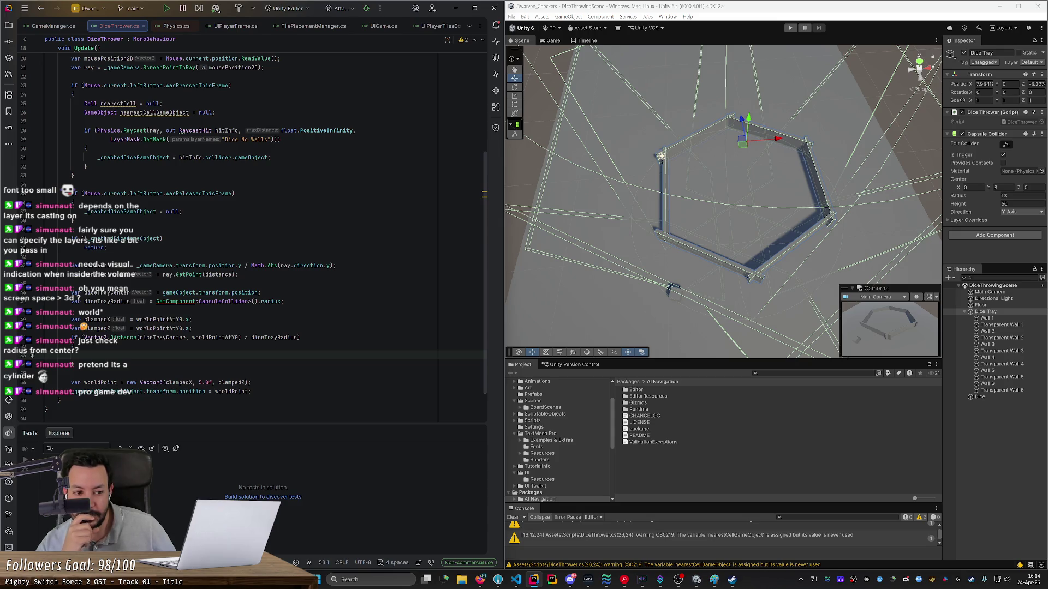
key("End")
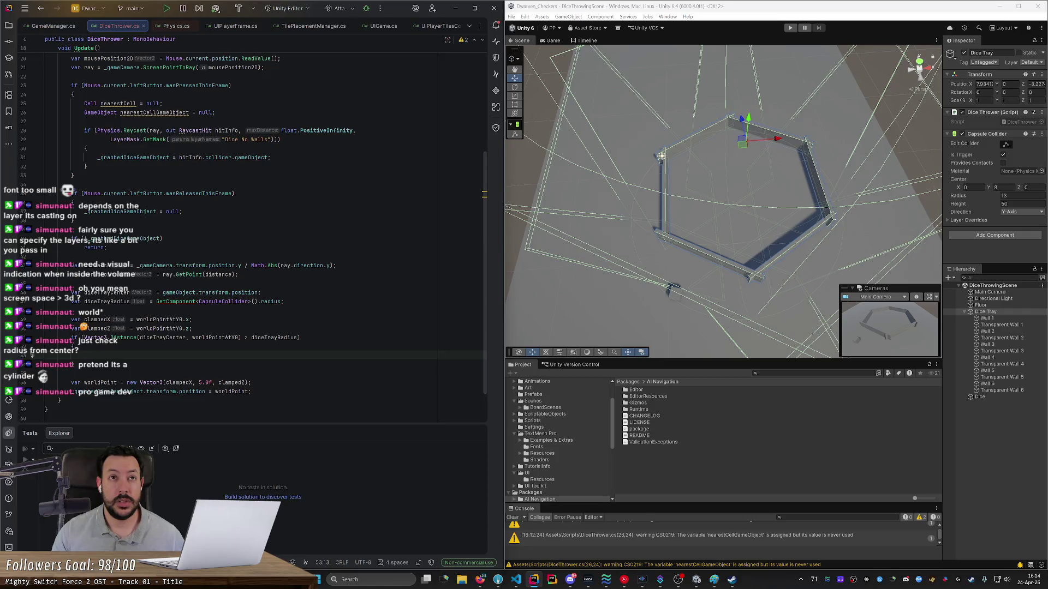
Step: Declare direction as worldPointAtY0 minus diceTrayCenter inside the if block
type("worldPointAtY0")
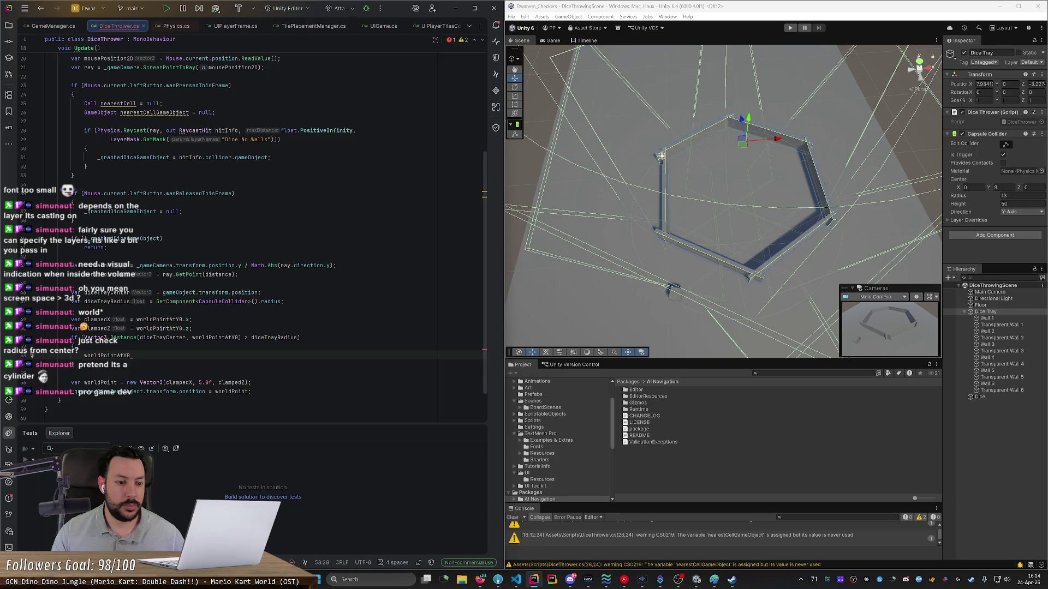
type(" - diceTrayCenter")
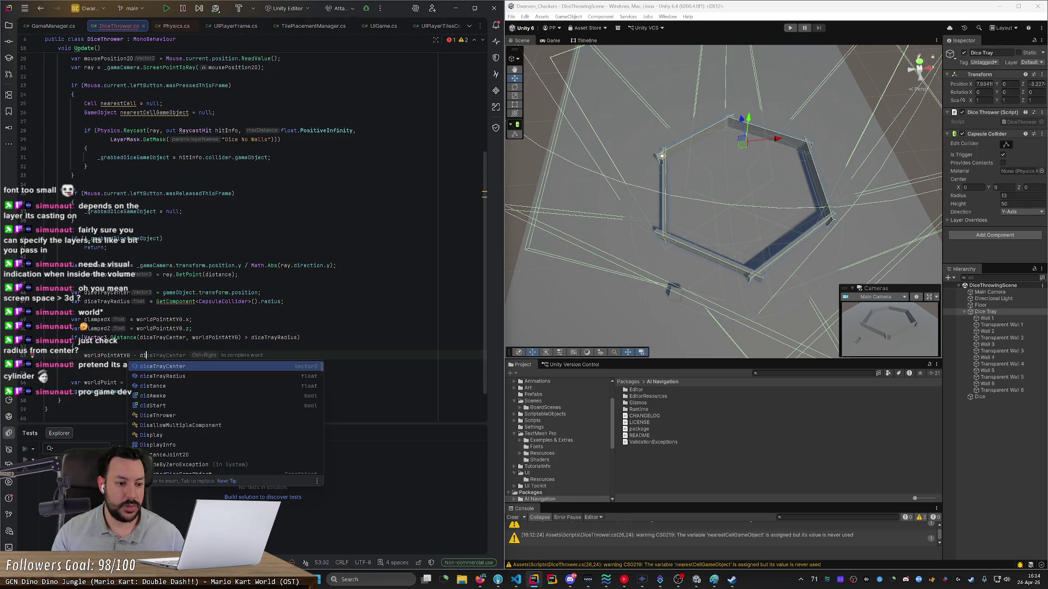
key("Home")
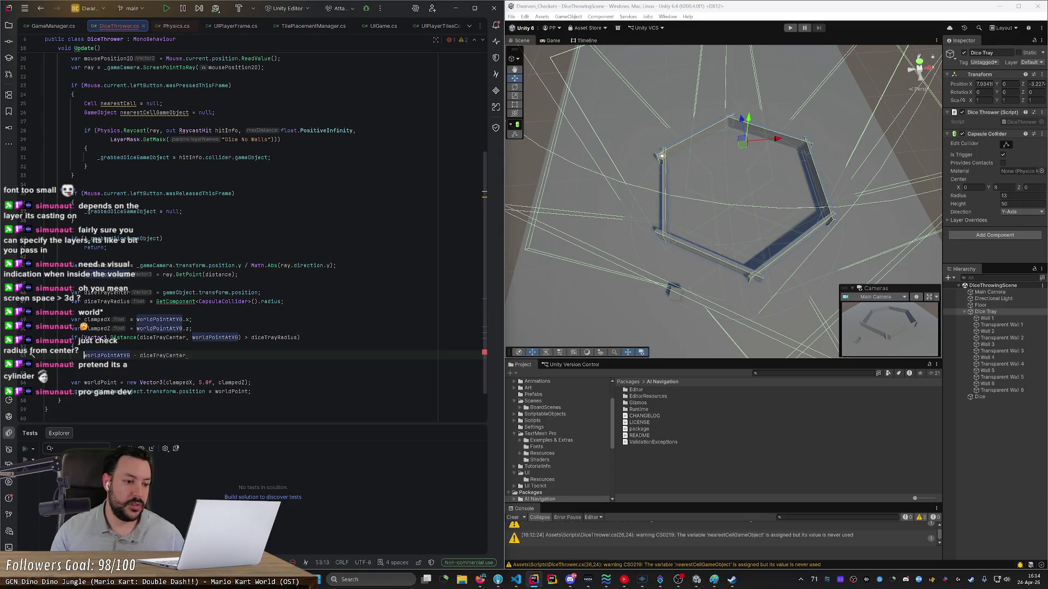
type("var (")
type("direction =")
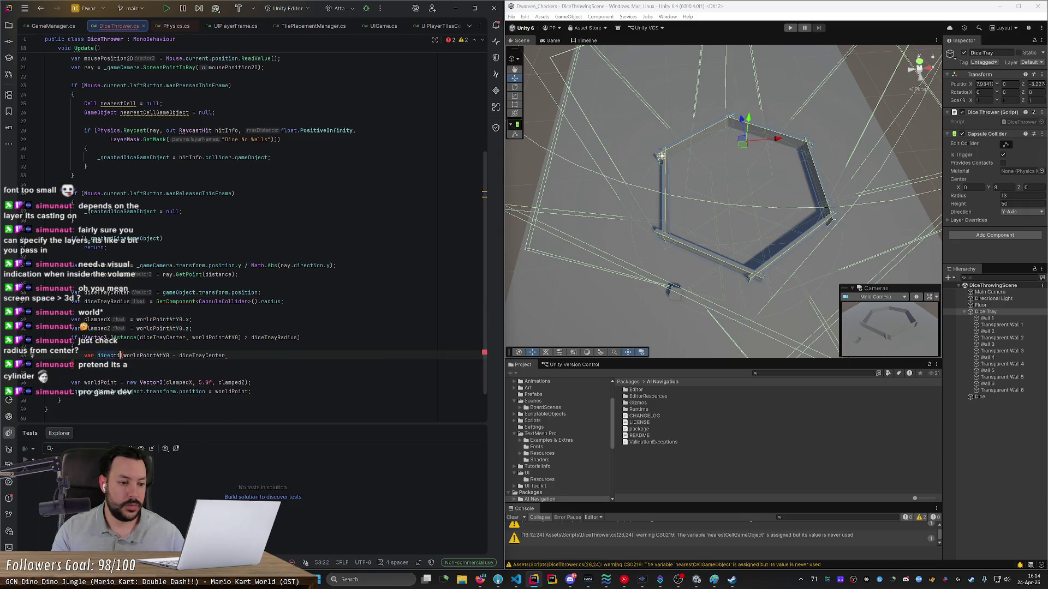
key("End")
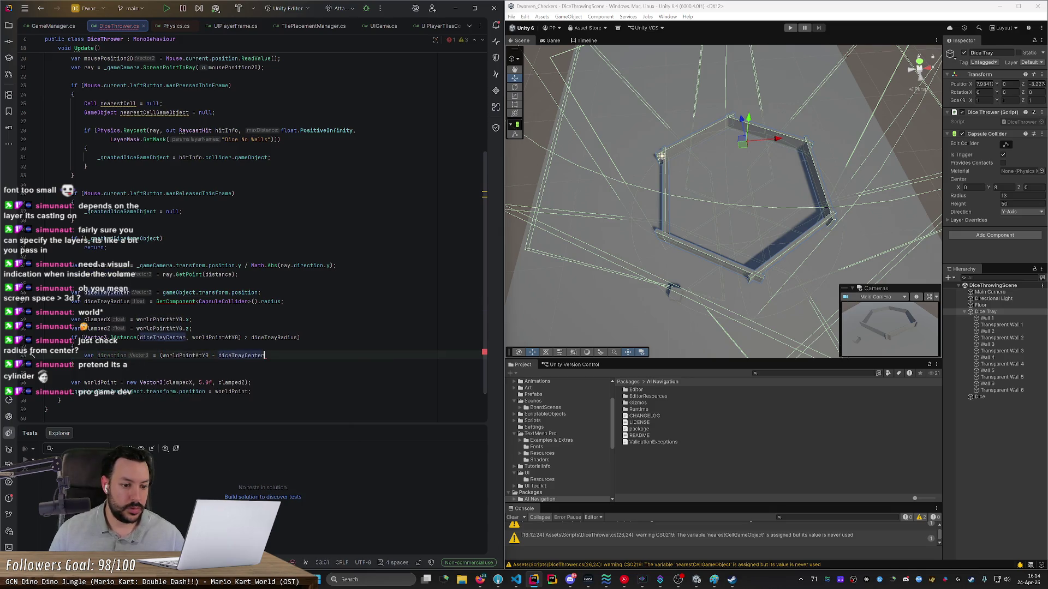
type(").normalized;")
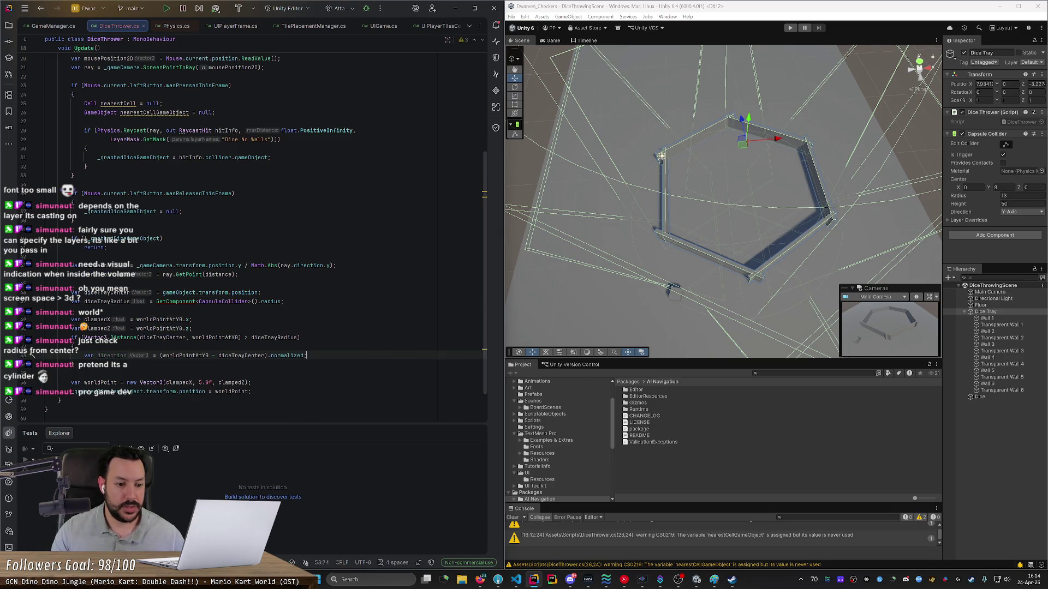
key("ctrl+Left")
key("ctrl+Left")
key("ctrl+Left")
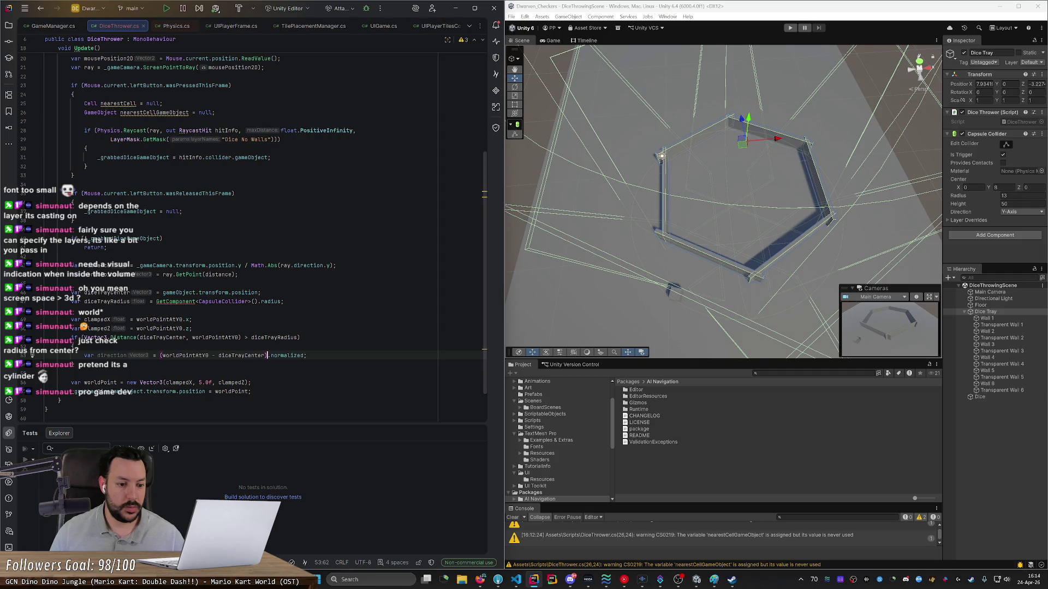
key("ctrl+shift+Left")
key("ctrl+shift+Left")
key("ctrl+shift+Left")
key("Right")
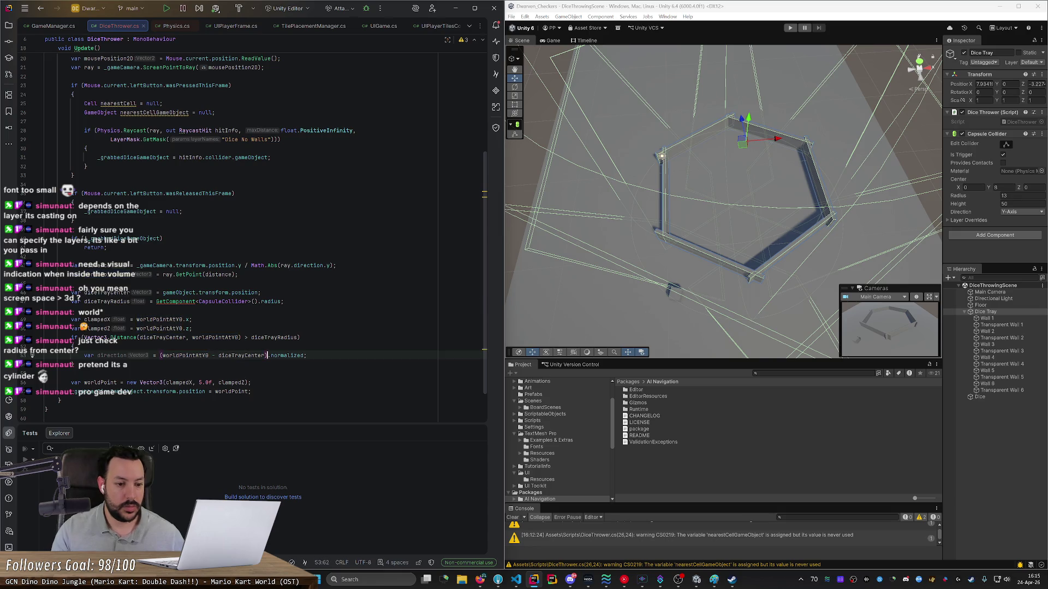
type(";")
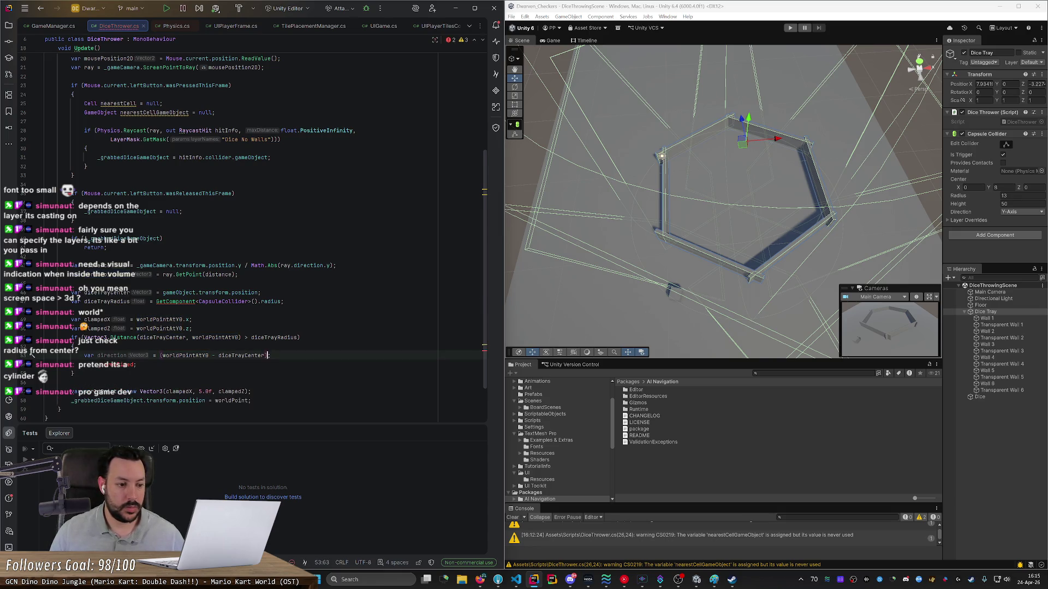
Step: Set direction.y to 0, normalize direction, and save the script
key("Return")
type("direction")
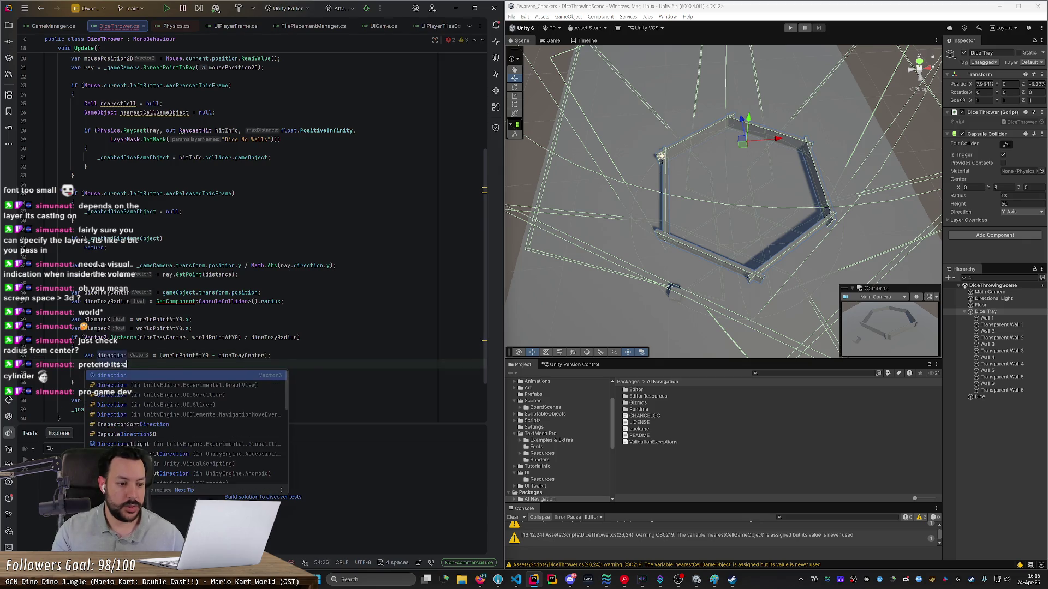
type(".y = 0;")
key("Return")
type("direction = di")
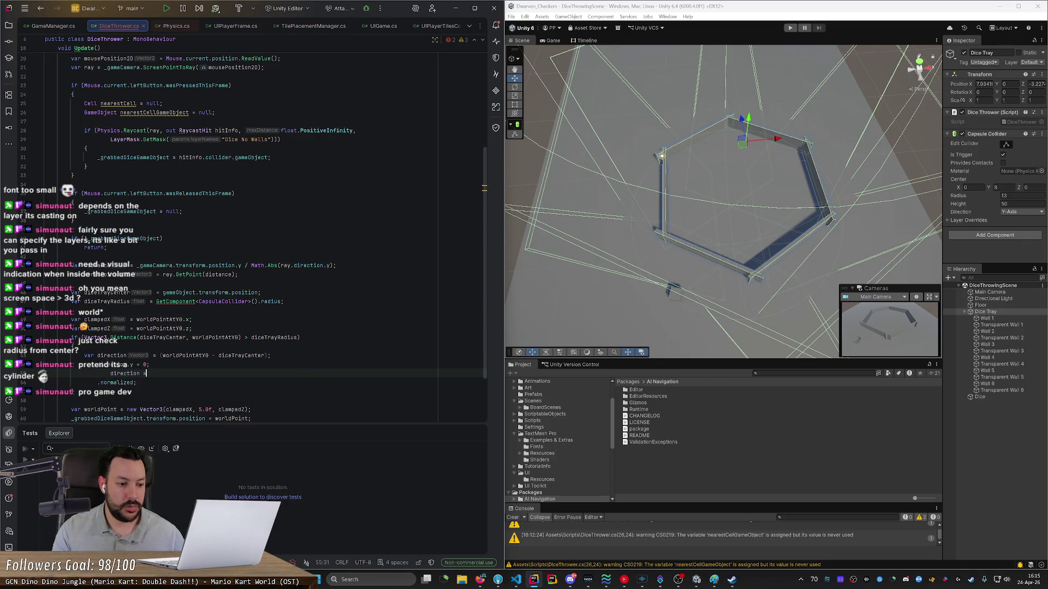
key("Tab")
key("Return")
key("Return")
key("ctrl+s")
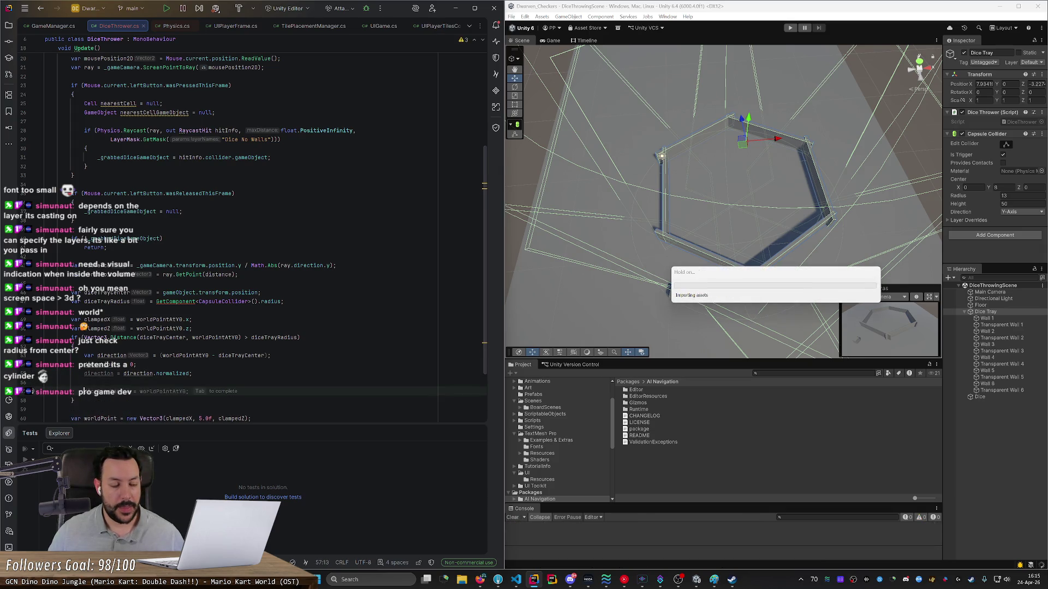
Step: Set clampedX to diceTrayCenter.x + direction.x * diceTrayRadius inside the if block
type("clampedX")
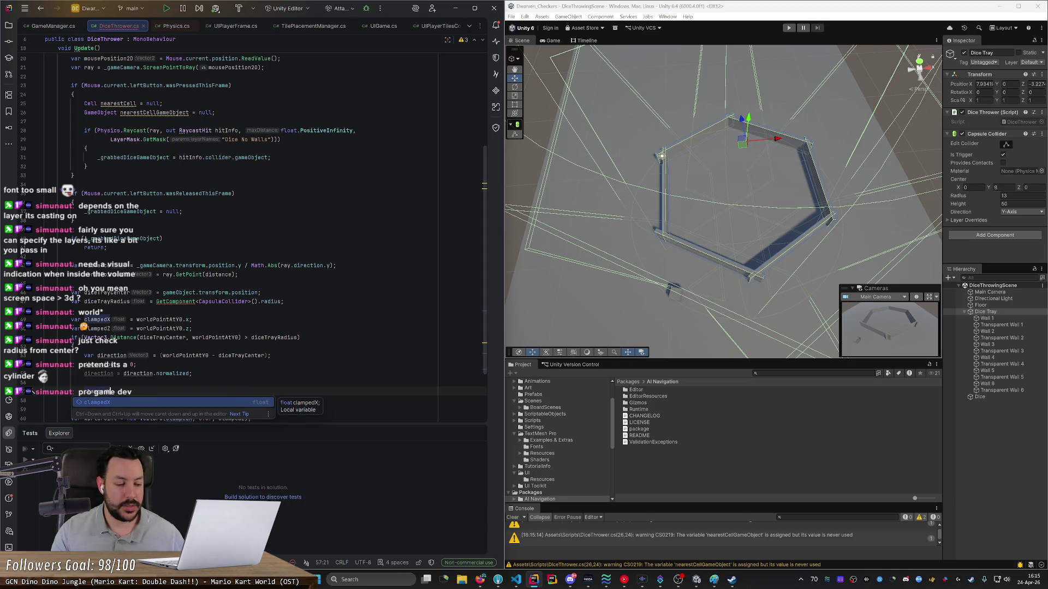
type(" = dic")
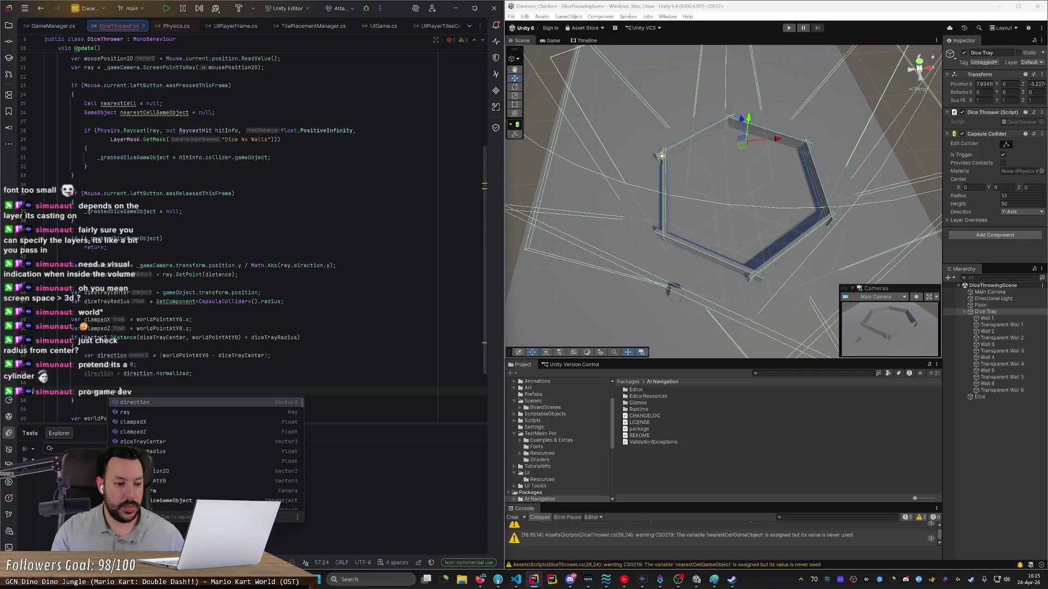
key("BackSpace")
key("BackSpace")
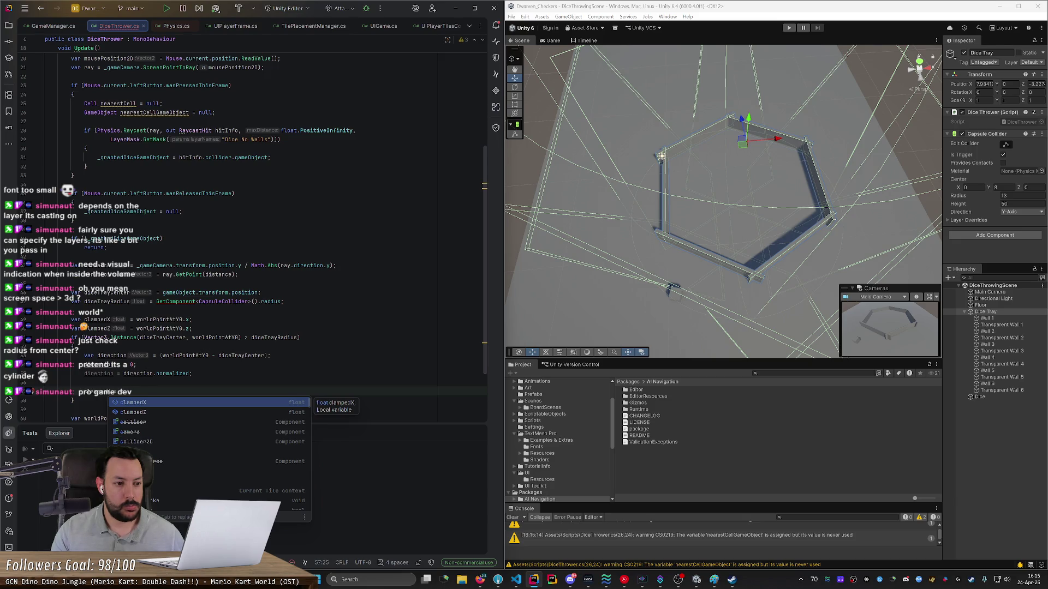
type("irection.x;")
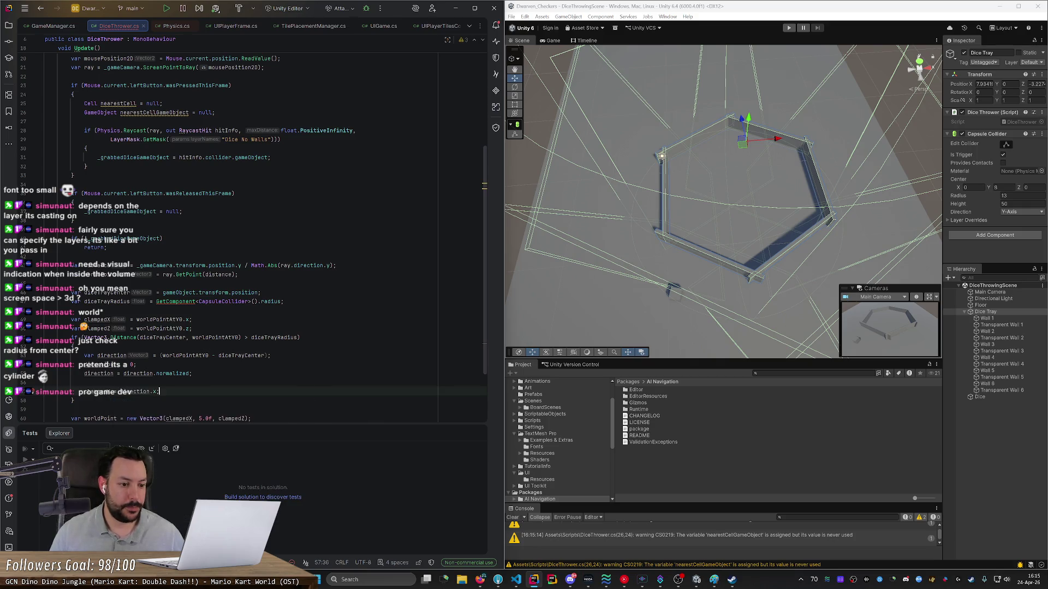
key("BackSpace")
key("BackSpace")
key("BackSpace")
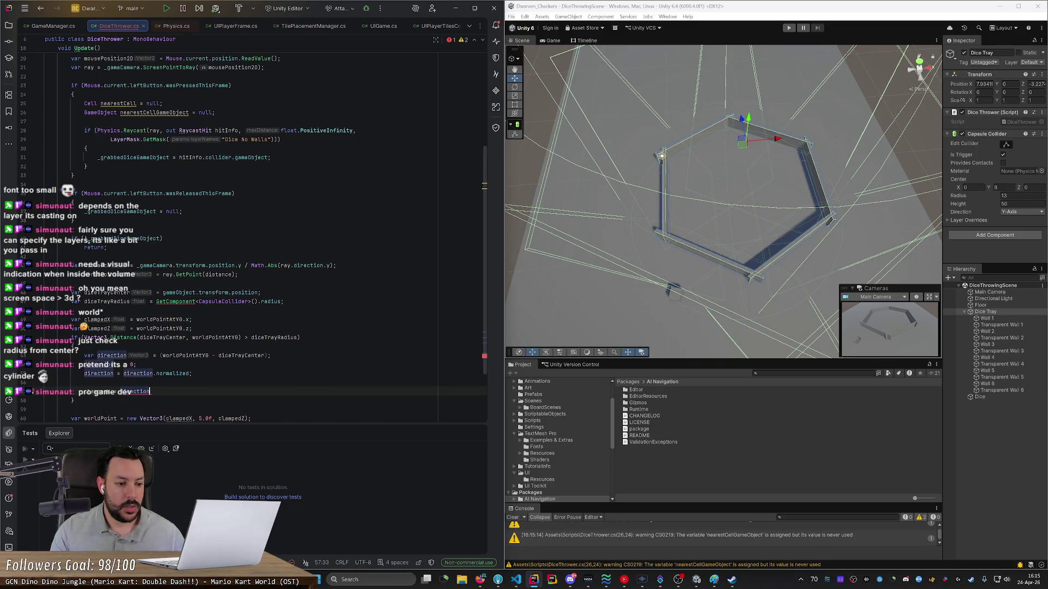
key("ctrl+BackSpace")
type("diceTrayCenter.x;")
key("BackSpace")
type("+ direction.x * diceTrayRadius;")
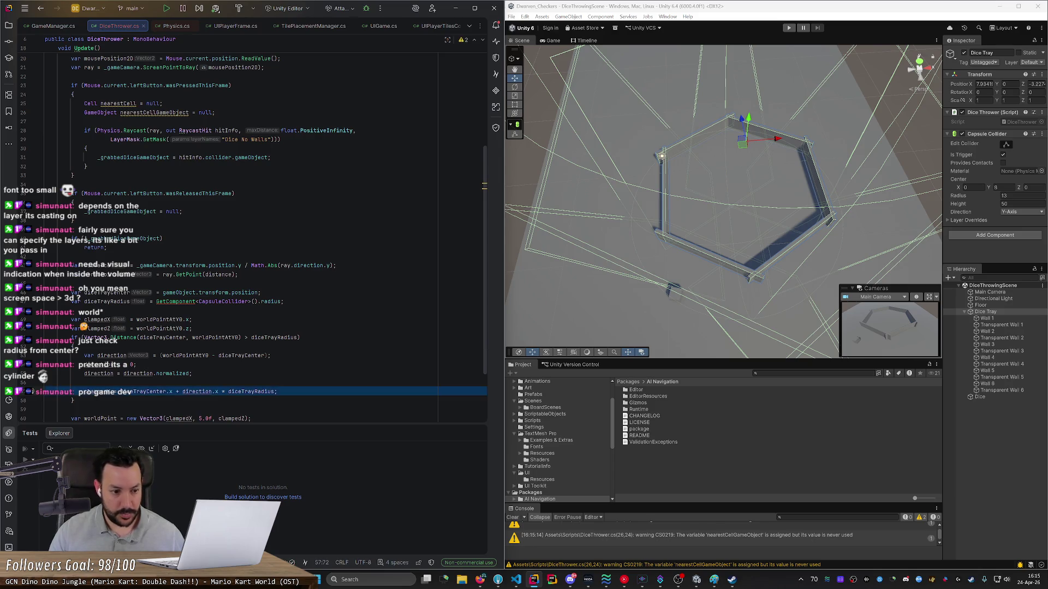
Step: Duplicate that line and change it to clampedZ using diceTrayCenter.z and direction.z
key("ctrl+d")
left_click(110, 401)
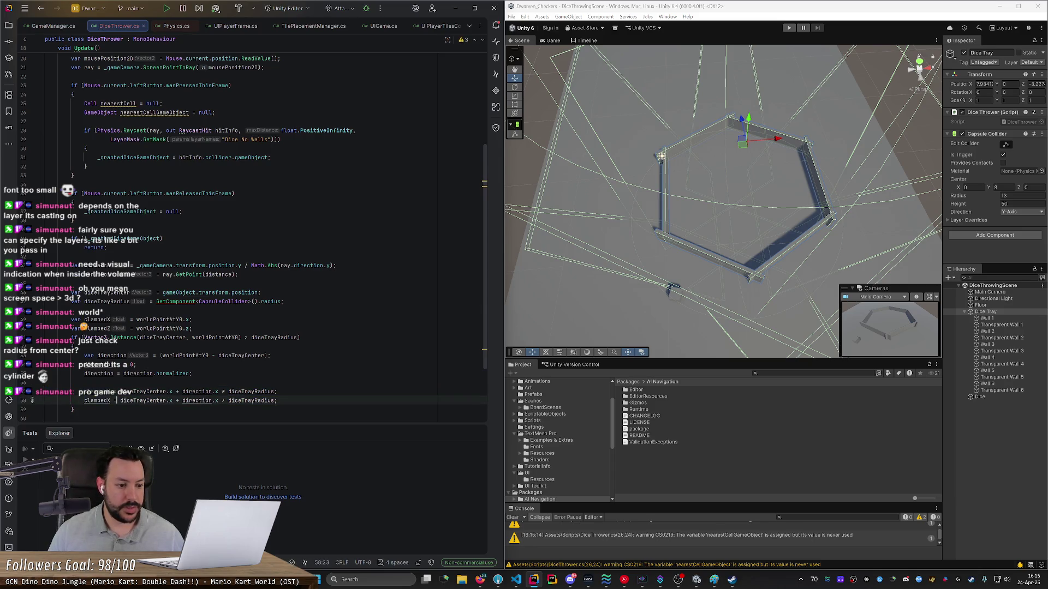
key("BackSpace")
type("Z")
left_click(119, 400)
left_click(172, 400)
key("BackSpace")
type("z")
left_click(205, 401)
key("Right")
key("Right")
key("BackSpace")
type("z")
scroll(32, 397, "down", 2)
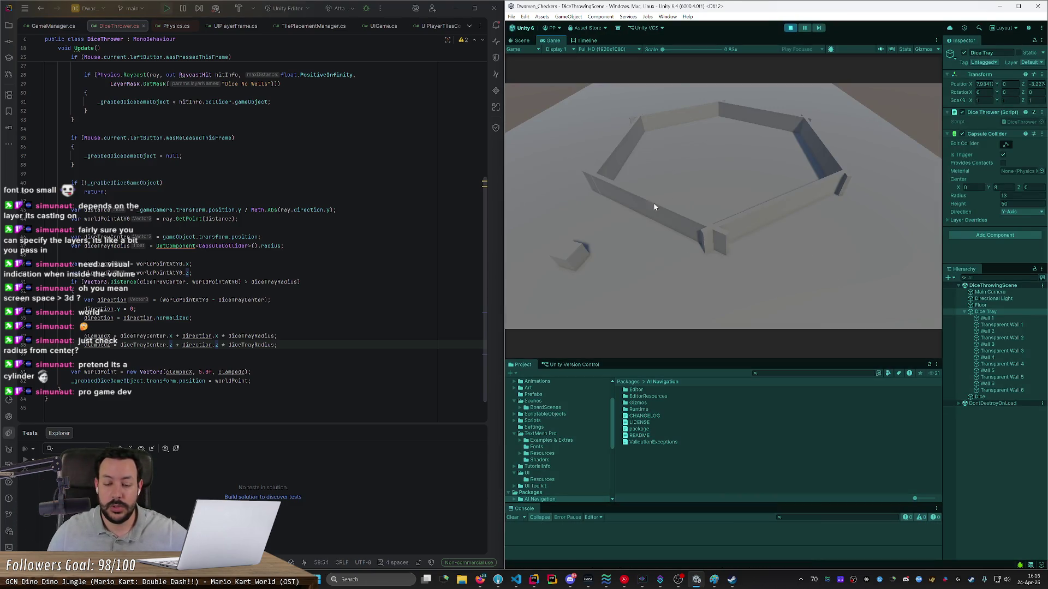
mouse_move(578, 254)
left_mouse_down()
mouse_move(704, 277)
mouse_move(824, 169)
mouse_move(698, 174)
mouse_move(650, 98)
mouse_move(509, 137)
mouse_move(670, 50)
mouse_move(909, 127)
mouse_move(903, 117)
mouse_move(895, 139)
mouse_move(864, 159)
mouse_move(770, 109)
mouse_move(578, 133)
mouse_move(595, 343)
mouse_move(751, 381)
mouse_move(538, 189)
left_mouse_up()
left_click(790, 27)
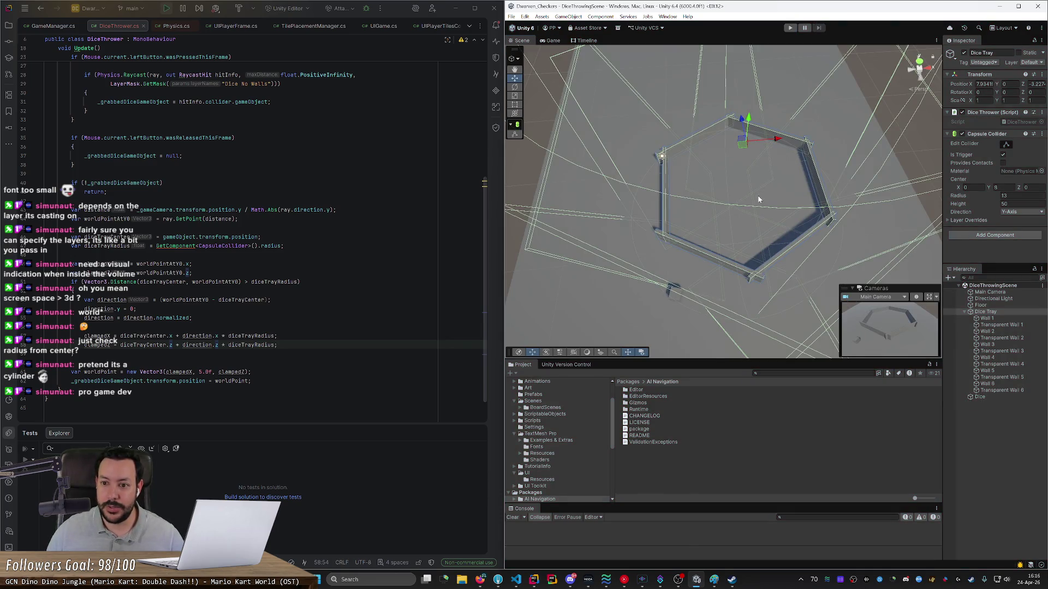
Step: Raise the Main Camera higher above the dice tray and start Play mode
left_click(990, 292)
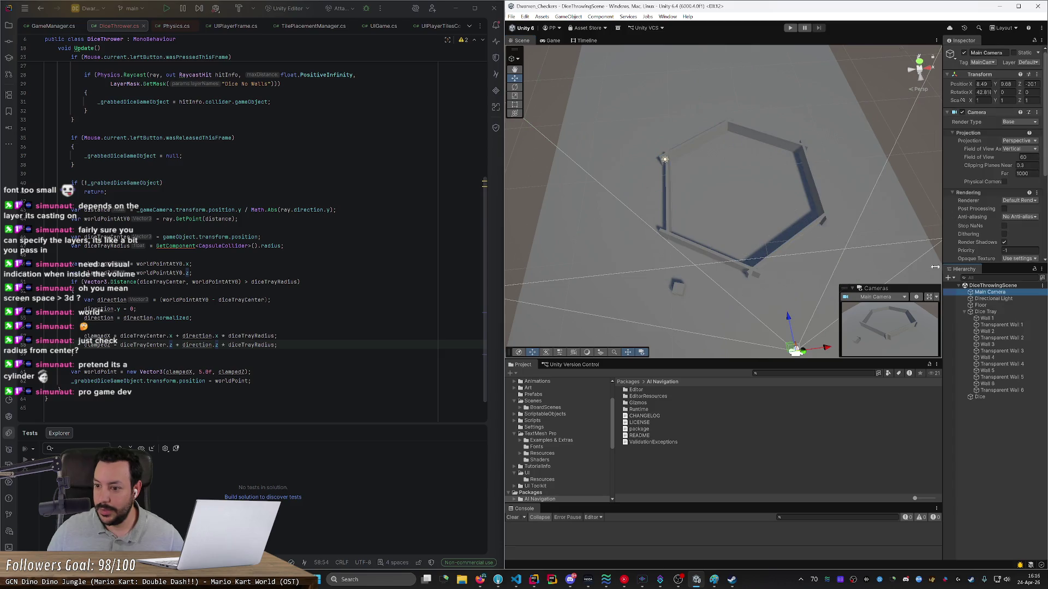
left_click_drag(803, 349, 815, 254)
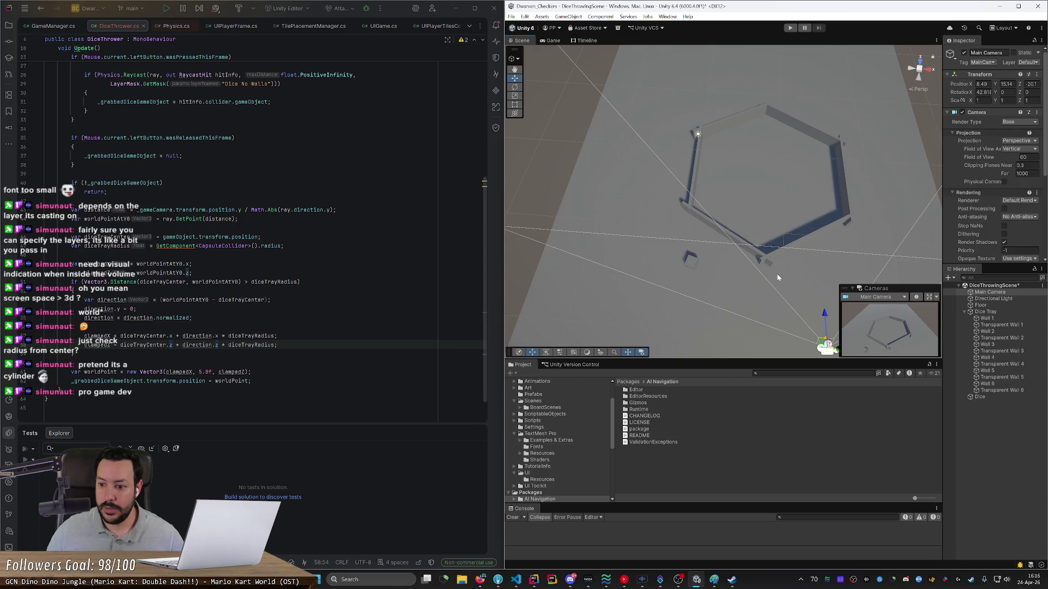
left_click(790, 28)
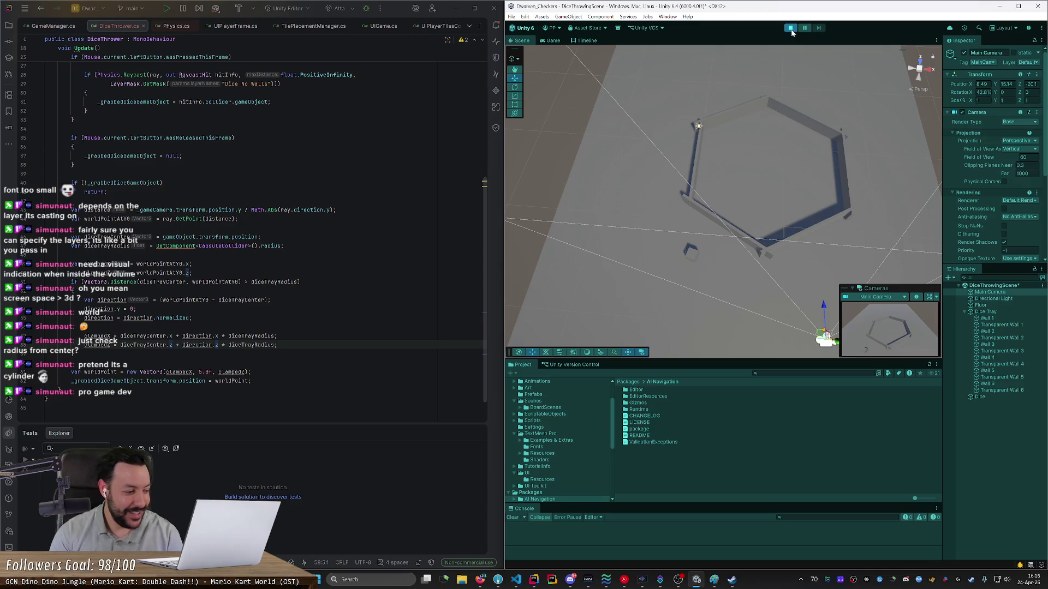
Step: Carry the die around and past the tray's edges in the Game view, then pause
mouse_move(616, 300)
left_mouse_down()
mouse_move(726, 295)
mouse_move(870, 215)
mouse_move(704, 84)
left_mouse_up()
mouse_move(855, 129)
left_mouse_down()
mouse_move(889, 251)
mouse_move(869, 197)
mouse_move(917, 178)
mouse_move(830, 123)
left_mouse_up()
mouse_move(600, 93)
left_mouse_down()
mouse_move(568, 197)
mouse_move(735, 349)
mouse_move(873, 117)
mouse_move(488, 229)
mouse_move(851, 295)
mouse_move(654, 54)
mouse_move(509, 445)
mouse_move(934, 234)
mouse_move(718, 54)
mouse_move(483, 126)
mouse_move(912, 249)
mouse_move(629, 369)
mouse_move(561, 204)
mouse_move(604, 206)
mouse_move(597, 195)
mouse_move(653, 187)
left_mouse_up()
mouse_move(536, 164)
left_mouse_down()
mouse_move(518, 251)
mouse_move(594, 338)
mouse_move(552, 328)
mouse_move(709, 241)
mouse_move(548, 215)
mouse_move(511, 185)
mouse_move(526, 224)
mouse_move(539, 203)
mouse_move(904, 228)
mouse_move(533, 206)
mouse_move(726, 343)
mouse_move(723, 362)
mouse_move(712, 192)
left_mouse_up()
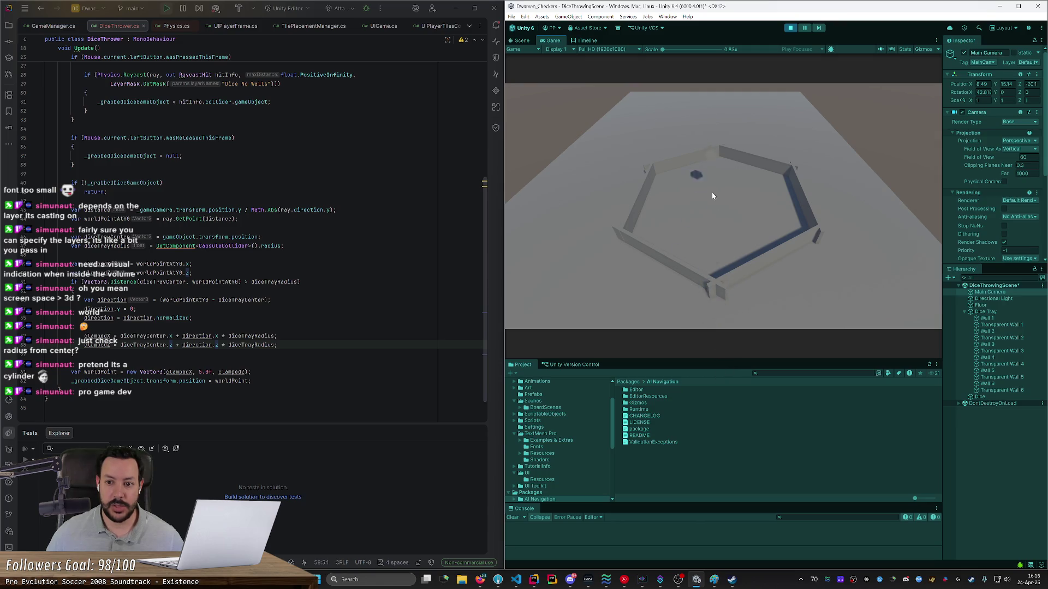
left_click_drag(585, 188, 548, 234)
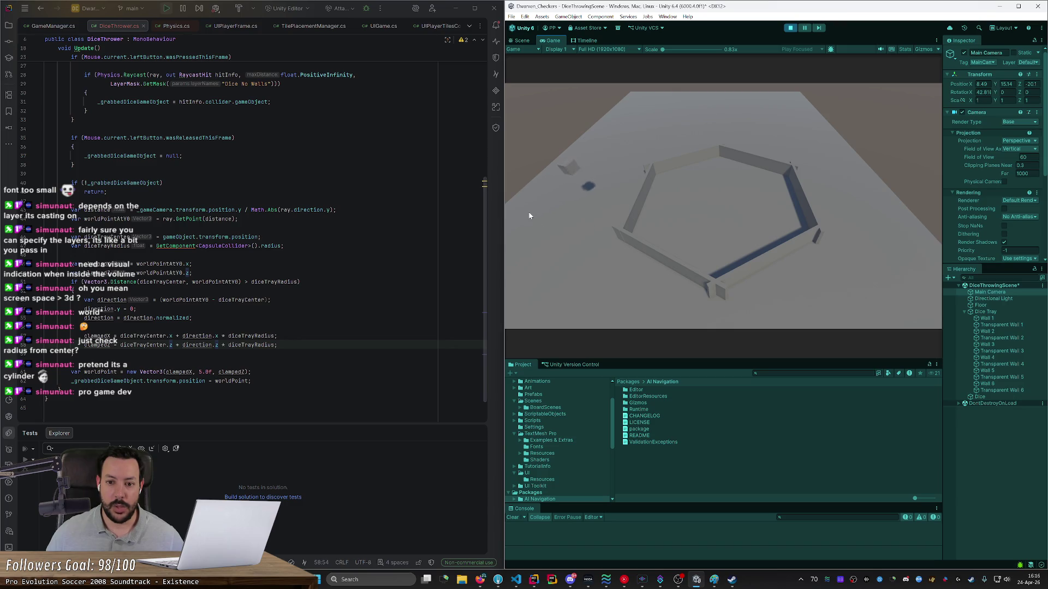
left_click(804, 28)
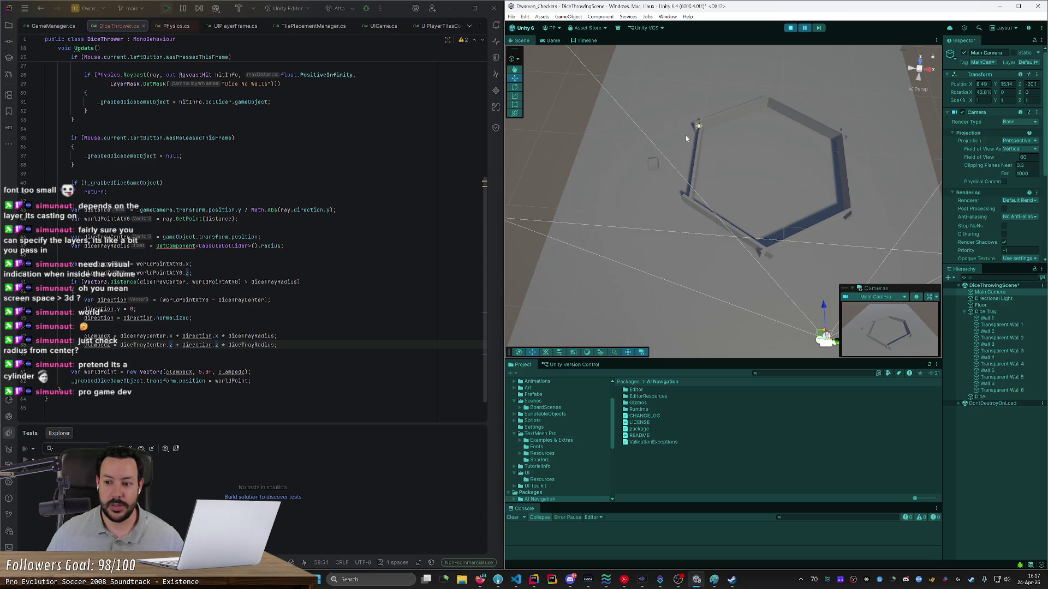
Step: Select the Dice Tray, inspect its capsule collider around the tray, and exit Play mode
left_click_drag(703, 133, 723, 141)
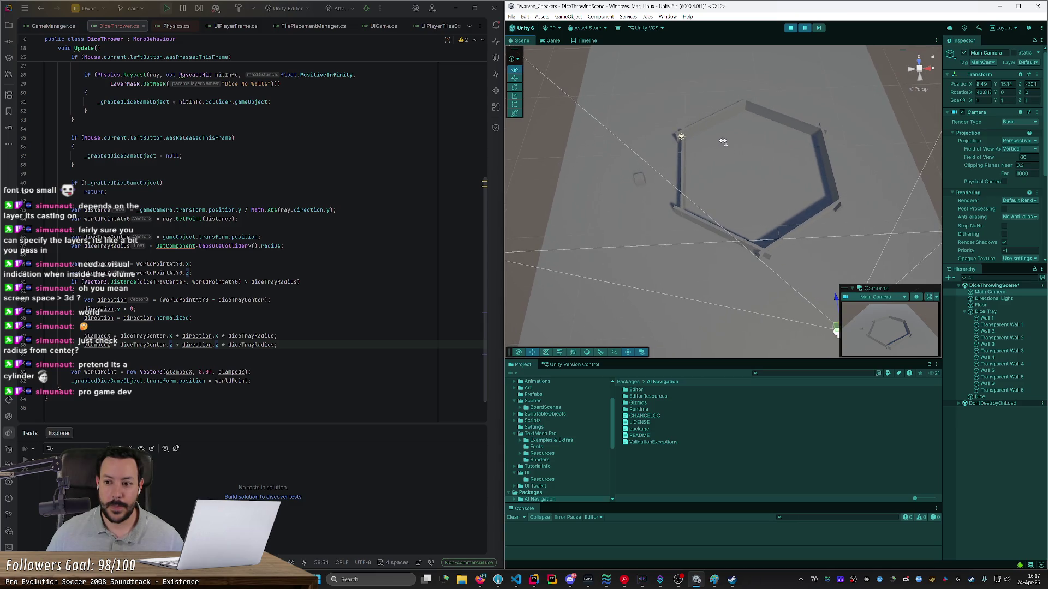
left_click(997, 310)
mouse_move(830, 230)
left_mouse_down()
mouse_move(787, 213)
mouse_move(784, 117)
mouse_move(765, 100)
mouse_move(781, 101)
mouse_move(795, 165)
left_mouse_up()
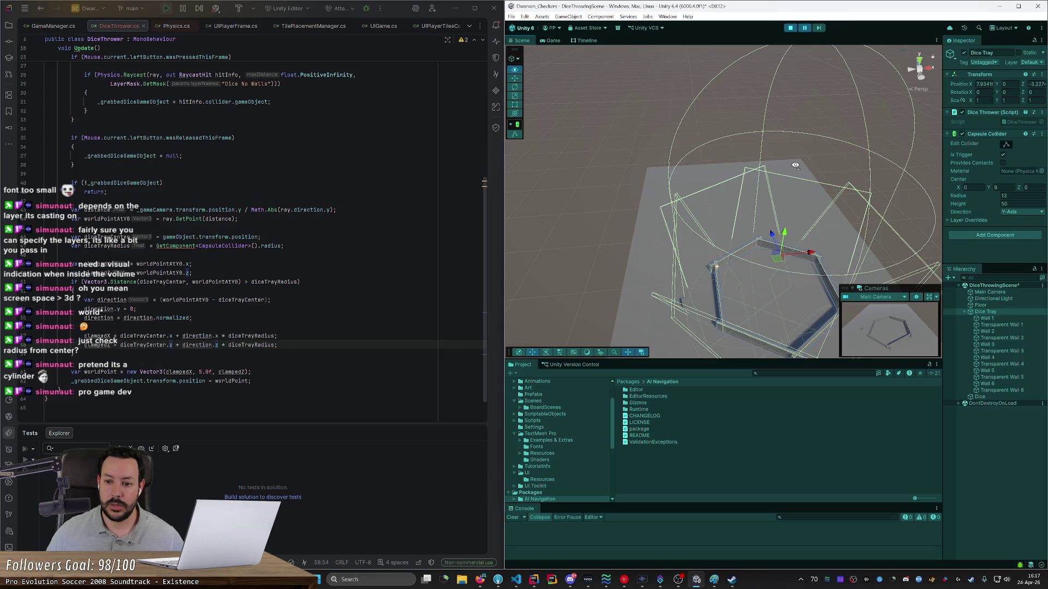
mouse_move(795, 165)
left_mouse_down()
mouse_move(782, 159)
mouse_move(793, 156)
mouse_move(751, 217)
mouse_move(759, 177)
mouse_move(746, 183)
left_mouse_up()
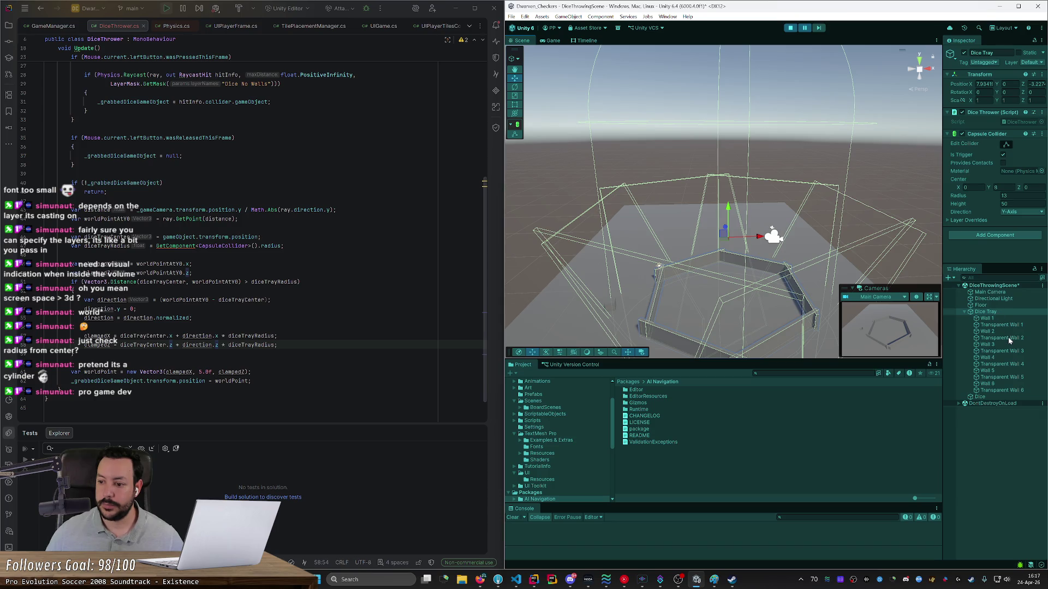
left_click(1000, 199)
left_click(790, 28)
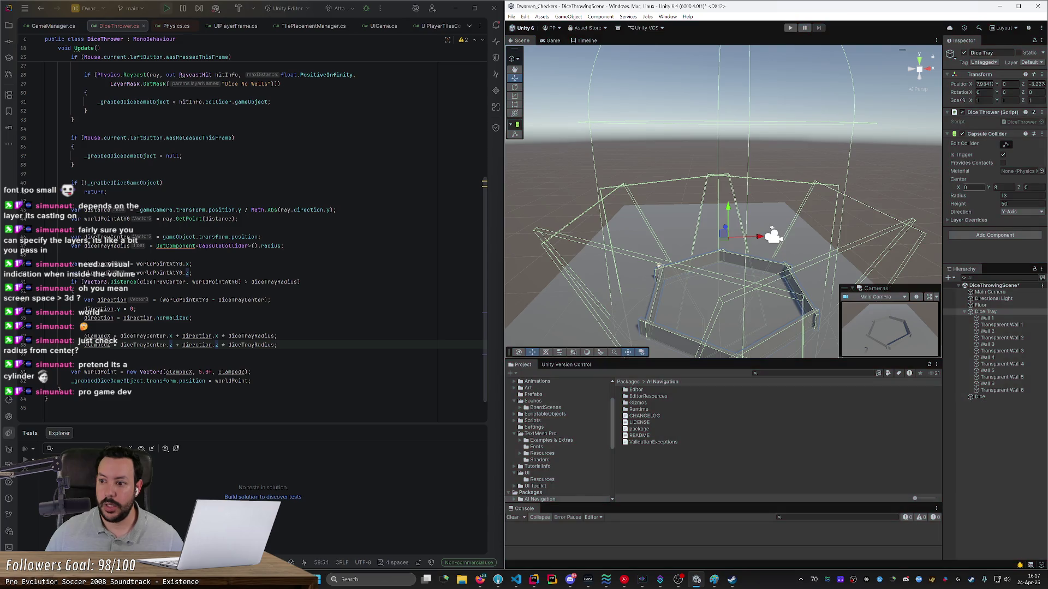
Step: Set the Capsule Collider radius to 10, lower its height, and play again
mouse_move(922, 195)
left_mouse_down()
mouse_move(962, 205)
mouse_move(922, 198)
mouse_move(953, 207)
left_mouse_up()
type("10")
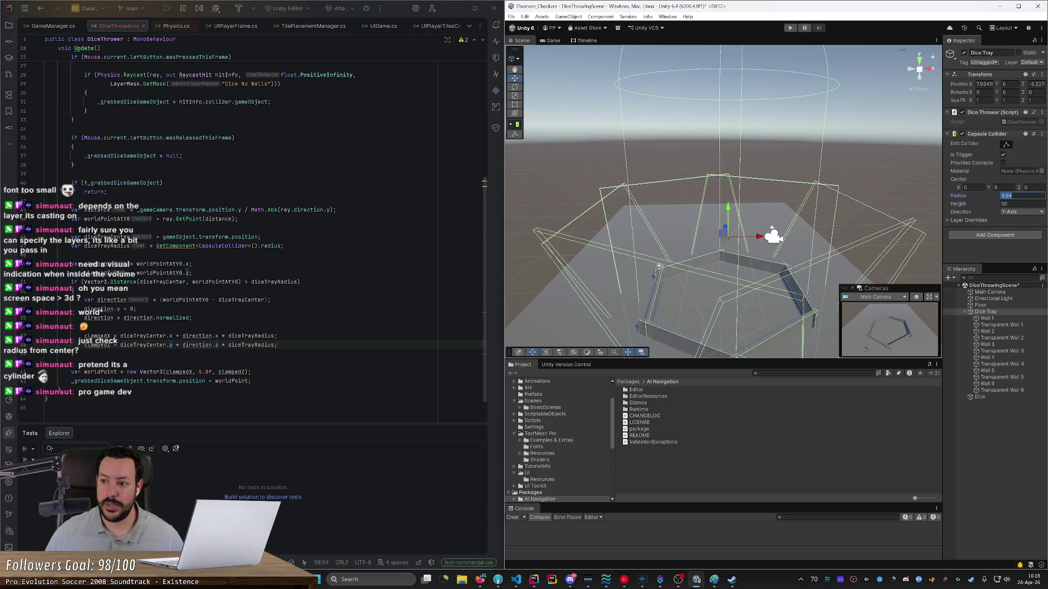
mouse_move(989, 206)
left_mouse_down()
mouse_move(859, 216)
mouse_move(951, 212)
left_mouse_up()
left_click(790, 27)
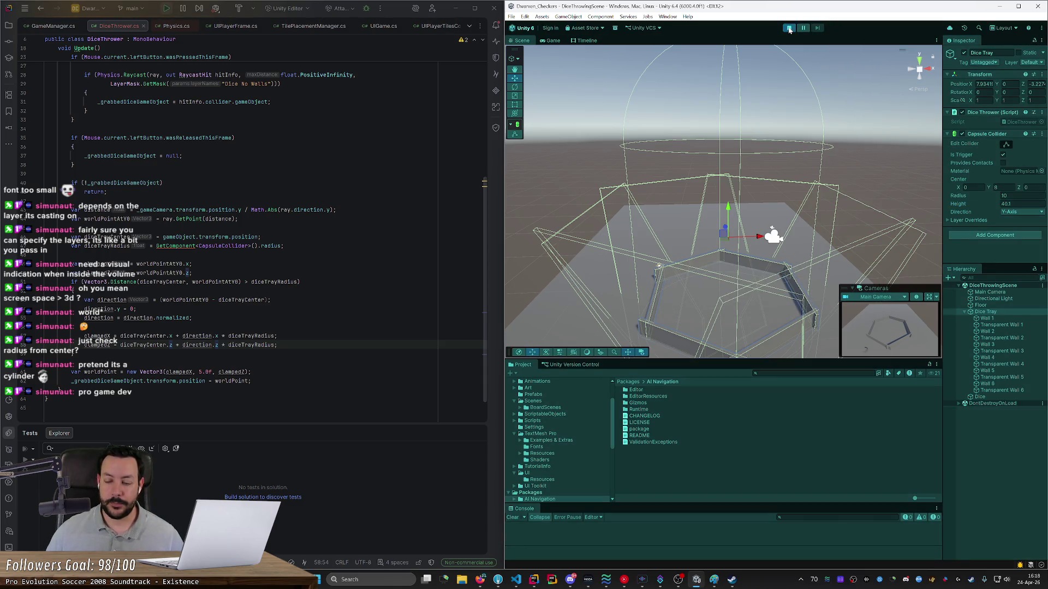
Step: Drag the die around the rim and against the walls to confirm it stays inside the tray
mouse_move(619, 283)
left_mouse_down()
mouse_move(675, 231)
mouse_move(827, 190)
mouse_move(734, 322)
mouse_move(574, 143)
mouse_move(843, 146)
mouse_move(816, 322)
mouse_move(591, 196)
mouse_move(866, 222)
mouse_move(607, 243)
mouse_move(900, 215)
mouse_move(905, 201)
mouse_move(876, 200)
left_mouse_up()
left_click_drag(800, 201, 732, 107)
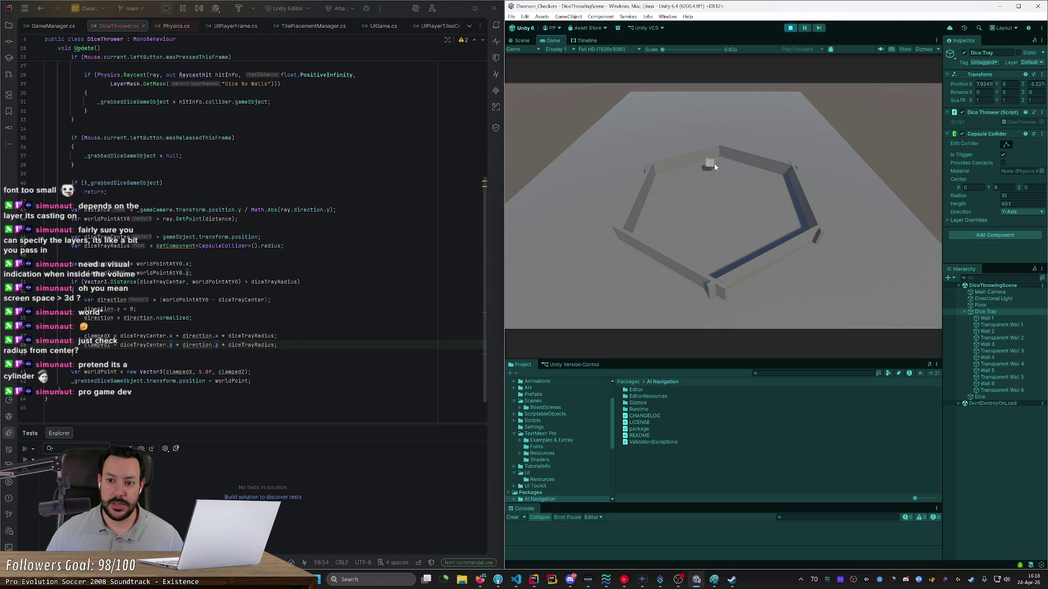
mouse_move(695, 182)
left_mouse_down()
mouse_move(512, 150)
mouse_move(529, 277)
mouse_move(570, 334)
mouse_move(617, 346)
mouse_move(594, 314)
mouse_move(604, 323)
mouse_move(614, 308)
left_mouse_up()
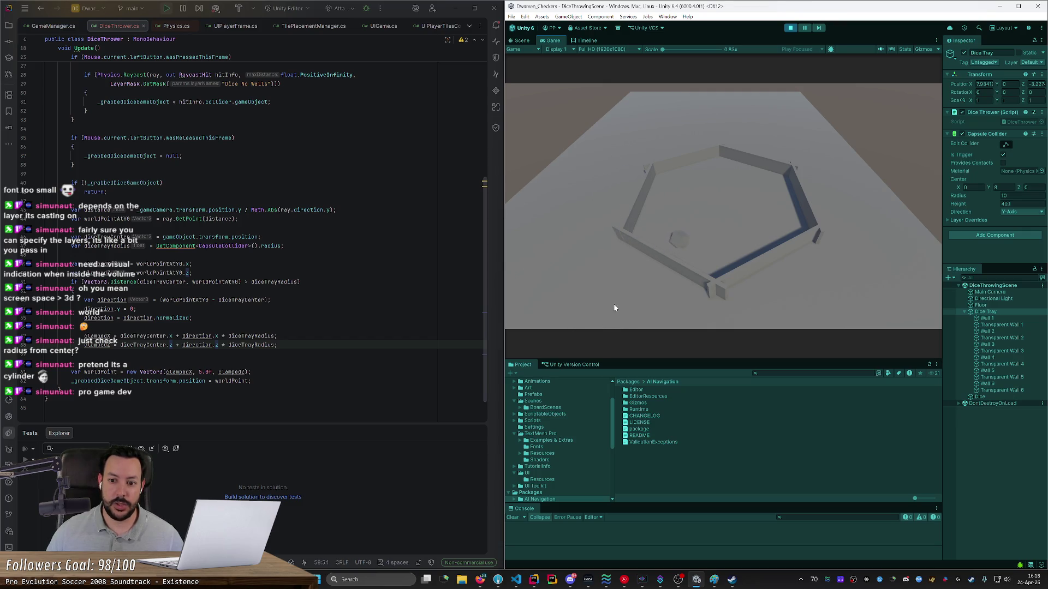
mouse_move(679, 243)
left_mouse_down()
mouse_move(847, 302)
mouse_move(843, 270)
mouse_move(902, 190)
mouse_move(542, 166)
mouse_move(629, 191)
mouse_move(725, 195)
left_mouse_up()
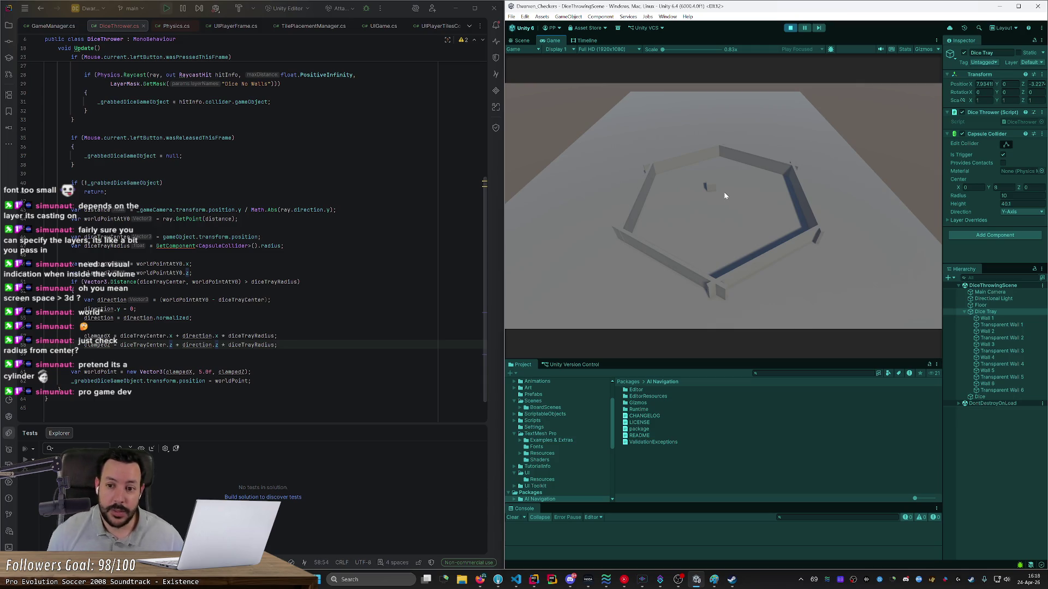
mouse_move(724, 196)
left_mouse_down()
mouse_move(695, 248)
mouse_move(714, 257)
mouse_move(748, 238)
mouse_move(705, 225)
left_mouse_up()
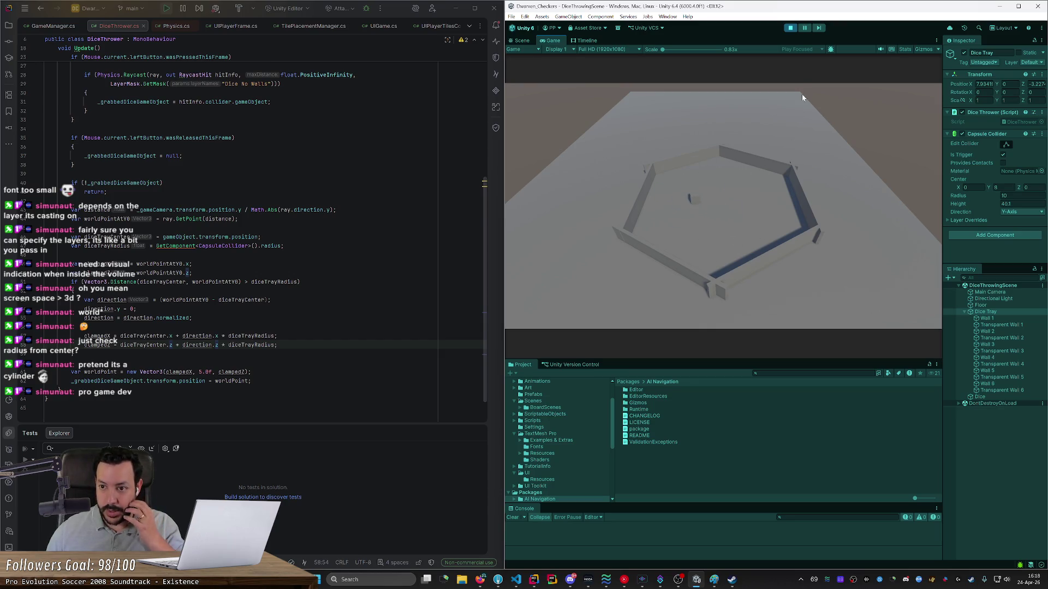
Step: Stop the game, then select and frame the Dice object in the Scene view
left_click(790, 30)
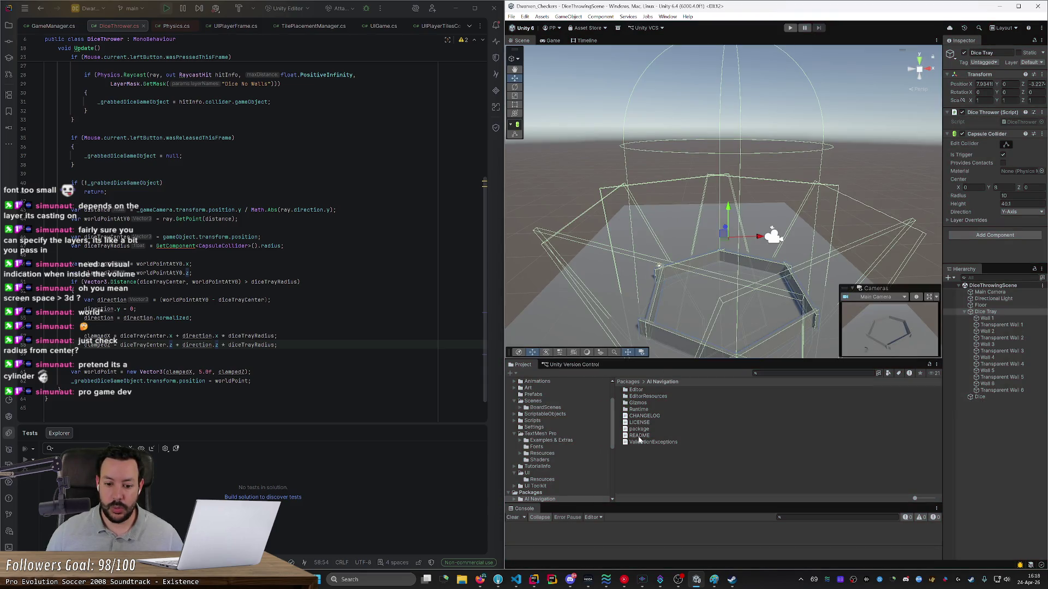
left_click(980, 397)
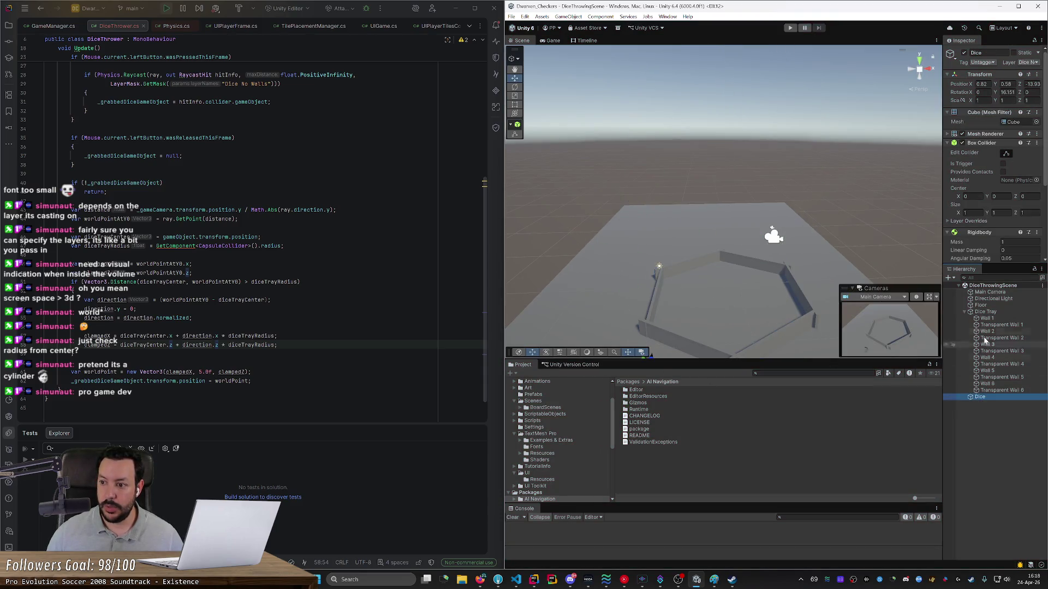
scroll(1000, 223, "down", 2)
key("f")
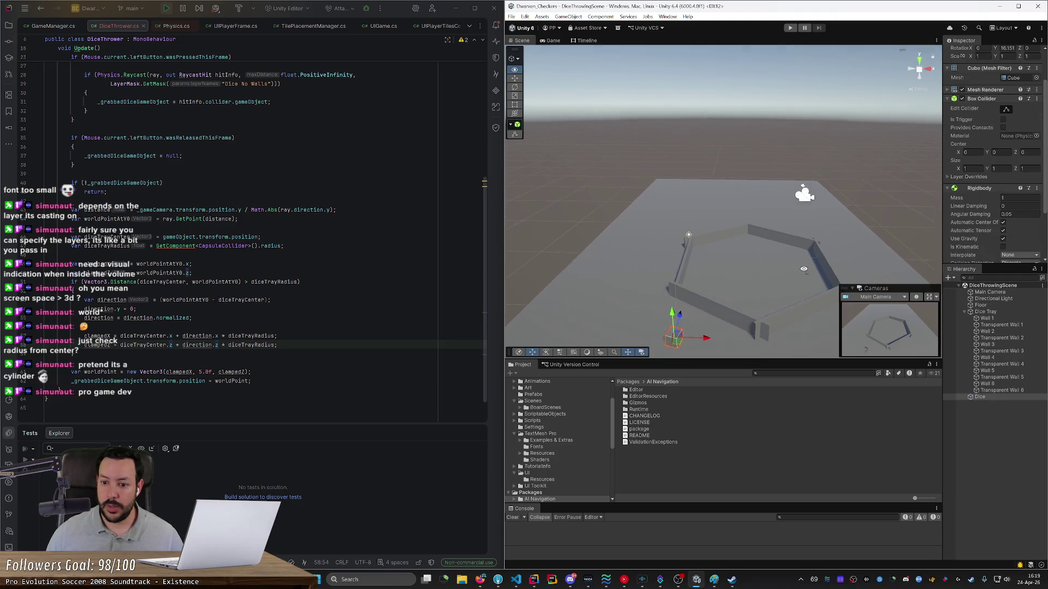
scroll(87, 260, "up", 5)
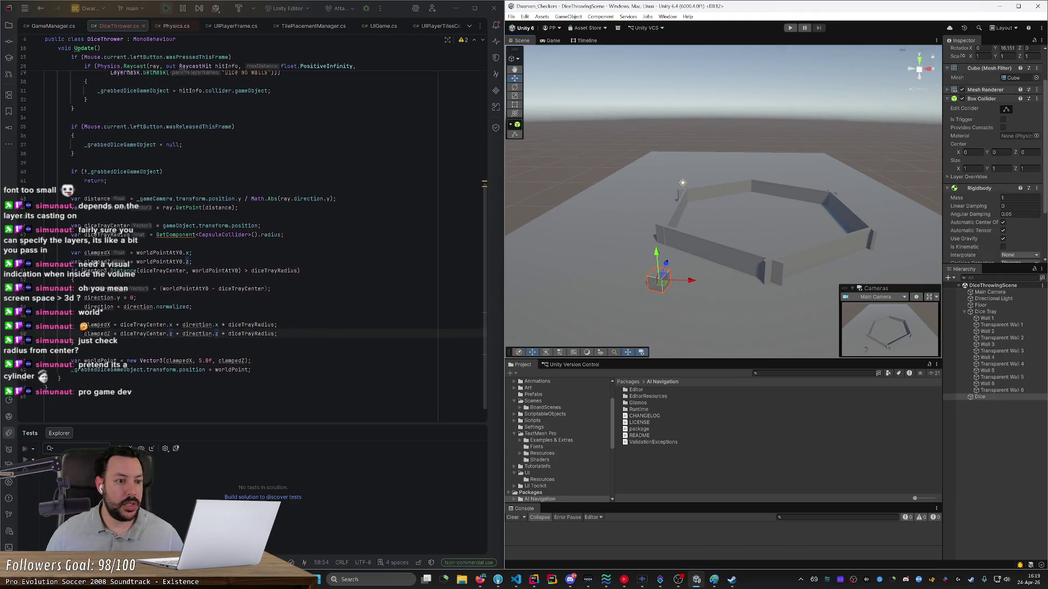
Step: On grab, set _grabbedDiceGameObject's Rigidbody isKinematic to true
left_click(86, 260)
left_click(270, 251)
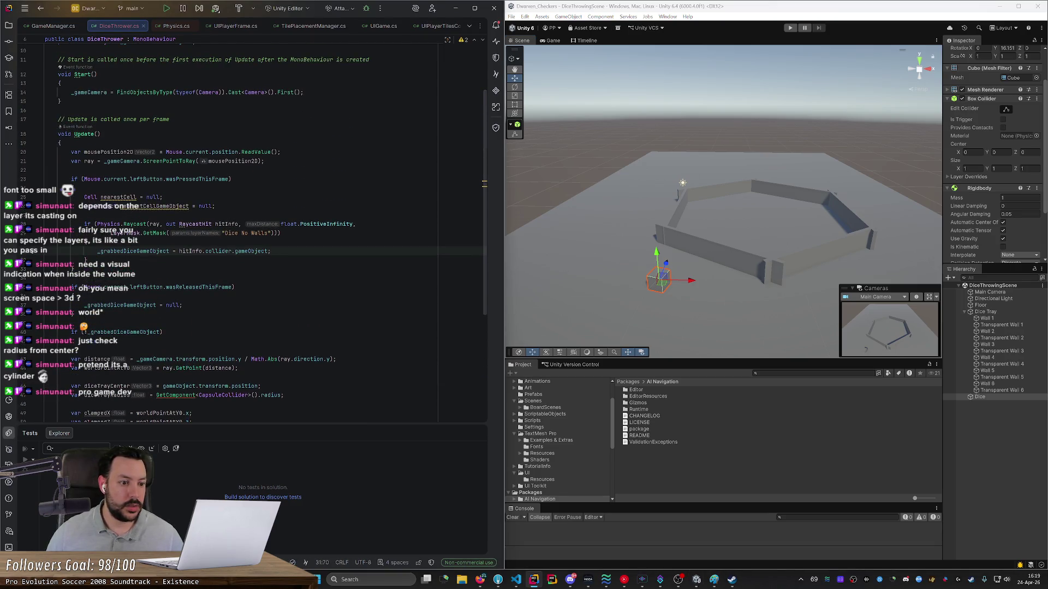
key("Return")
type("_grabbedDiceGameObject")
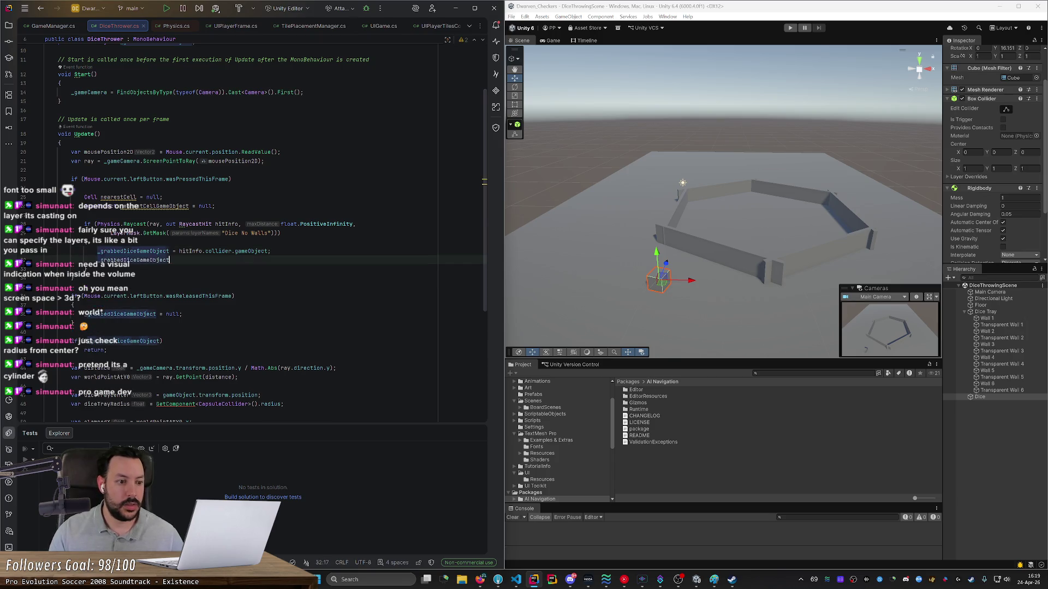
type(".")
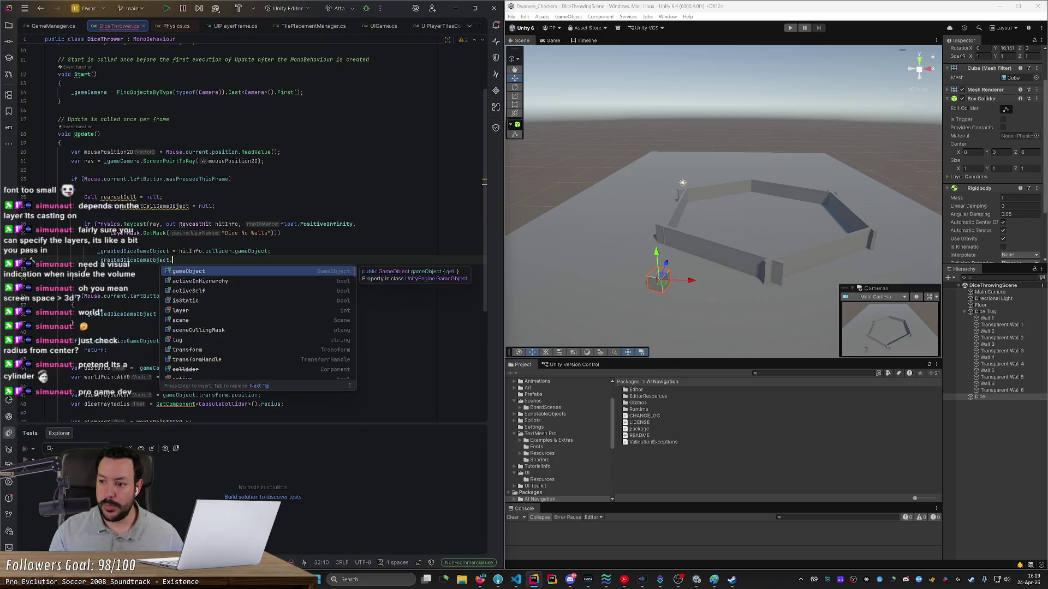
type("Get")
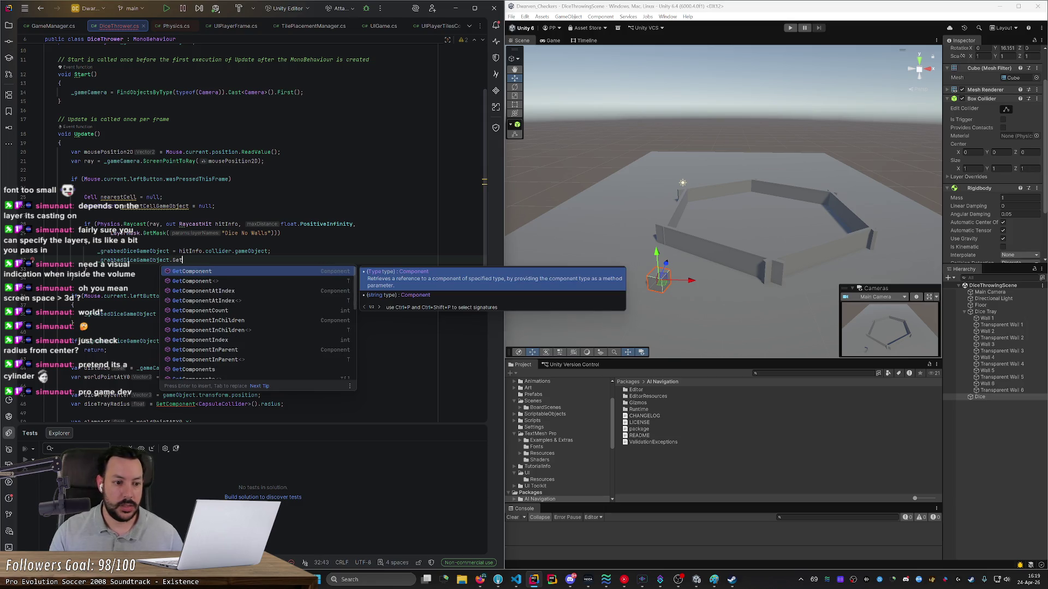
key("Return")
type("Rigidbody>().isKinematic = true;")
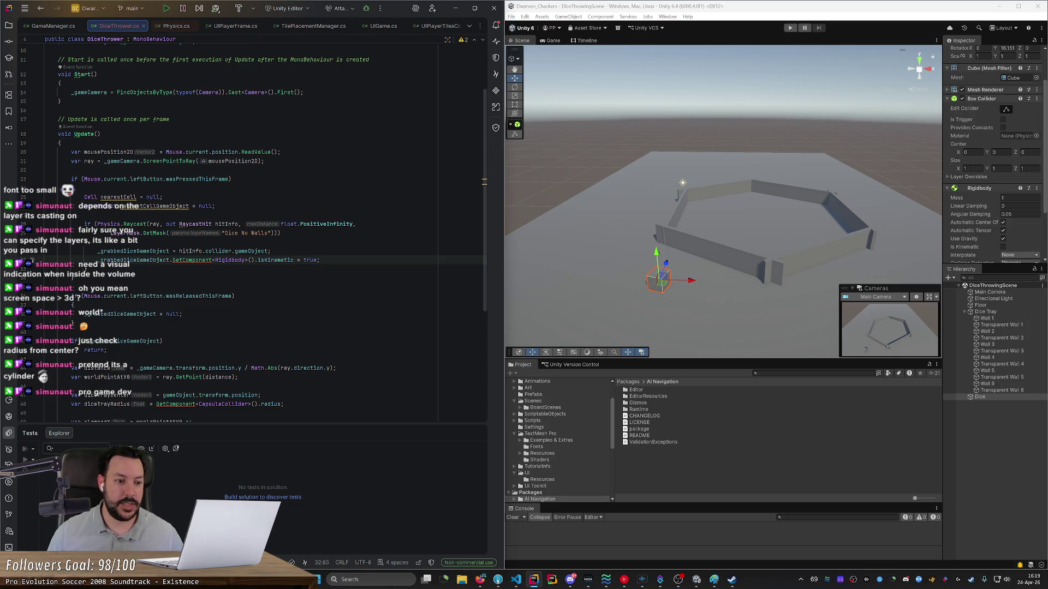
Step: In the release branch, set the Rigidbody's isKinematic back to false, then play
left_click(74, 305)
key("ctrl+v")
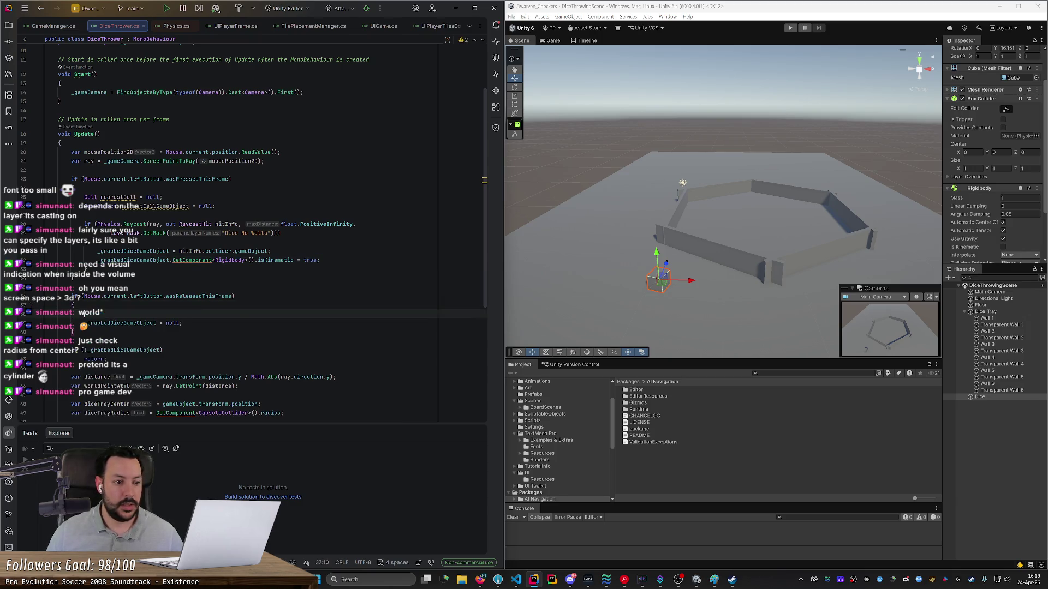
key("Left")
key("Left")
key("Left")
type("fa")
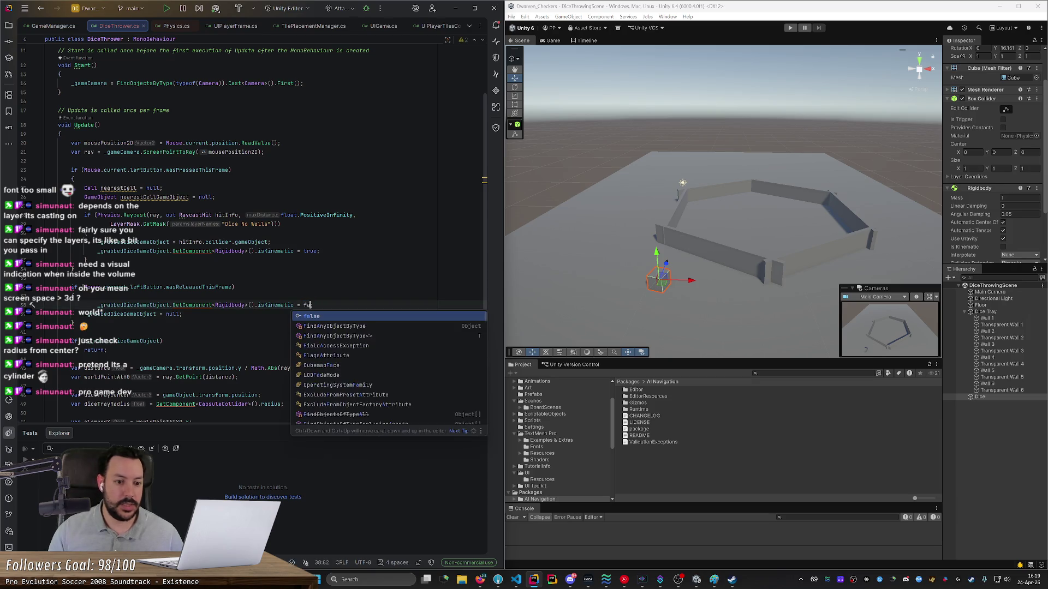
key("Tab")
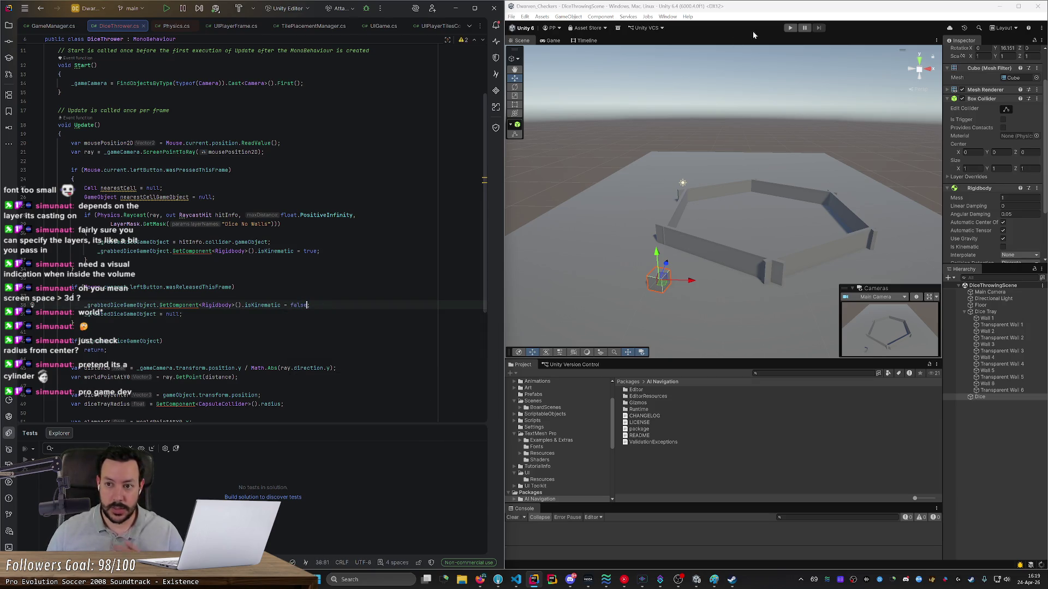
left_click(790, 28)
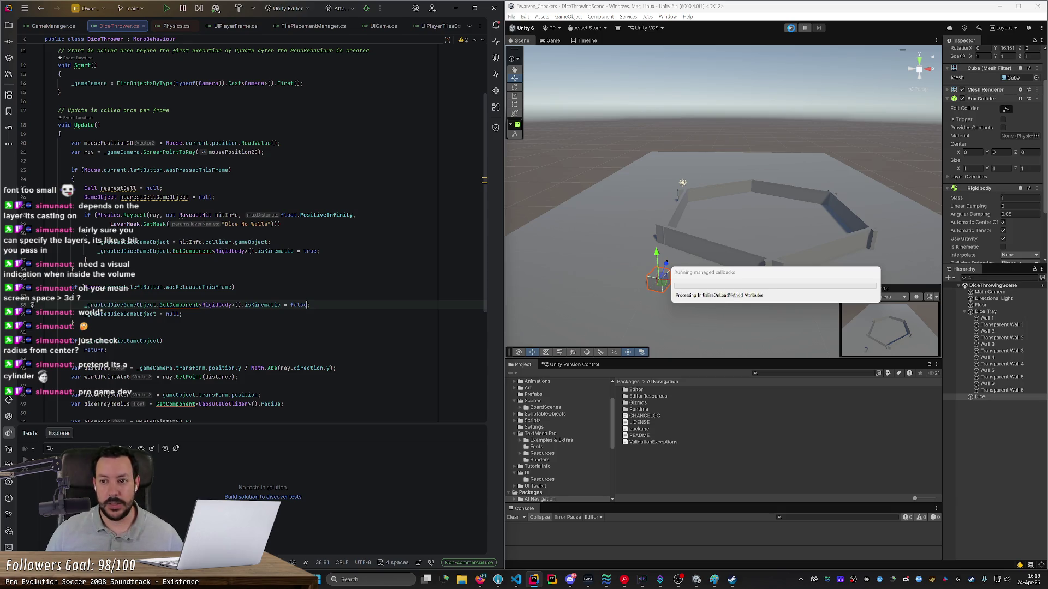
Step: Carry the die across the tray, drop it back in, and stop the game
left_click(792, 31)
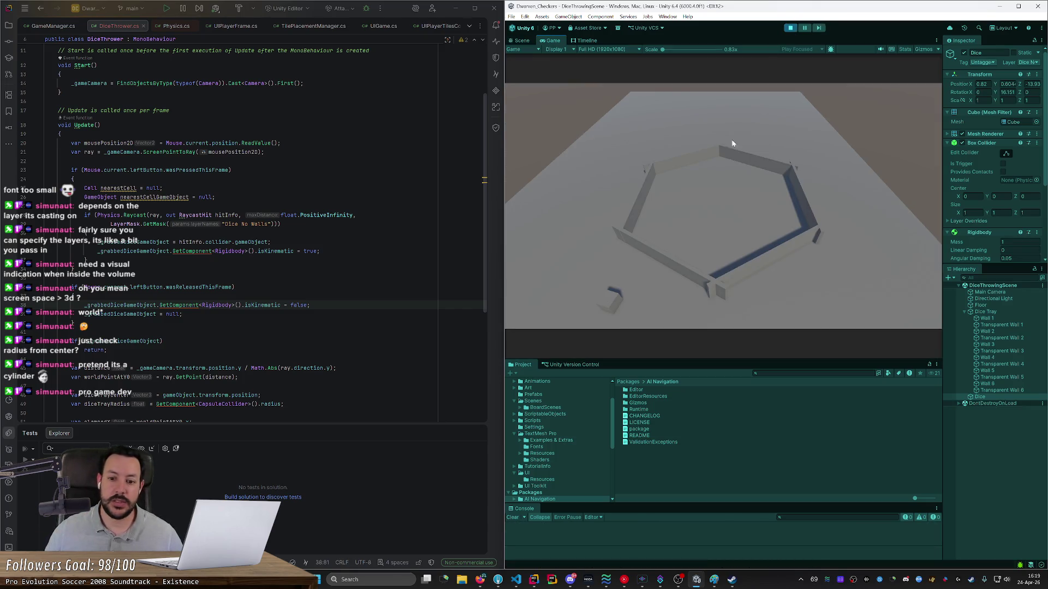
mouse_move(618, 292)
left_mouse_down()
mouse_move(660, 232)
mouse_move(843, 179)
mouse_move(775, 303)
mouse_move(630, 277)
mouse_move(805, 150)
mouse_move(750, 139)
mouse_move(704, 205)
mouse_move(680, 207)
mouse_move(695, 175)
mouse_move(717, 217)
mouse_move(876, 164)
left_mouse_up()
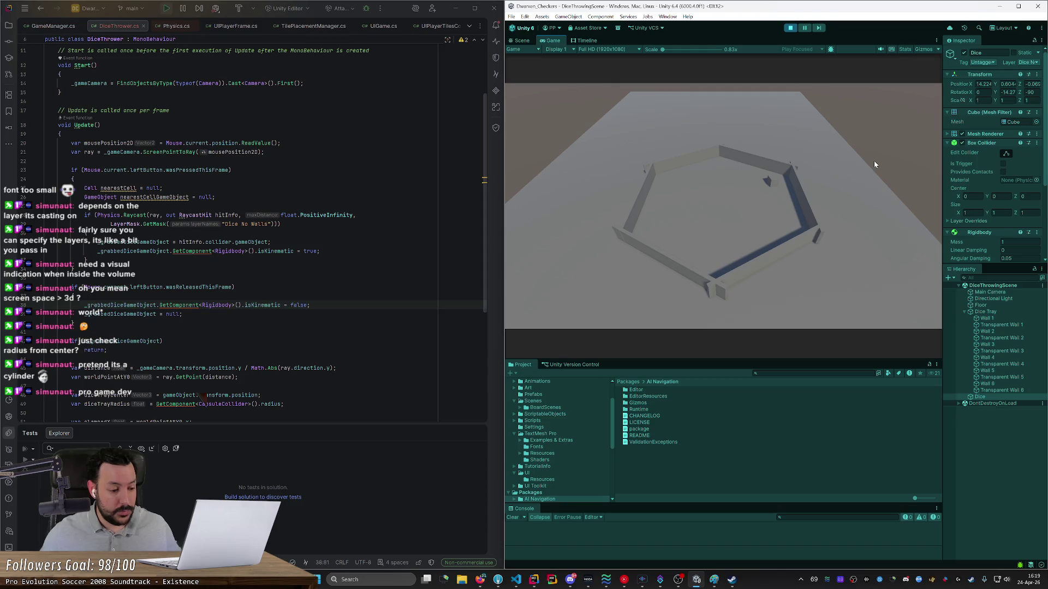
mouse_move(776, 179)
left_mouse_down()
mouse_move(546, 157)
mouse_move(564, 166)
left_mouse_up()
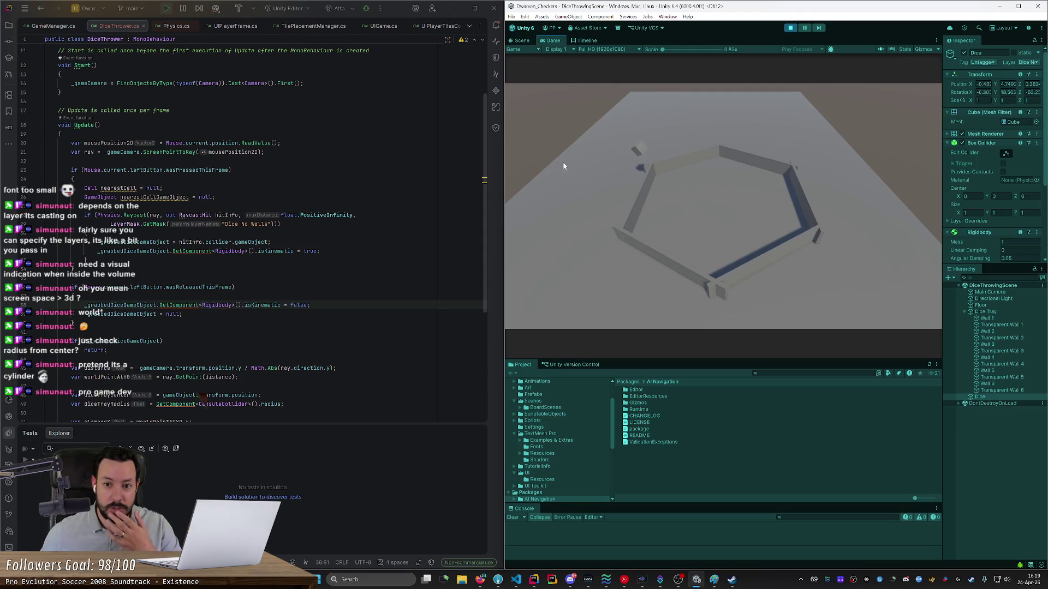
left_click_drag(675, 193, 675, 192)
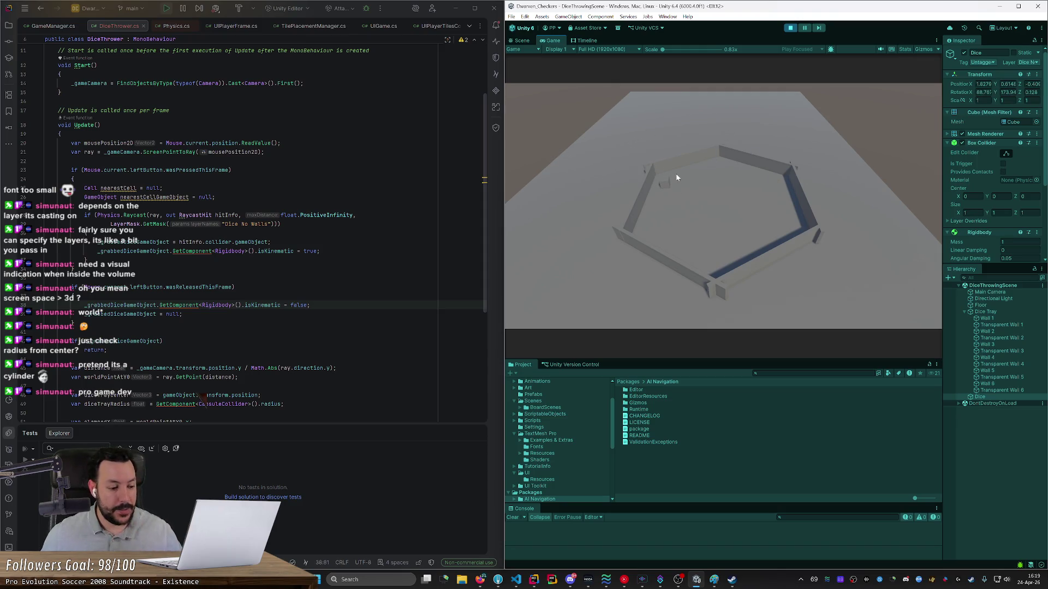
left_click(791, 27)
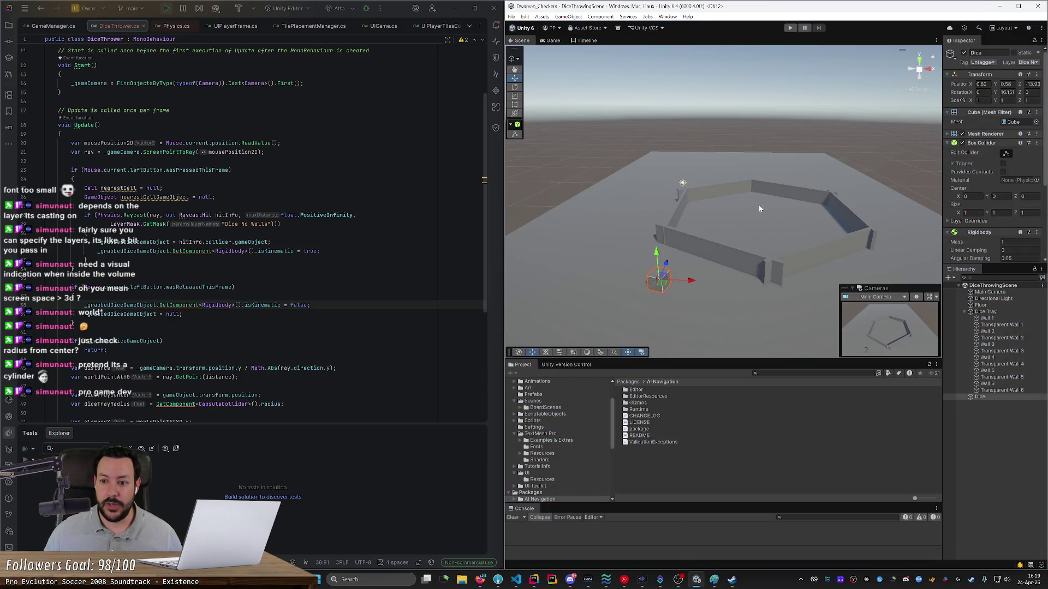
left_click(1002, 325)
left_click(1007, 338, "ctrl")
left_click(1008, 351, "ctrl")
left_click(1009, 364, "ctrl")
left_click(1009, 377, "ctrl")
left_click(1008, 390, "ctrl")
mouse_move(874, 311)
left_mouse_down()
mouse_move(797, 276)
mouse_move(811, 276)
mouse_move(816, 224)
mouse_move(836, 209)
left_mouse_up()
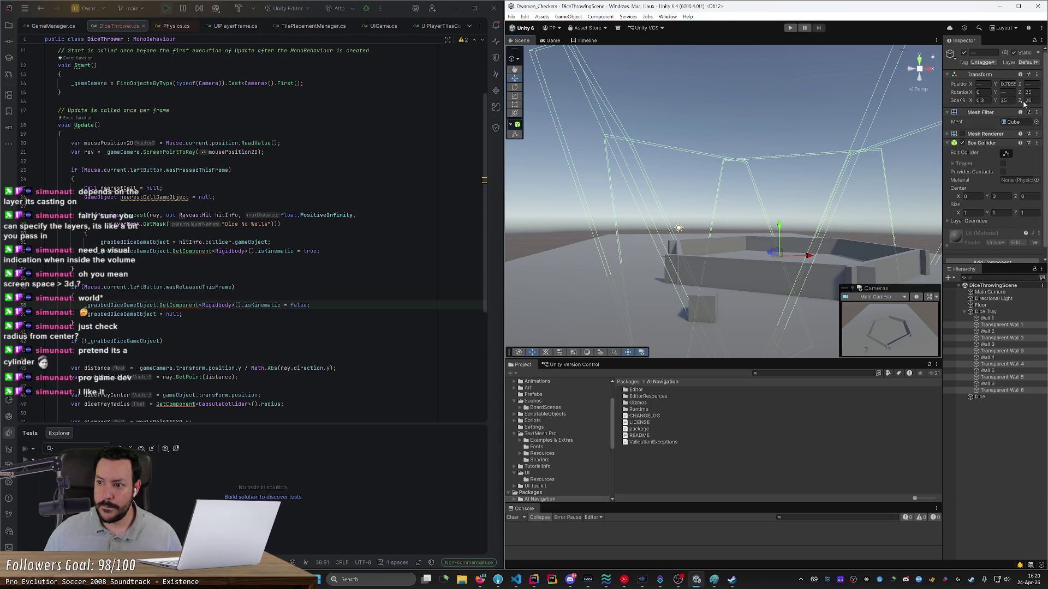
mouse_move(1018, 93)
left_mouse_down()
mouse_move(1005, 91)
mouse_move(1045, 93)
mouse_move(8, 127)
left_mouse_up()
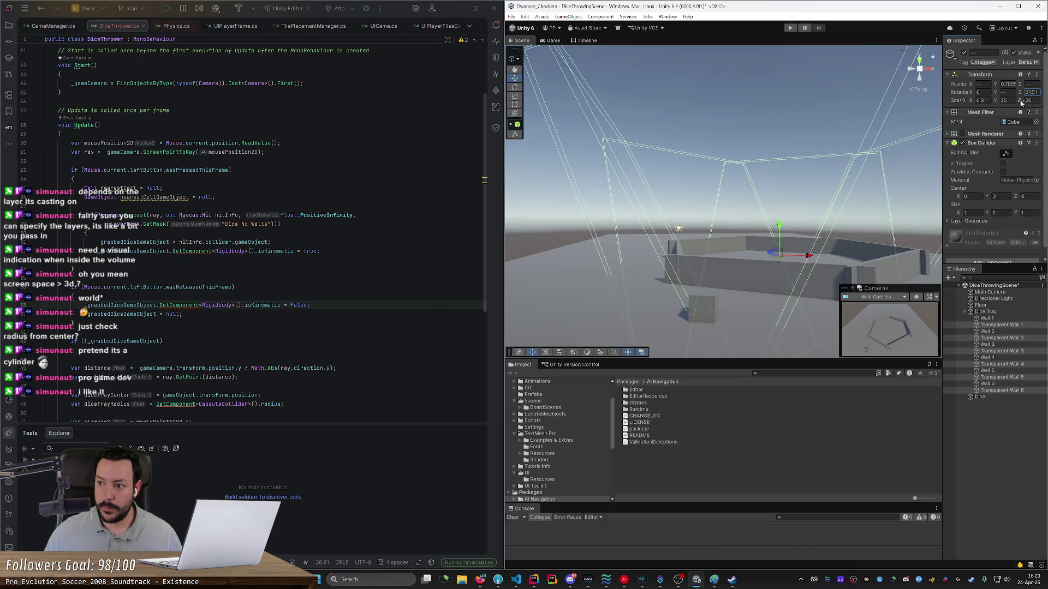
type("25")
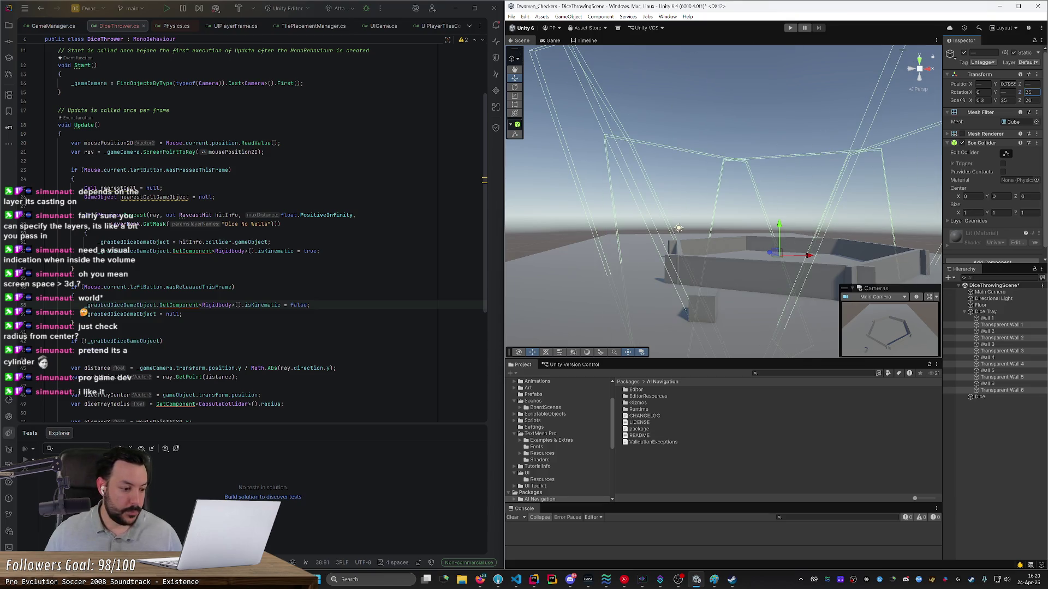
left_click_drag(848, 159, 779, 193)
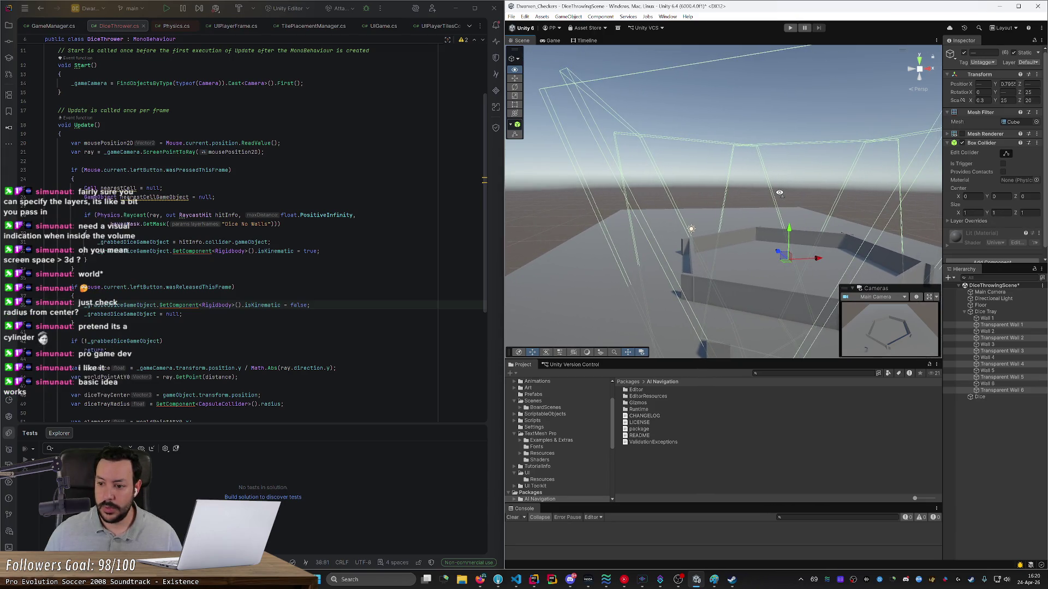
left_click(1001, 325)
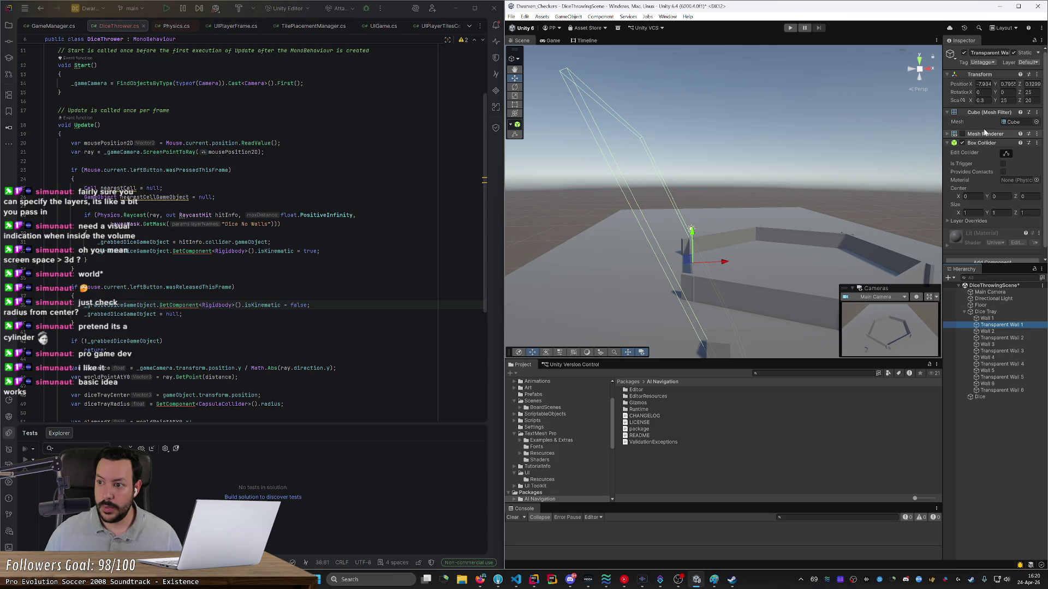
left_click_drag(814, 183, 805, 168)
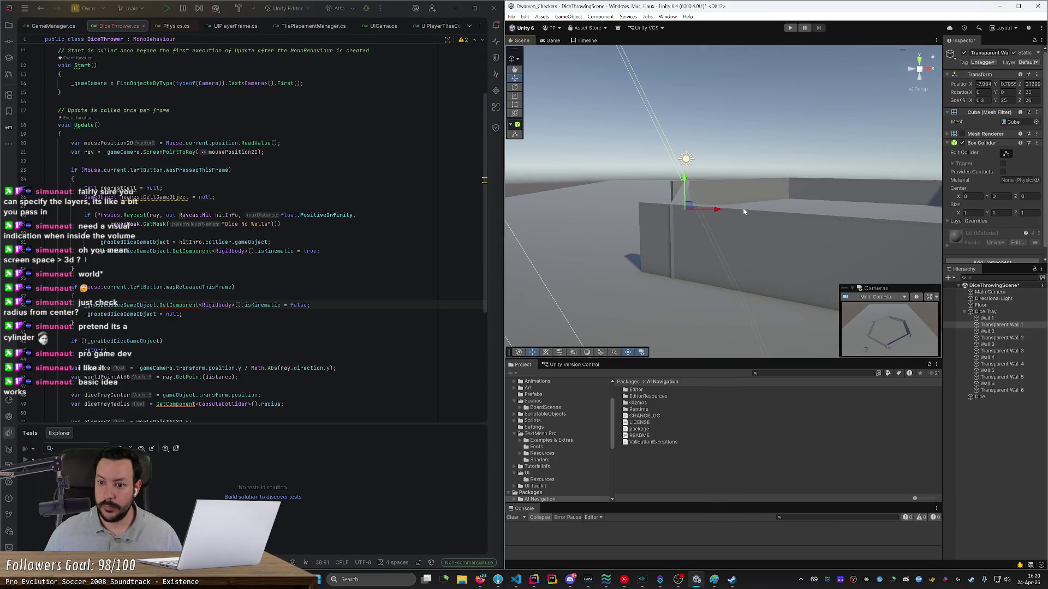
scroll(745, 214, "down", 3)
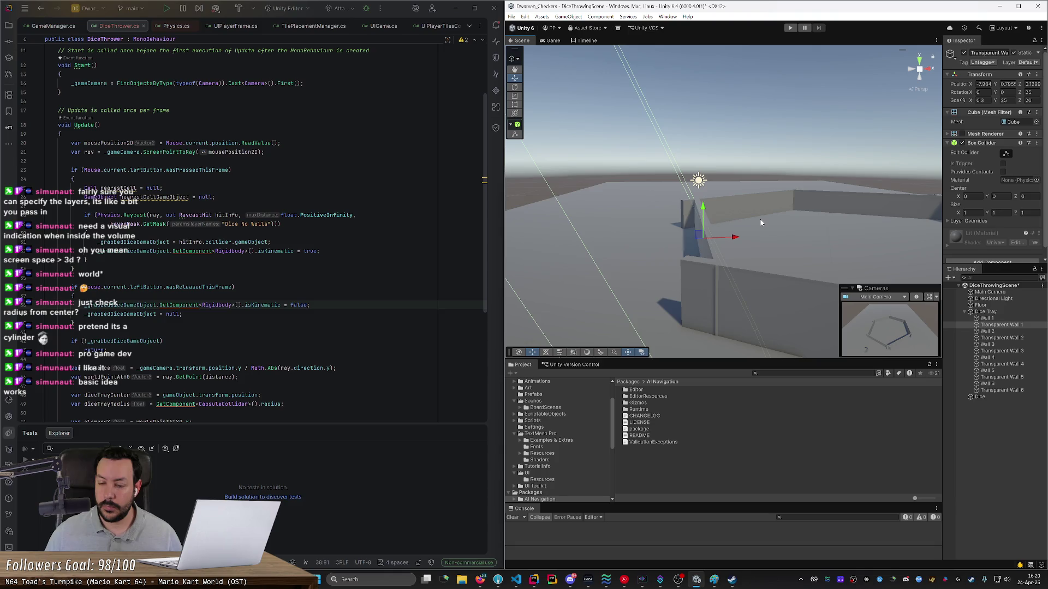
scroll(760, 222, "down", 5)
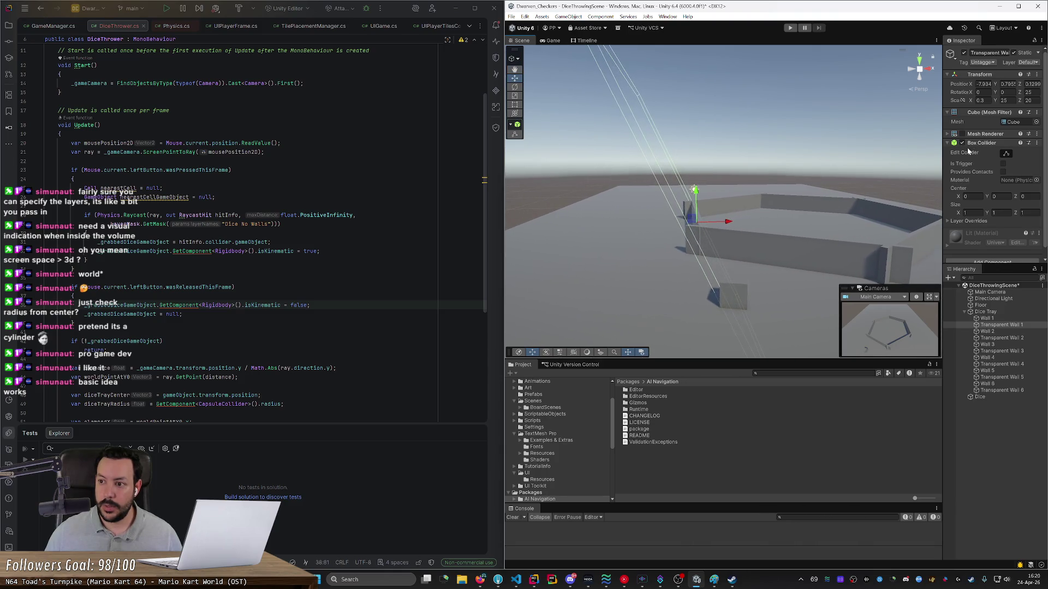
left_click(1014, 339, "ctrl")
left_click(1014, 352, "ctrl")
left_click(1015, 364, "ctrl")
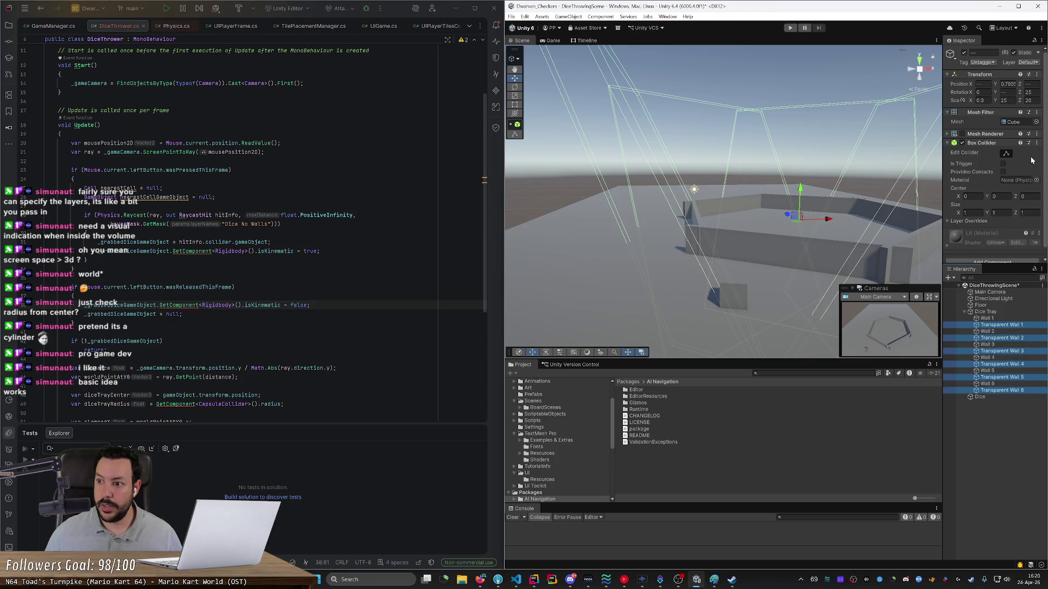
Step: Set the selected walls' Z rotation to 25 and drag their Y scale down to 7
left_click_drag(1019, 94, 996, 93)
type("25")
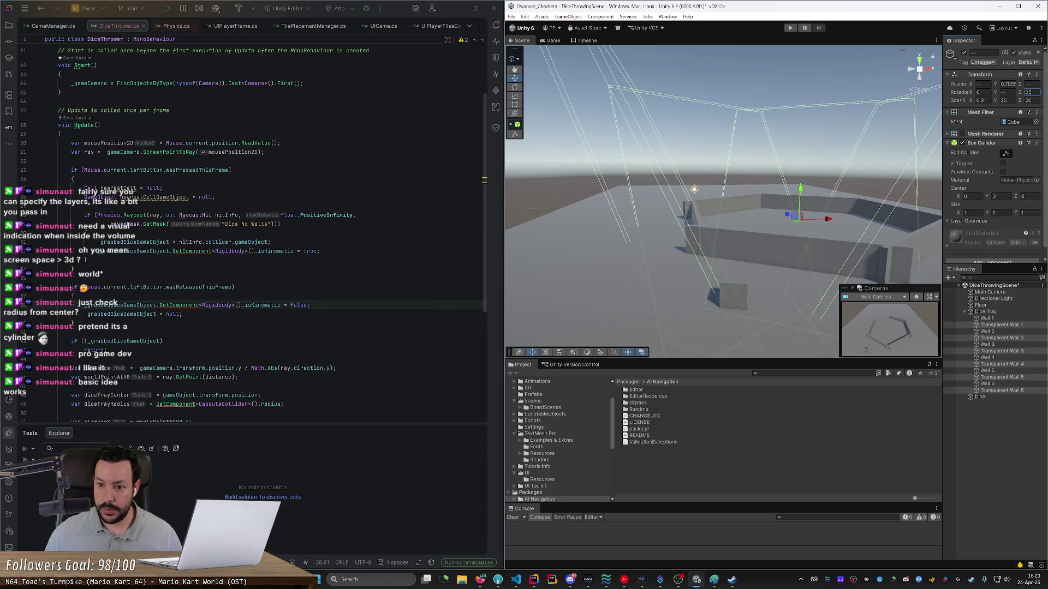
left_click_drag(998, 104, 945, 101)
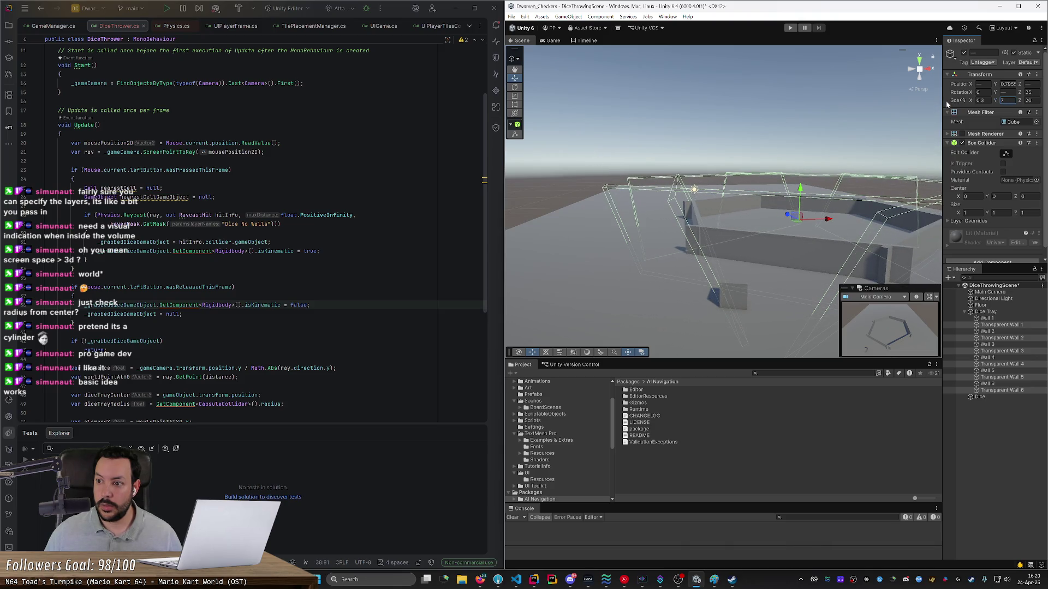
Step: Raise the walls' Y position, trying 4.2 before settling on 5
left_click(1007, 85)
type("3.9")
key("BackSpace")
key("BackSpace")
key("BackSpace")
type("4.2")
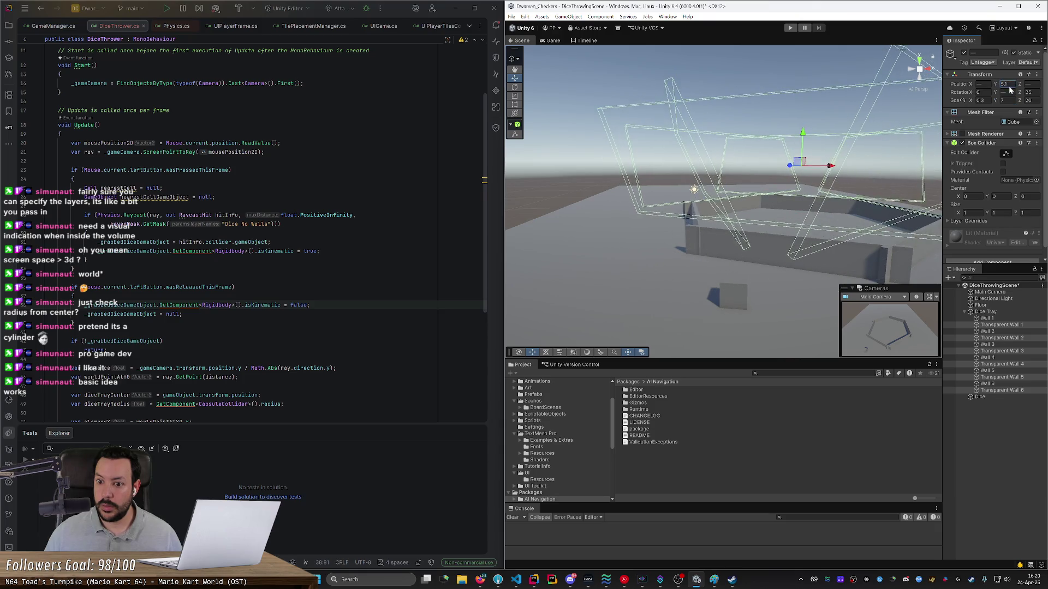
key("Return")
mouse_move(841, 130)
left_mouse_down()
mouse_move(932, 126)
mouse_move(936, 113)
left_mouse_up()
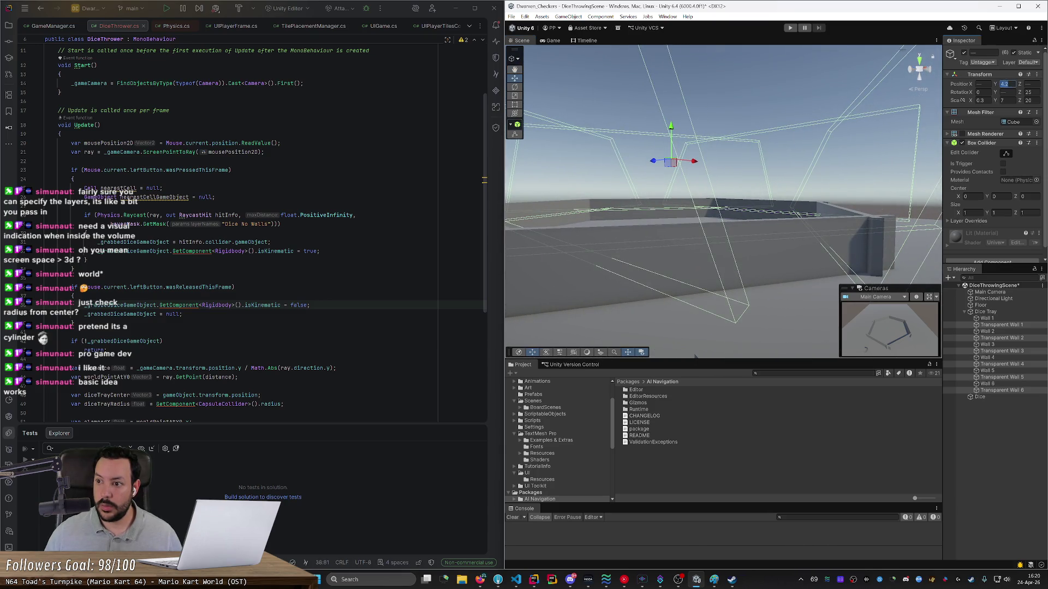
type("5")
mouse_move(695, 357)
left_mouse_down()
mouse_move(837, 160)
mouse_move(713, 225)
mouse_move(712, 277)
left_mouse_up()
Step: Set Transparent Wall 1's Position X to -9.5
left_click(996, 326)
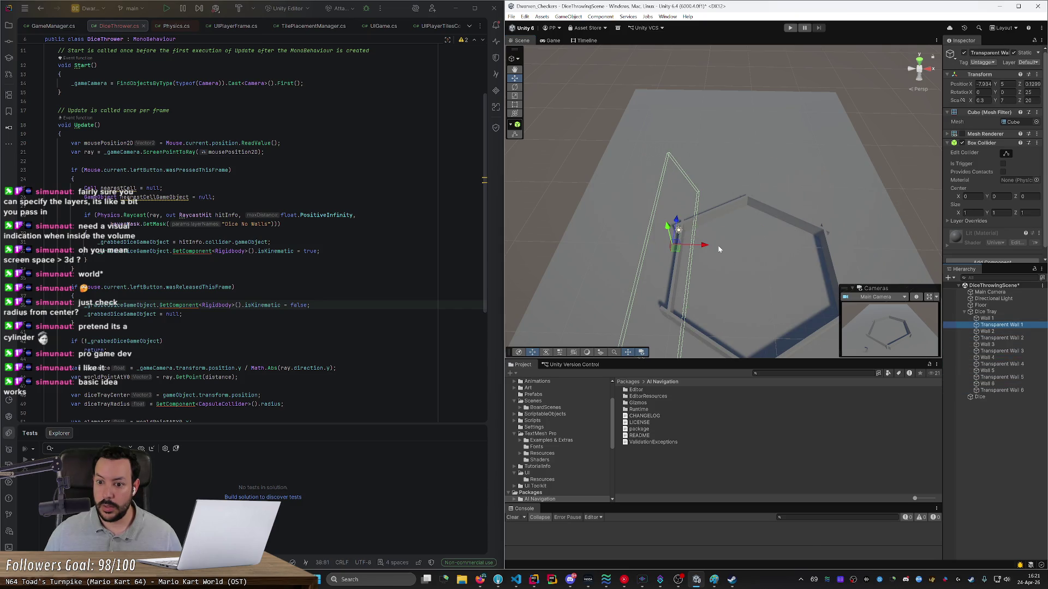
scroll(718, 249, "up", 1)
left_click_drag(718, 249, 725, 247)
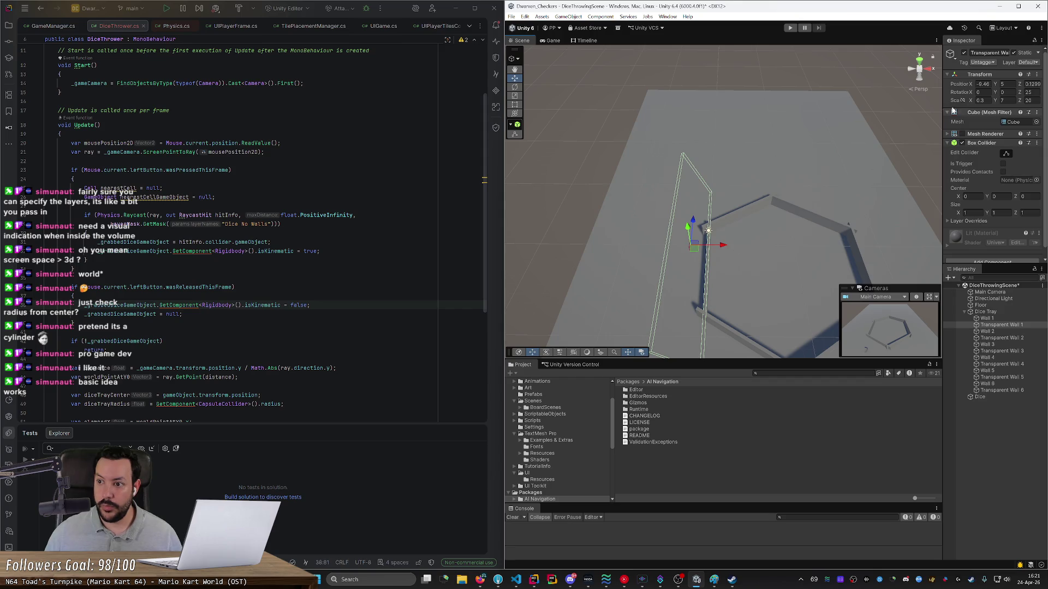
type("-9.5")
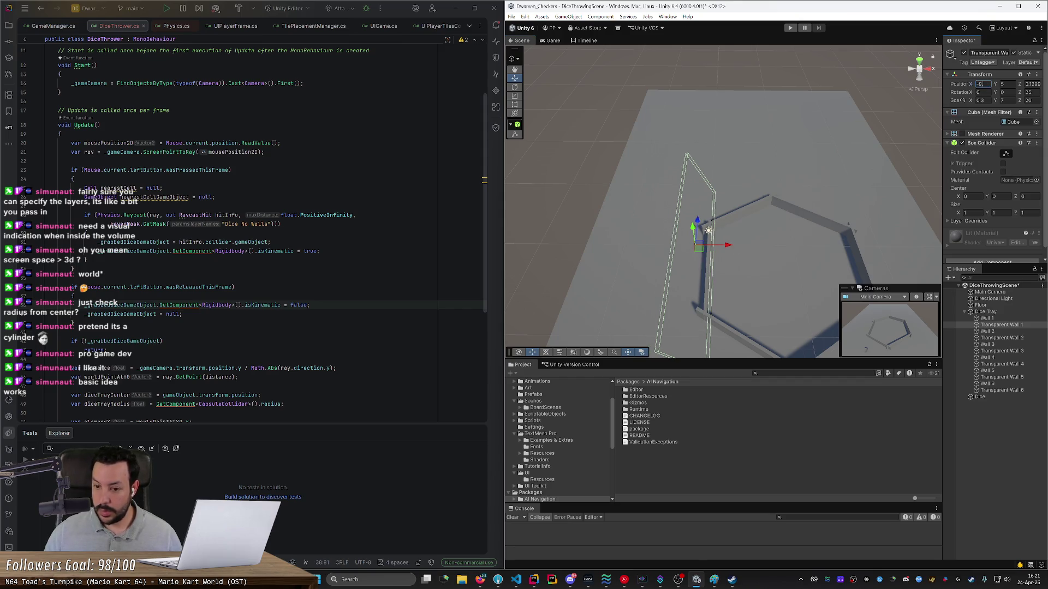
Step: Slide Transparent Wall 2 along X to line it up with its tray edge
left_click(998, 338)
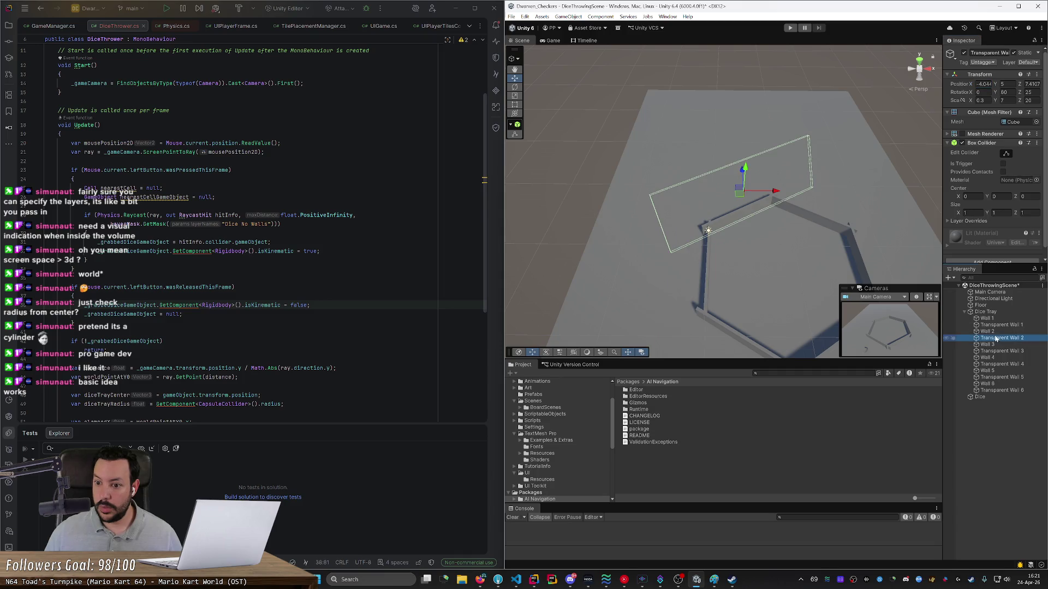
mouse_move(895, 251)
left_mouse_down()
mouse_move(926, 249)
mouse_move(871, 272)
left_mouse_up()
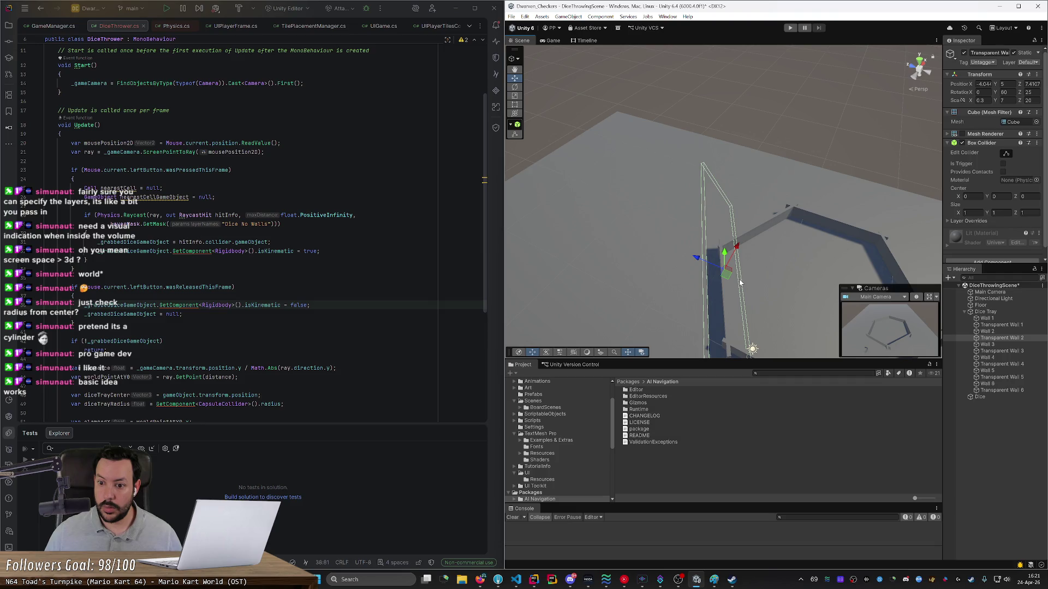
mouse_move(756, 289)
left_mouse_down()
mouse_move(759, 223)
mouse_move(757, 234)
mouse_move(809, 225)
left_mouse_up()
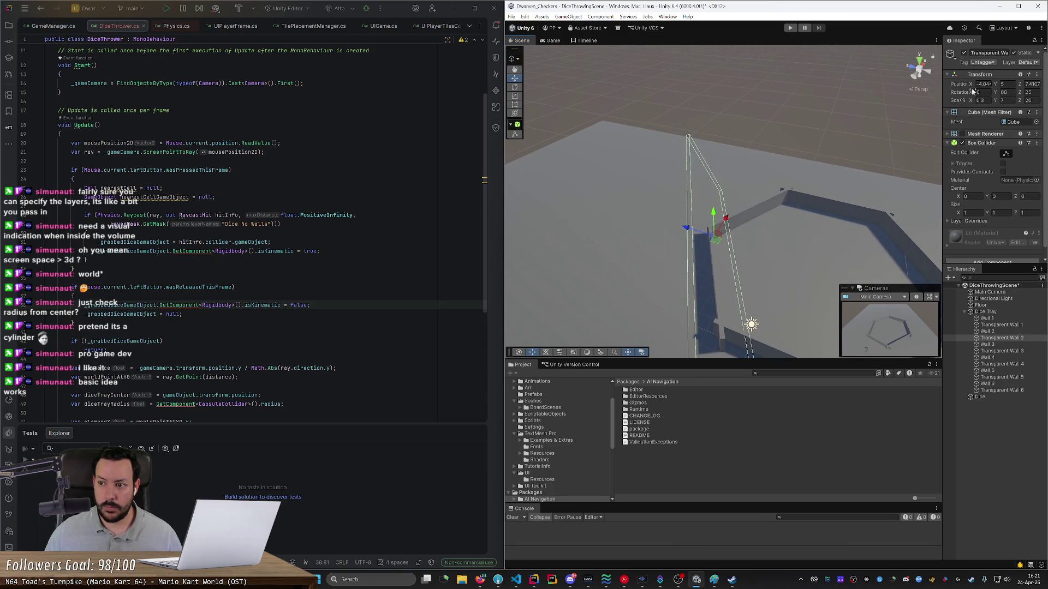
left_click_drag(971, 87, 929, 98)
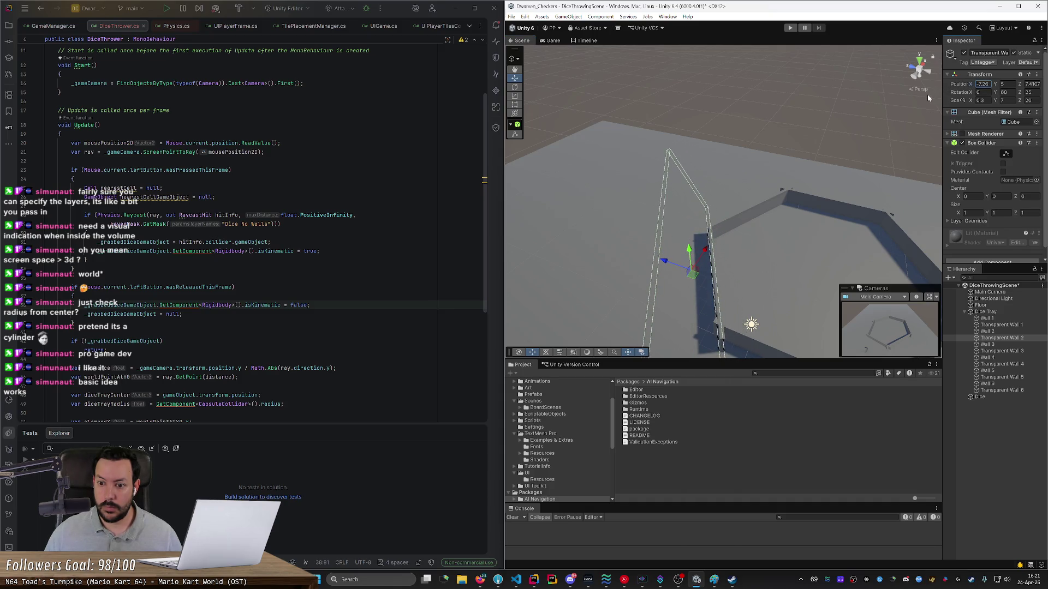
mouse_move(835, 142)
left_mouse_down()
mouse_move(654, 208)
mouse_move(683, 199)
mouse_move(690, 178)
mouse_move(698, 187)
left_mouse_up()
mouse_move(748, 222)
left_mouse_down()
mouse_move(849, 218)
mouse_move(639, 205)
left_mouse_up()
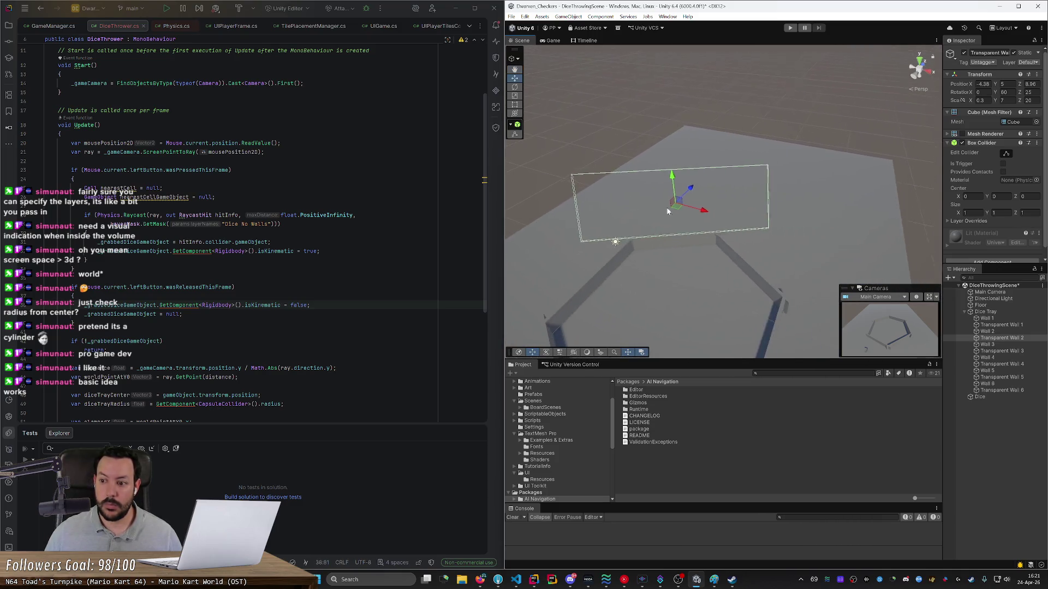
Step: Move Transparent Wall 3 along X to about X 5.20, Z 8.44
double_click(1001, 351)
mouse_move(826, 267)
left_mouse_down()
mouse_move(735, 282)
mouse_move(682, 270)
left_mouse_up()
mouse_move(625, 157)
left_mouse_down()
mouse_move(666, 170)
mouse_move(697, 137)
mouse_move(709, 172)
mouse_move(675, 129)
left_mouse_up()
left_click_drag(677, 80, 676, 81)
mouse_move(827, 160)
left_mouse_down()
mouse_move(770, 99)
mouse_move(728, 114)
left_mouse_up()
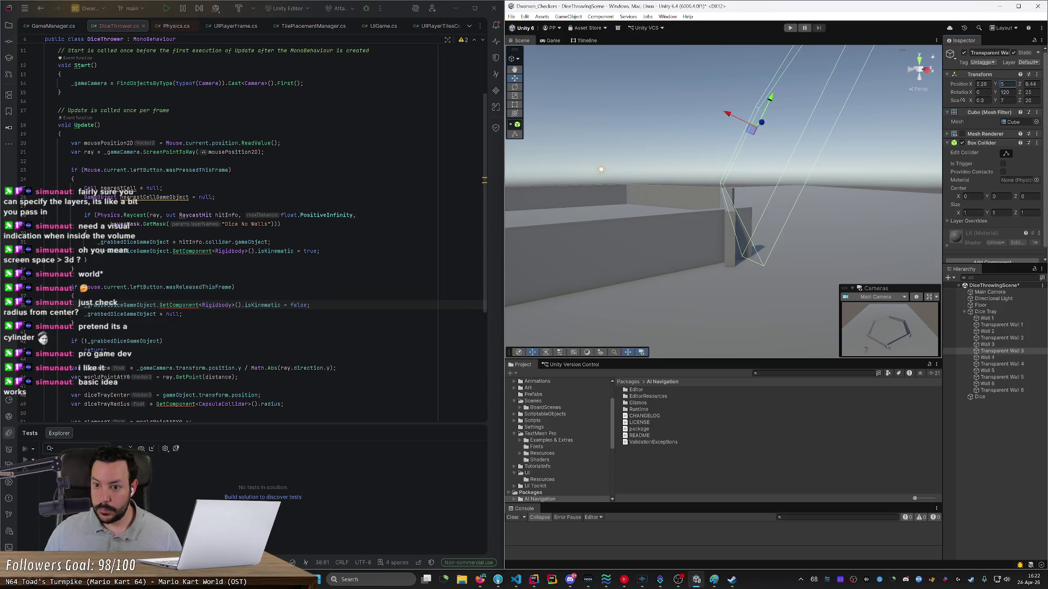
Step: Slide Transparent Wall 4 outward along X beside the tray
right_click(703, 163)
mouse_move(704, 165)
left_mouse_down()
mouse_move(770, 174)
mouse_move(813, 262)
mouse_move(798, 264)
left_mouse_up()
left_click(817, 268)
mouse_move(772, 200)
left_mouse_down()
mouse_move(794, 202)
mouse_move(922, 334)
left_mouse_up()
Step: Reposition Transparent Wall 5 beside the tray and set its height to 5
left_click(994, 379)
mouse_move(818, 288)
left_mouse_down()
mouse_move(615, 284)
mouse_move(652, 281)
left_mouse_up()
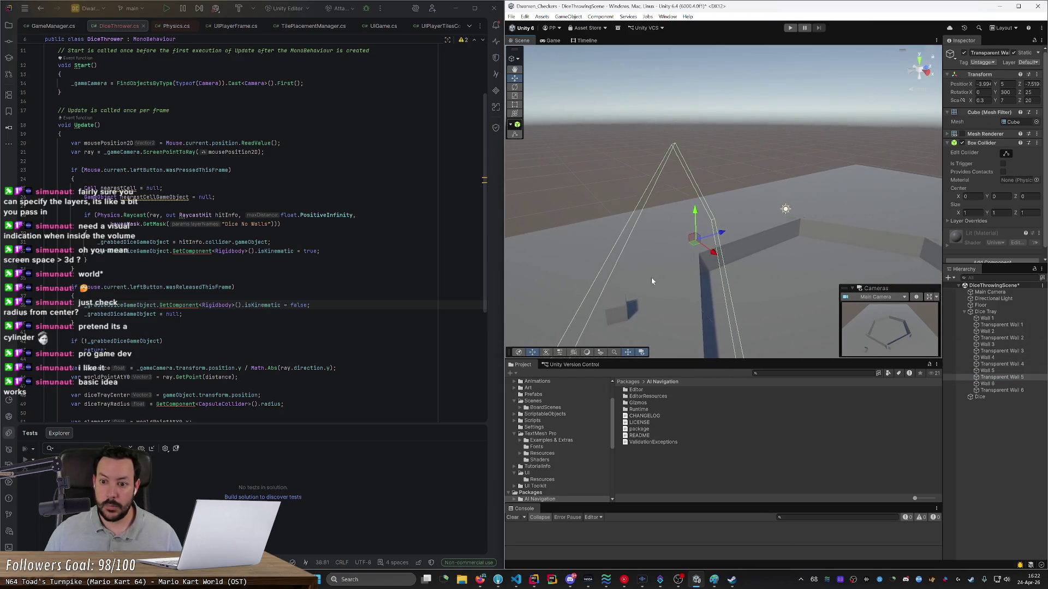
mouse_move(729, 278)
left_mouse_down()
mouse_move(719, 205)
mouse_move(697, 207)
mouse_move(669, 181)
left_mouse_up()
left_click_drag(751, 243, 735, 196)
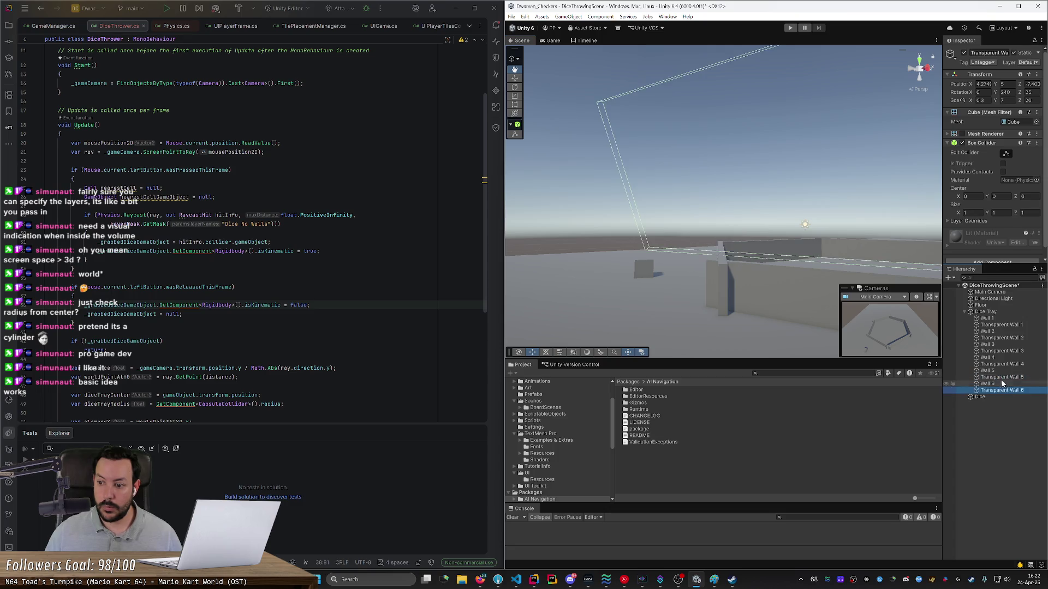
left_click_drag(870, 282, 867, 282)
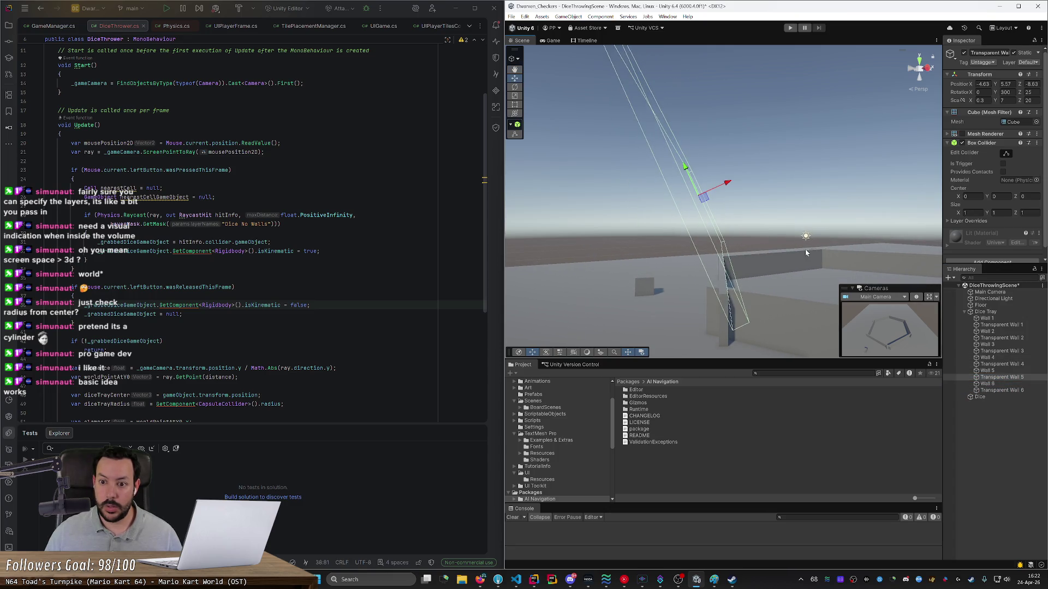
left_click_drag(727, 184, 722, 187)
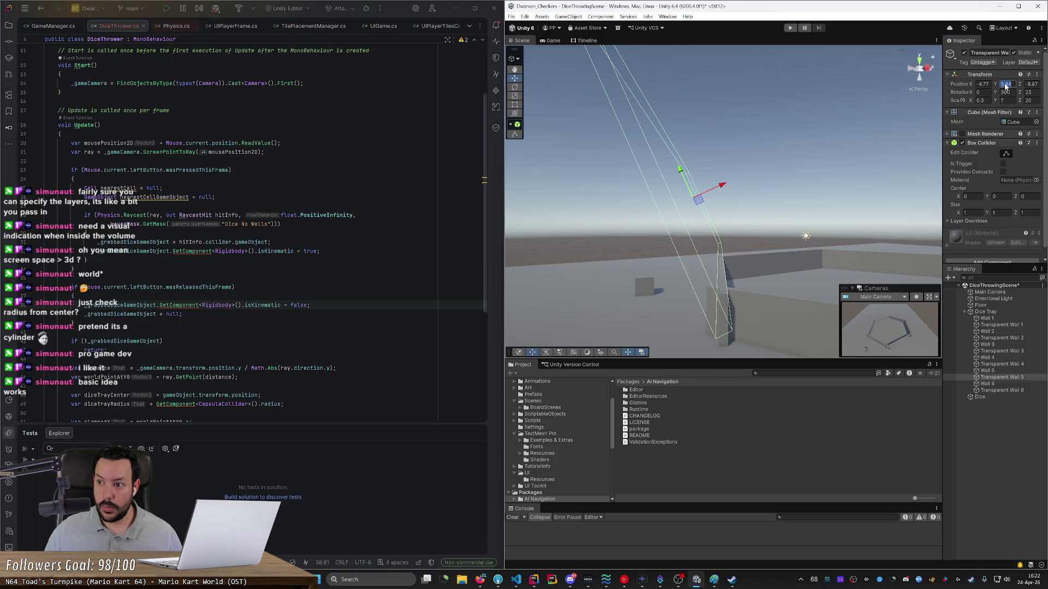
type("5")
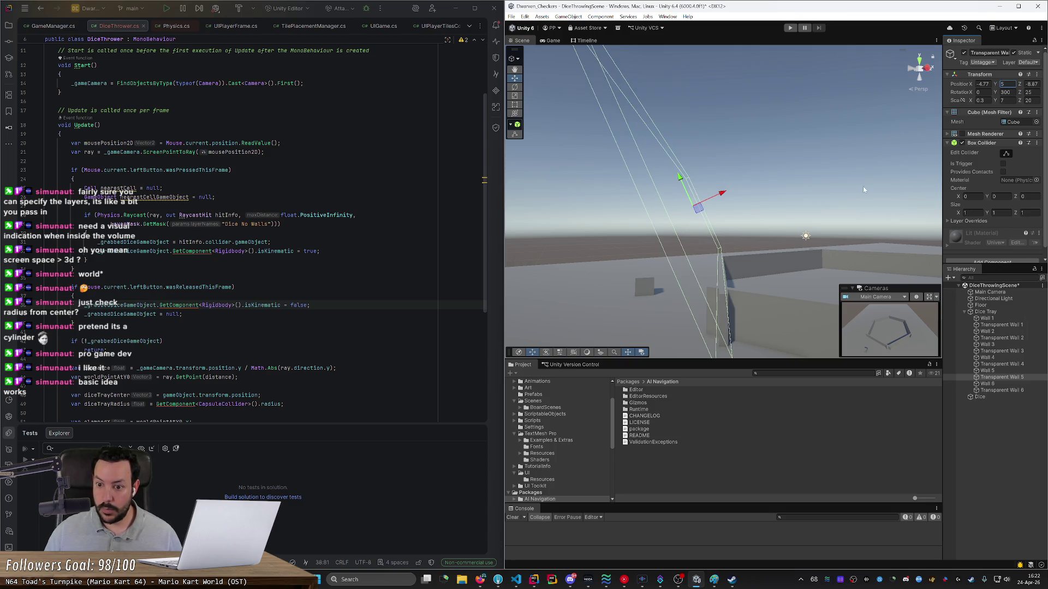
left_click_drag(761, 217, 762, 220)
Step: Move Transparent Wall 6 outward to about X 5.07, Z -8.78 and set Position Y to 5
double_click(1002, 390)
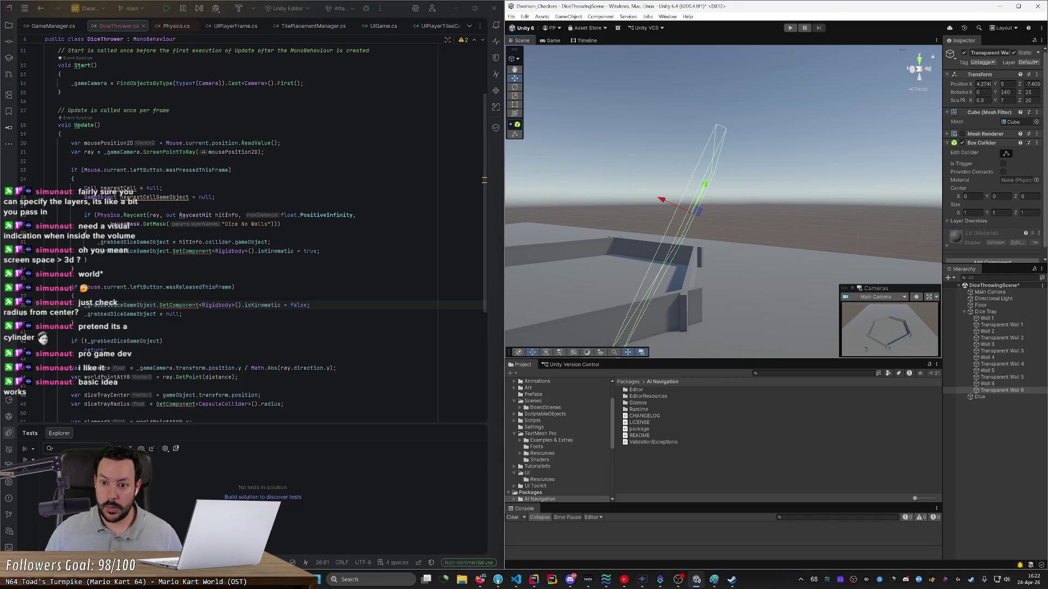
left_click_drag(664, 200, 695, 224)
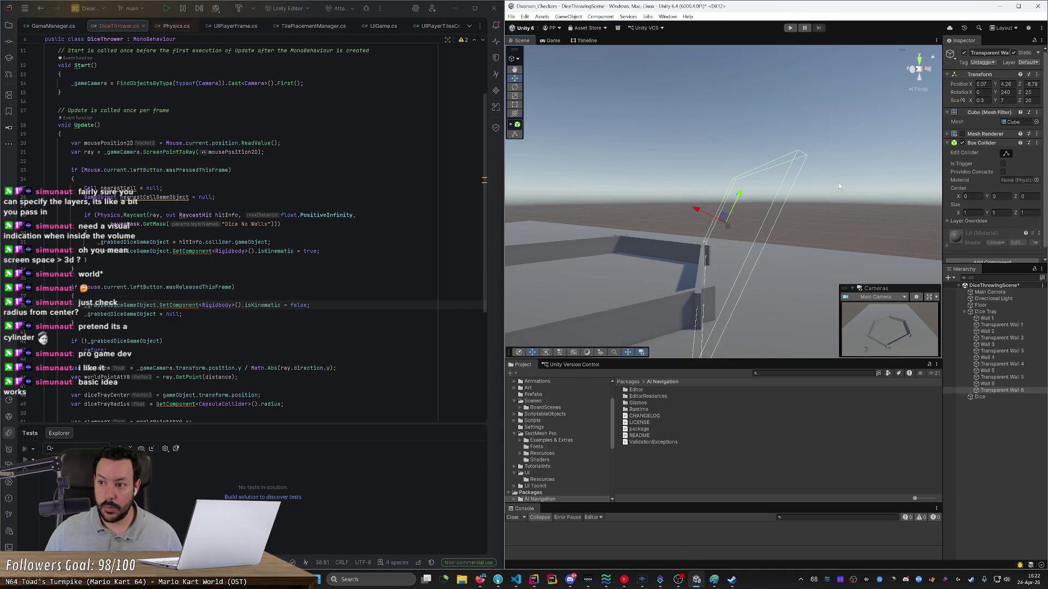
type("5")
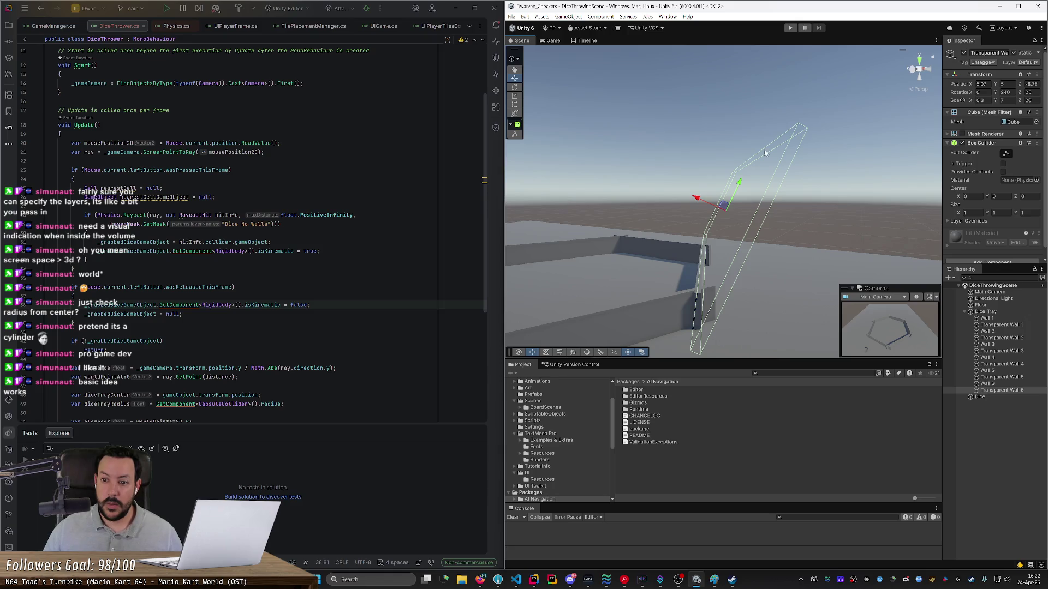
scroll(765, 154, "down", 5)
Step: Inspect the whole dice tray, then start selecting Transparent Walls 1 and 2
left_click(810, 262)
mouse_move(810, 263)
left_mouse_down()
mouse_move(688, 332)
mouse_move(702, 339)
left_mouse_up()
left_click(999, 325)
left_click(1001, 338, "ctrl")
Step: Extend the selection to all six transparent walls and set their Scale Z to 14
left_click(1003, 351, "ctrl")
left_click(1000, 377, "ctrl")
left_click(999, 391, "ctrl")
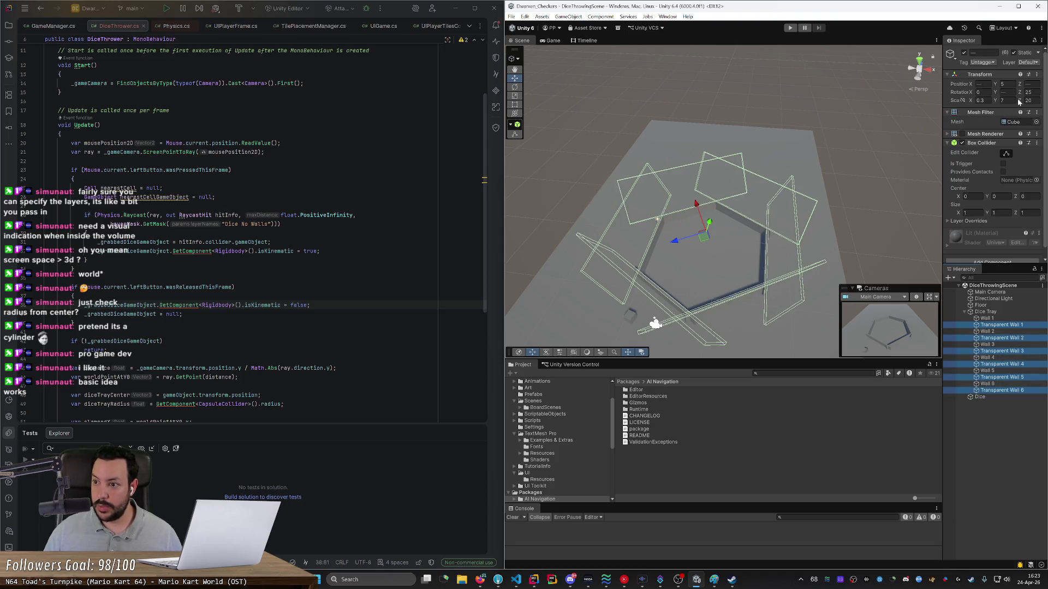
mouse_move(1019, 102)
left_mouse_down()
mouse_move(966, 103)
mouse_move(984, 104)
left_mouse_up()
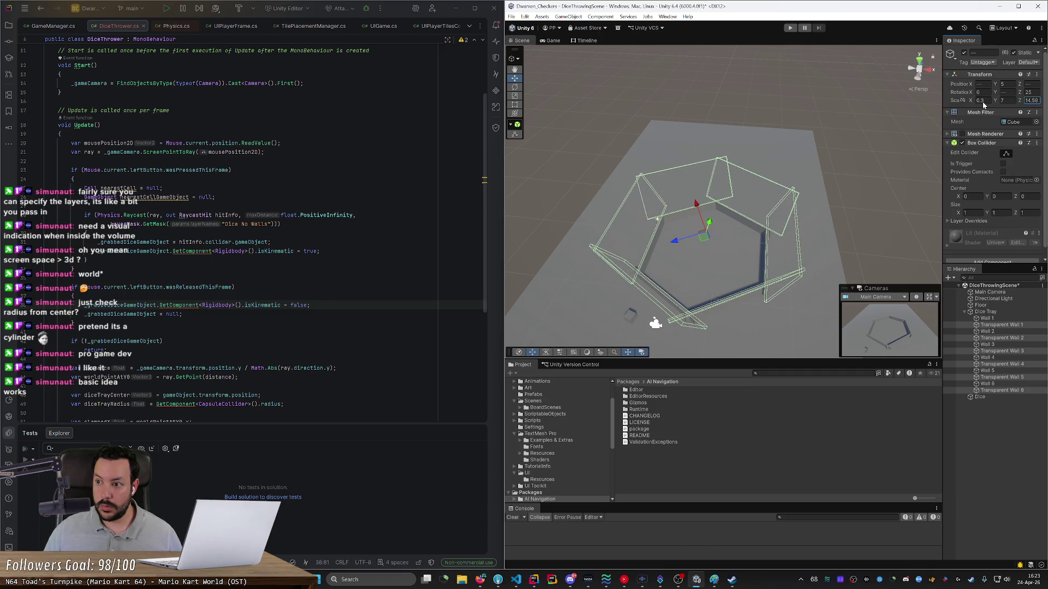
type("14")
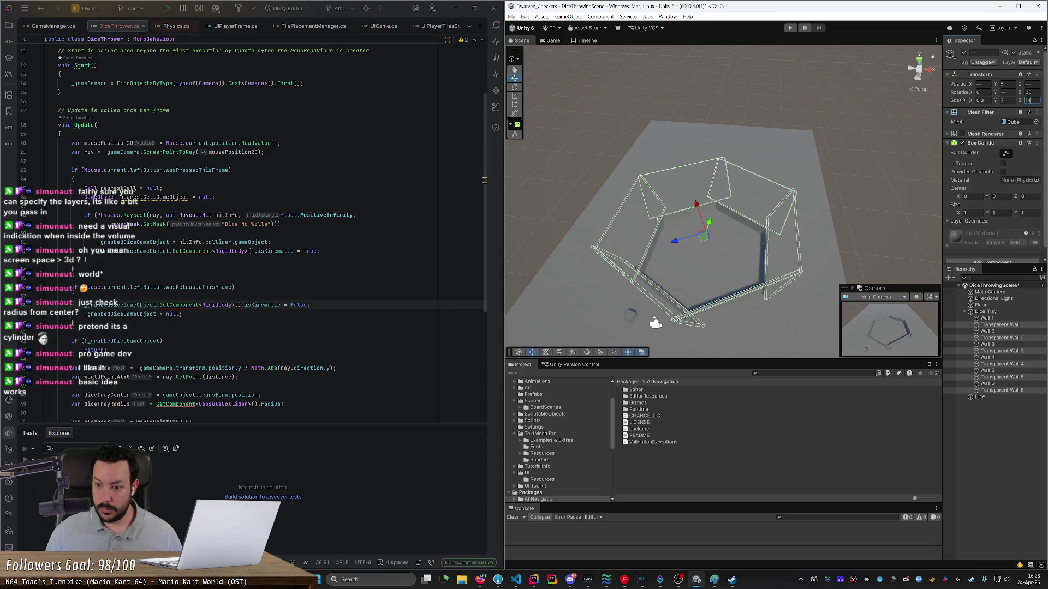
Step: Select the Dice Tray and start Play mode
left_click(814, 153)
scroll(806, 158, "up", 3)
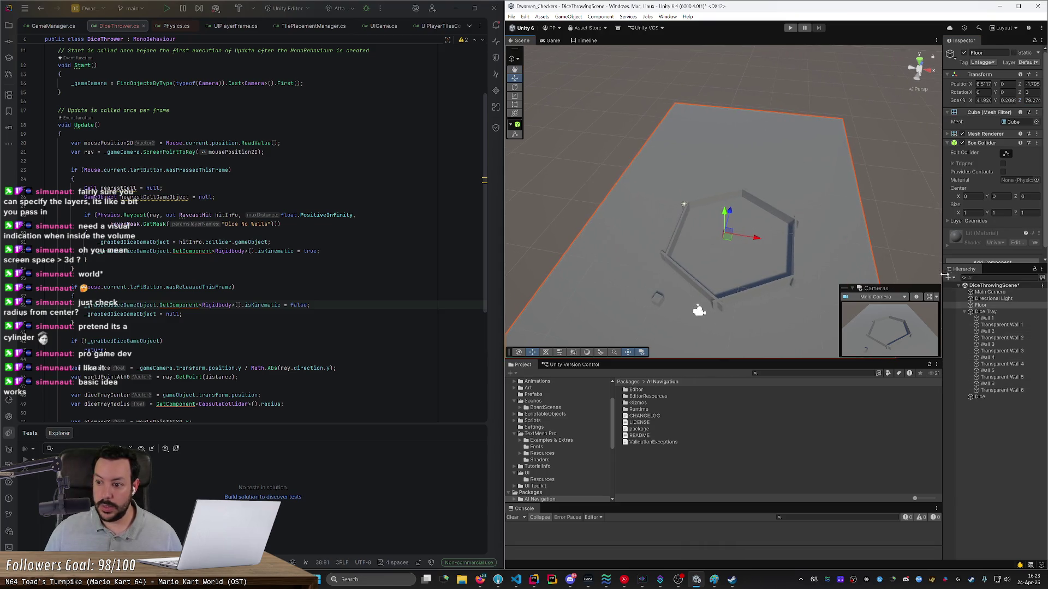
left_click(995, 315)
scroll(882, 228, "up", 6)
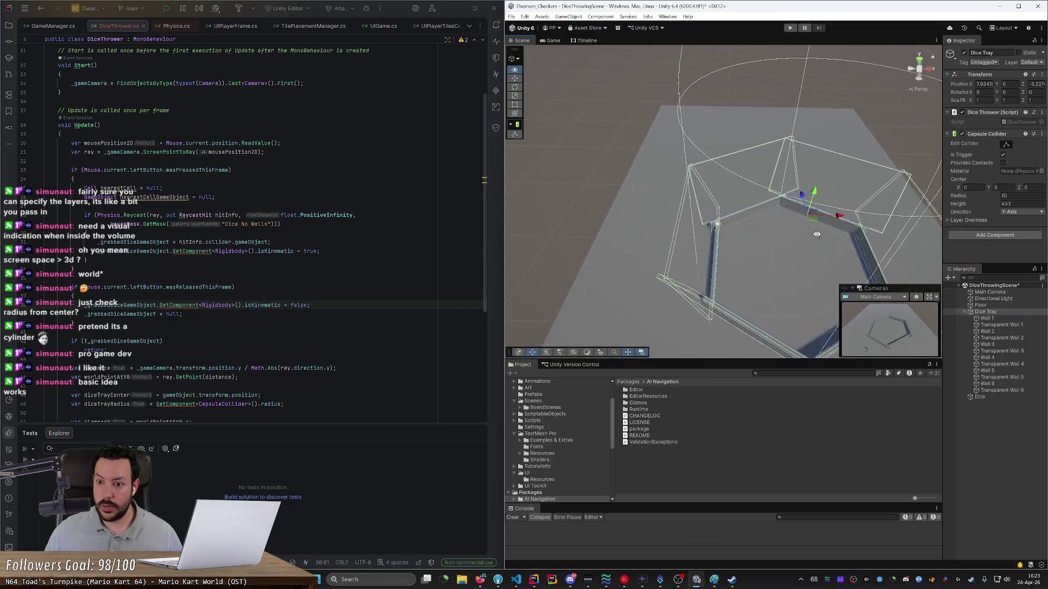
left_click_drag(882, 229, 834, 105)
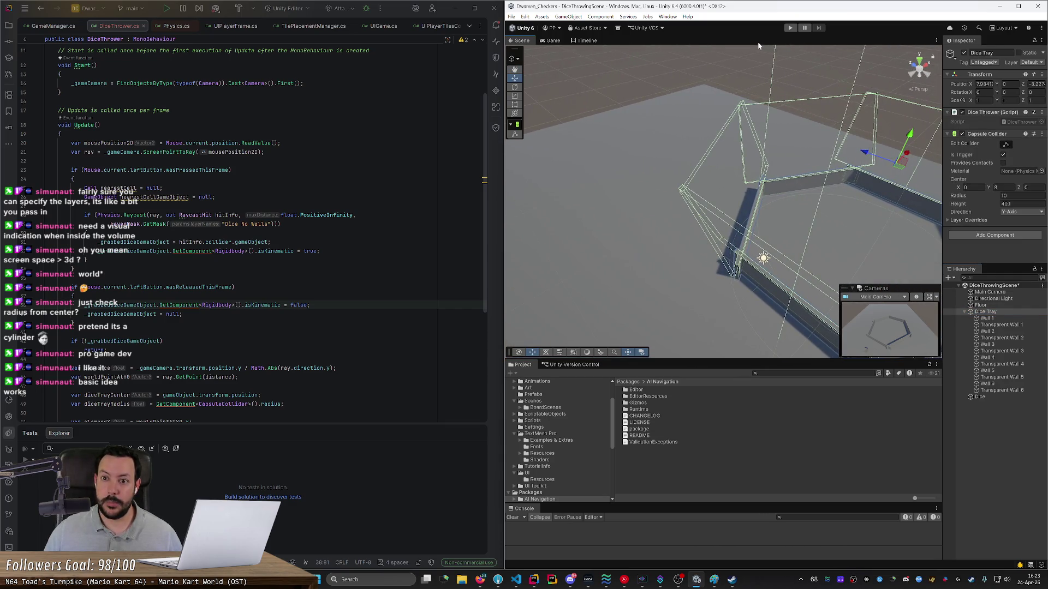
left_click(790, 29)
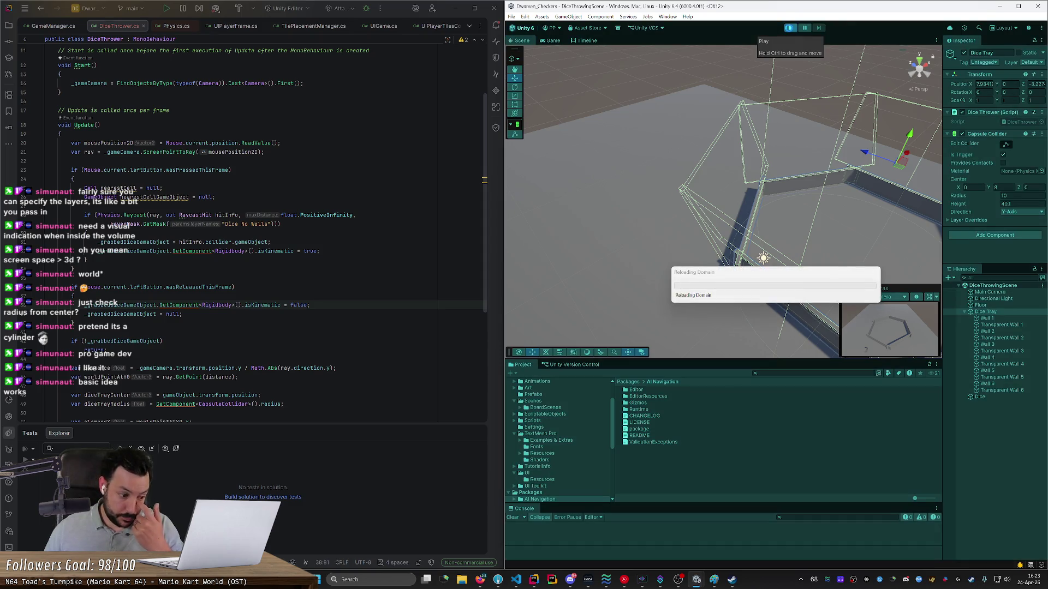
Step: Carry the die, pause the game, and set the Dice Tray's Capsule Collider radius to 9
mouse_move(612, 289)
left_mouse_down()
mouse_move(608, 280)
mouse_move(725, 189)
mouse_move(895, 178)
mouse_move(892, 190)
mouse_move(797, 203)
mouse_move(576, 178)
mouse_move(629, 192)
mouse_move(546, 214)
mouse_move(555, 230)
mouse_move(542, 215)
mouse_move(613, 211)
mouse_move(675, 283)
mouse_move(659, 323)
mouse_move(704, 264)
mouse_move(606, 175)
left_mouse_up()
left_click(805, 28)
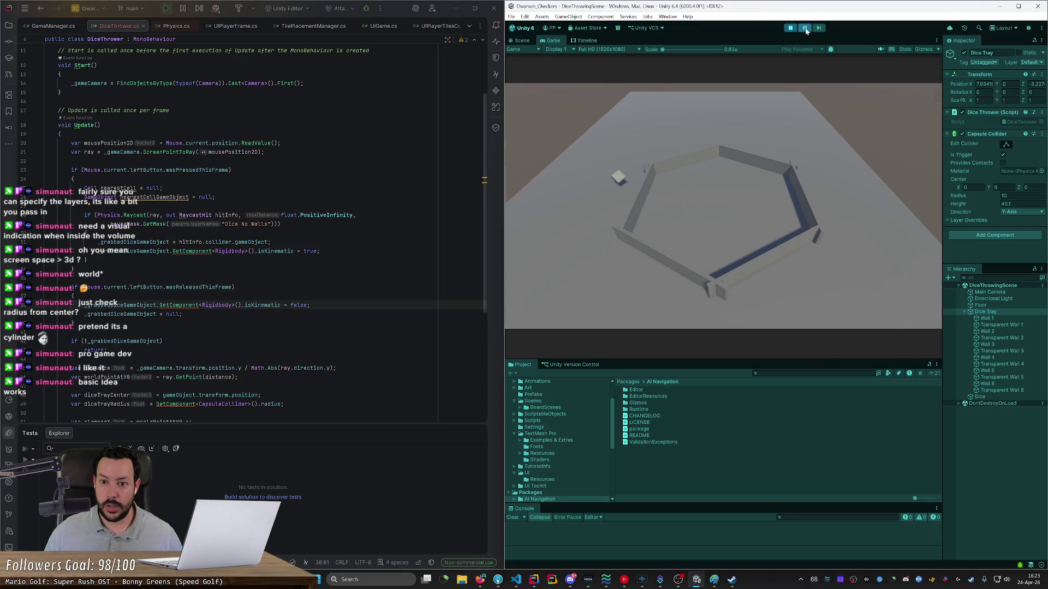
left_click(521, 40)
mouse_move(772, 197)
left_mouse_down()
mouse_move(717, 202)
mouse_move(701, 154)
mouse_move(671, 173)
left_mouse_up()
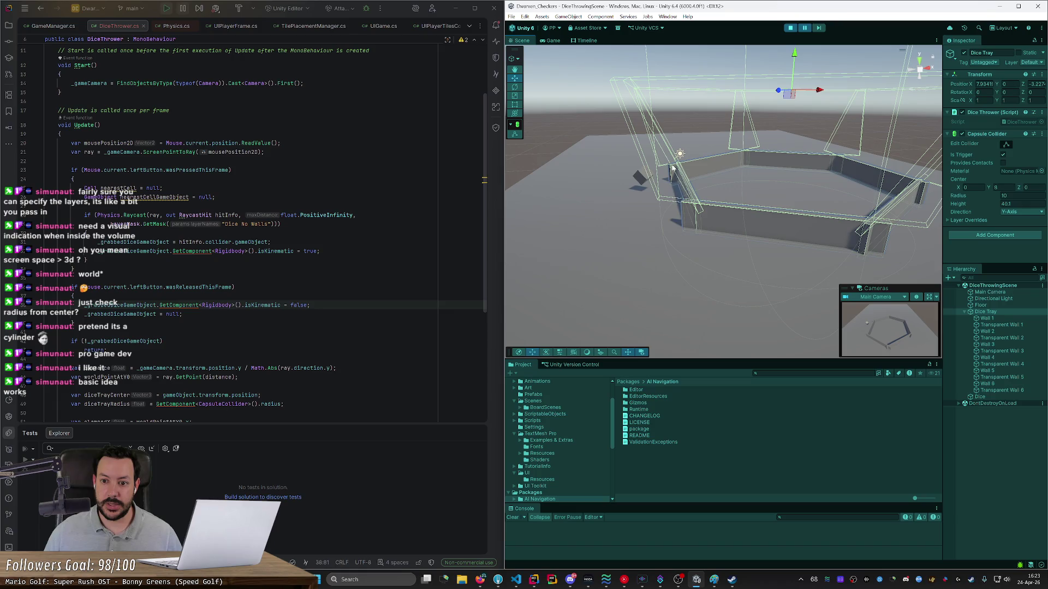
mouse_move(717, 203)
left_mouse_down()
mouse_move(800, 218)
mouse_move(779, 290)
mouse_move(882, 242)
left_mouse_up()
left_click(1007, 195)
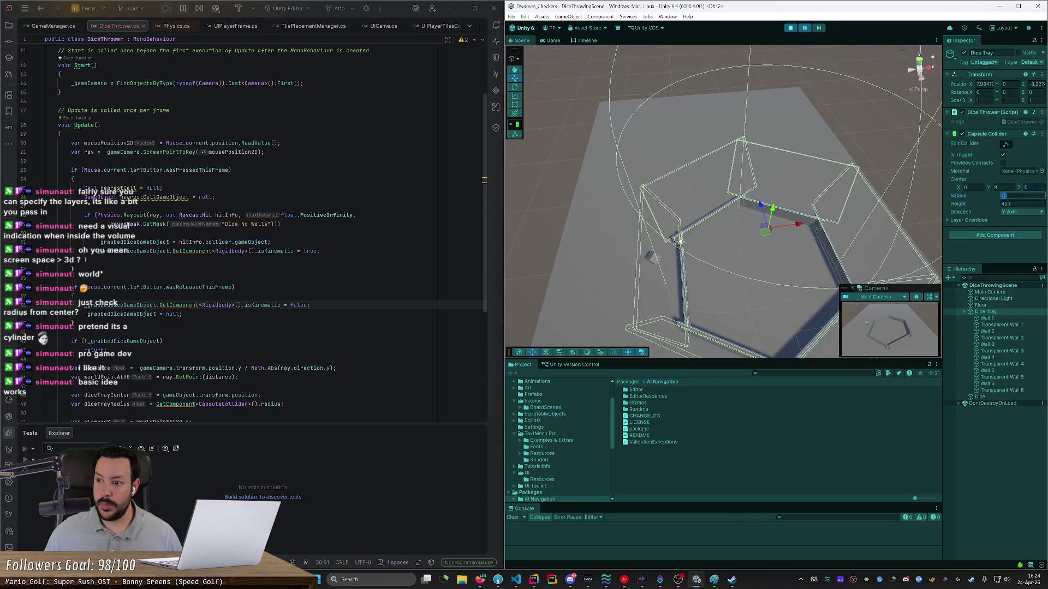
type("9")
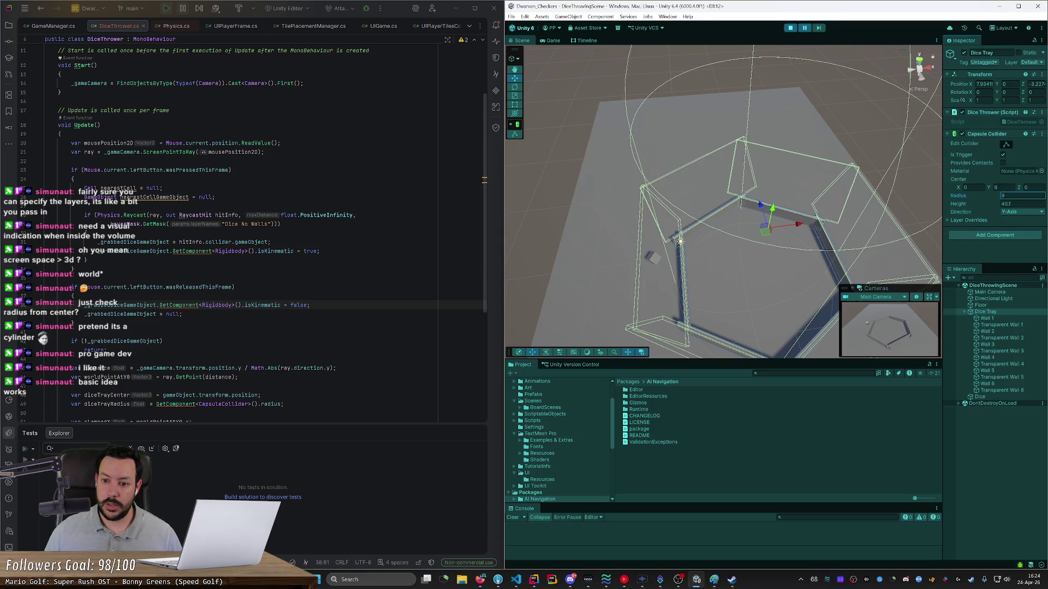
Step: Stop the game, set the Capsule Collider radius to 9, and play again
left_click(791, 28)
type("9")
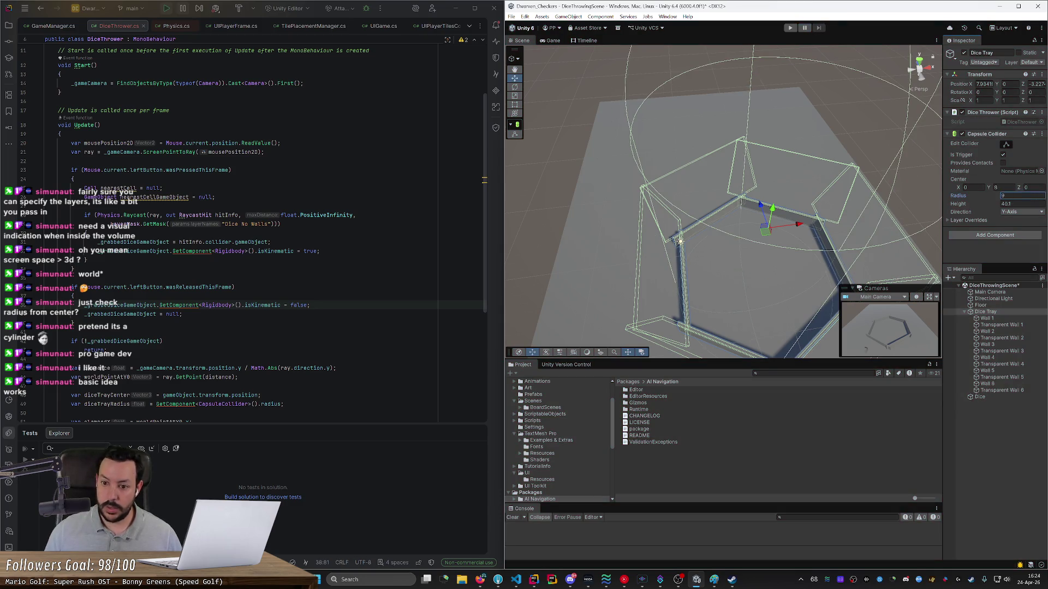
left_click(791, 28)
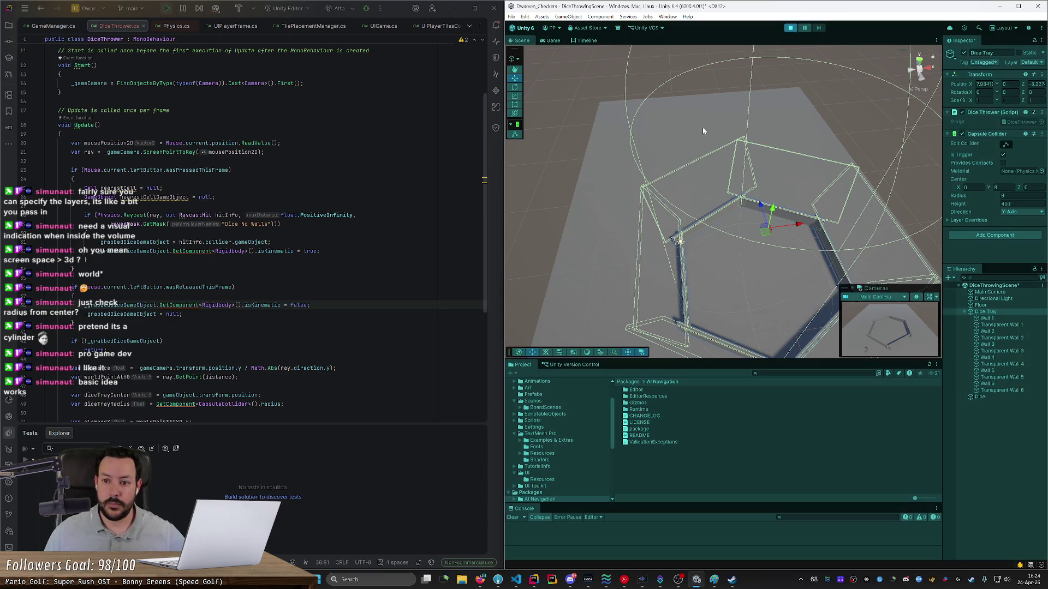
Step: Drag the die along the tray edges, sweeping it from the left wall to the right
left_click(648, 195)
mouse_move(613, 292)
left_mouse_down()
mouse_move(639, 152)
mouse_move(595, 144)
left_mouse_up()
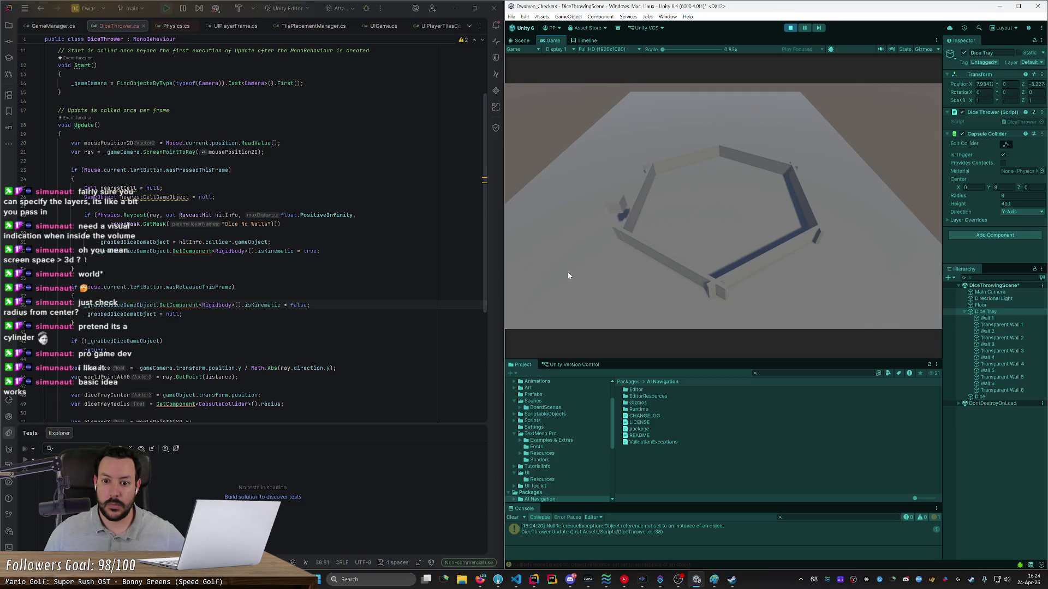
mouse_move(572, 163)
left_mouse_down()
mouse_move(662, 182)
mouse_move(562, 192)
left_mouse_up()
mouse_move(652, 188)
left_mouse_down()
mouse_move(658, 173)
mouse_move(873, 206)
mouse_move(864, 207)
left_mouse_up()
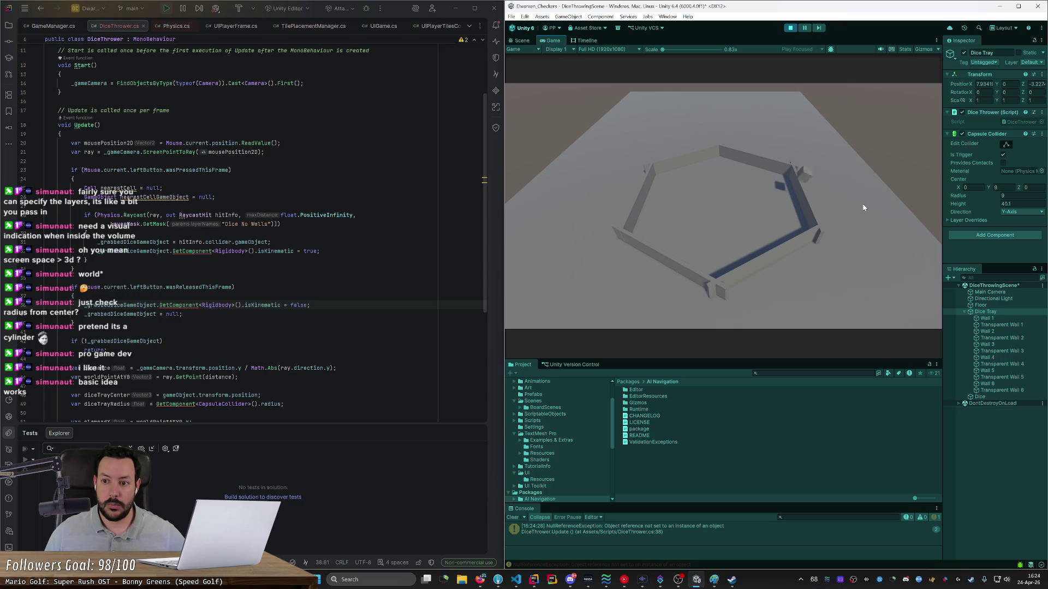
mouse_move(771, 195)
left_mouse_down()
mouse_move(733, 225)
mouse_move(704, 228)
mouse_move(697, 202)
mouse_move(718, 238)
mouse_move(699, 217)
mouse_move(738, 229)
mouse_move(709, 227)
left_mouse_up()
Step: Move to worldPoint in the die position assignment on line 64 of DiceThrower.cs
scroll(86, 233, "down", 7)
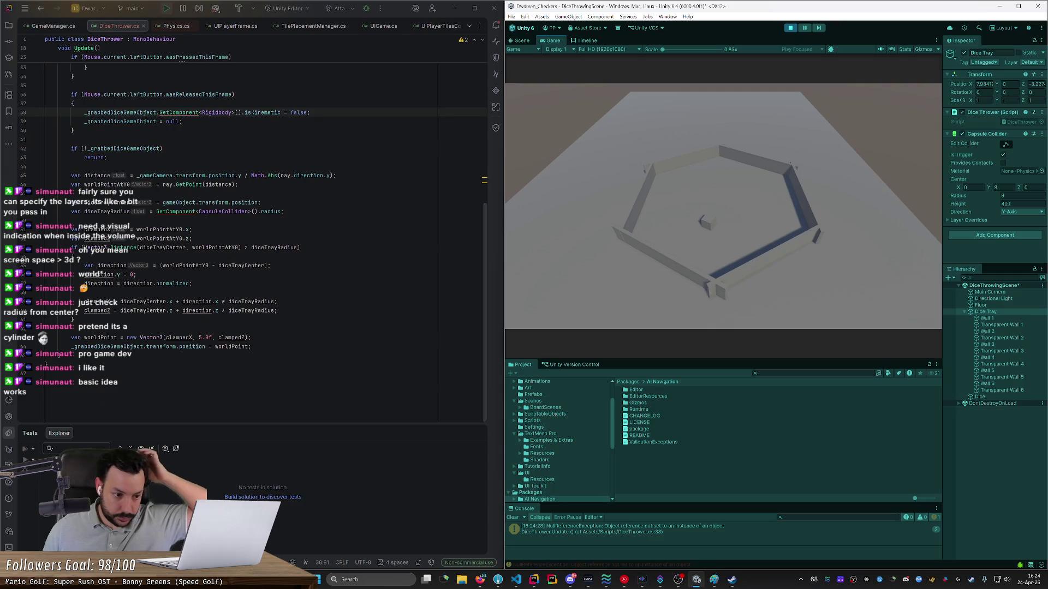
scroll(46, 364, "up", 3)
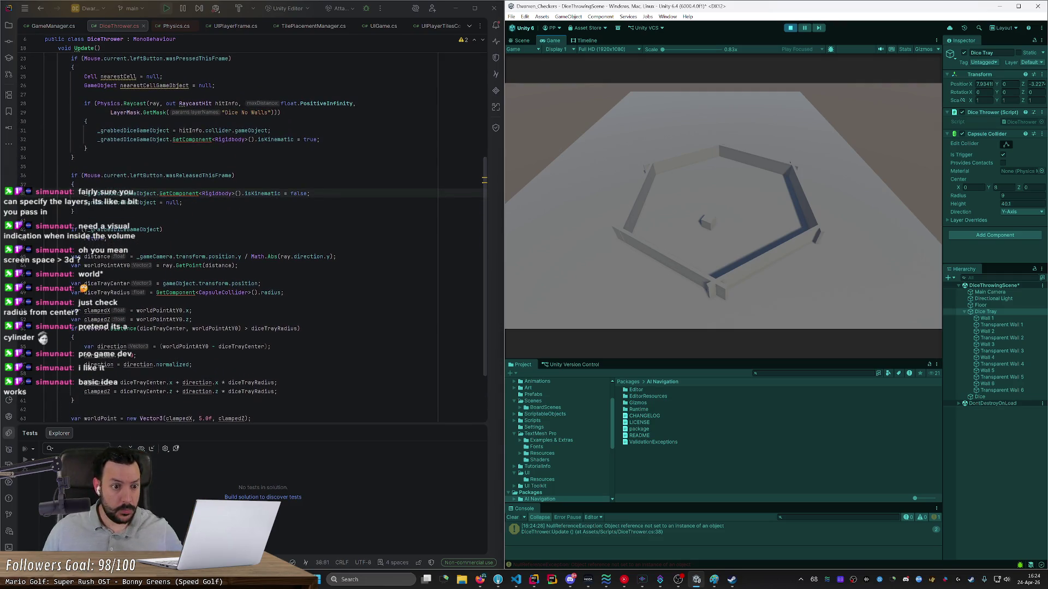
left_click(182, 203)
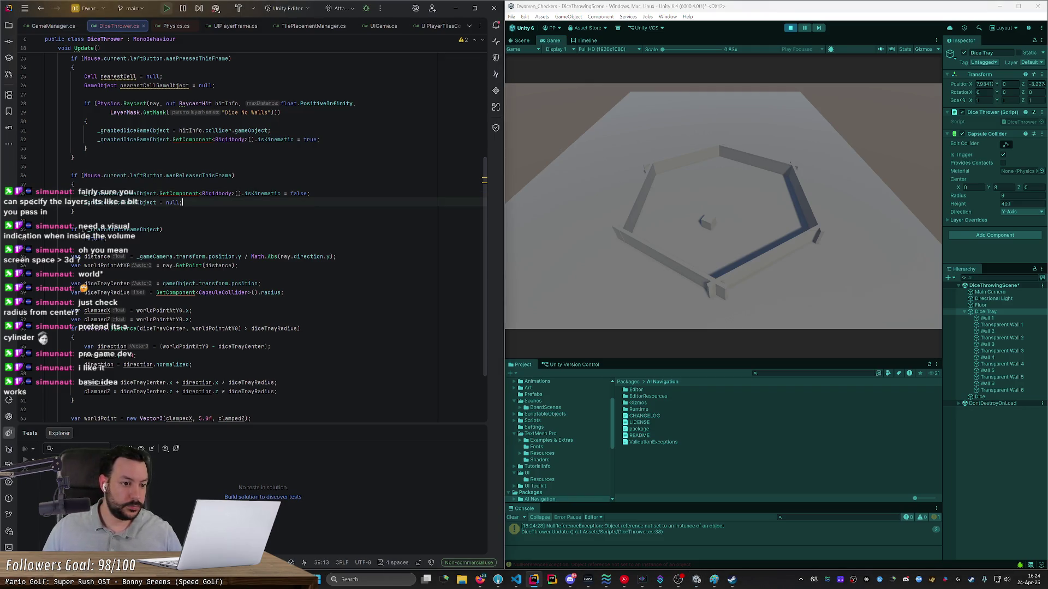
scroll(46, 364, "down", 3)
key("ctrl+shift+BackSpace")
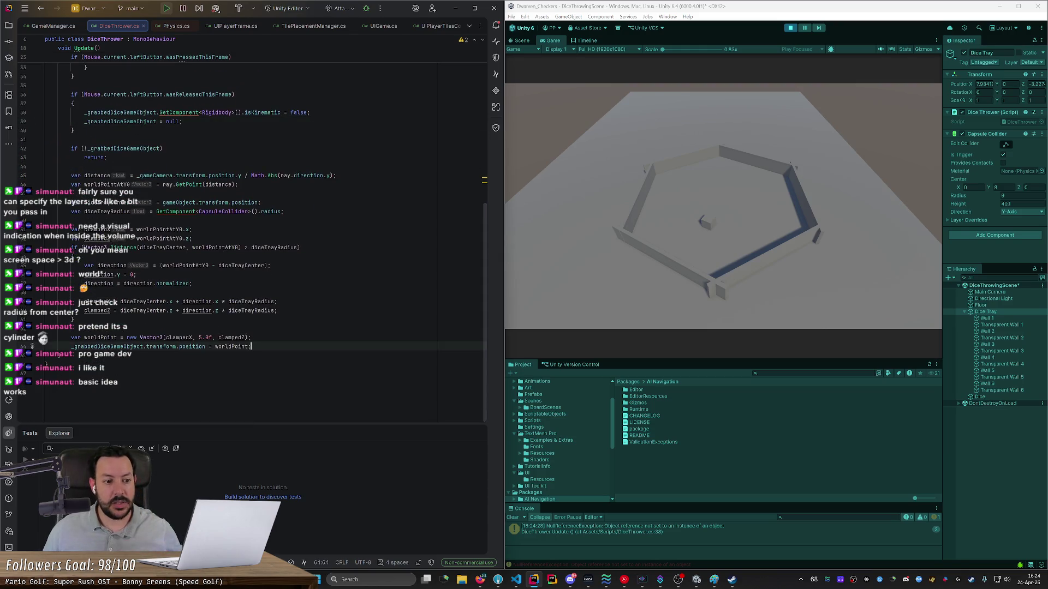
key("ctrl+Left")
key("ctrl+Left")
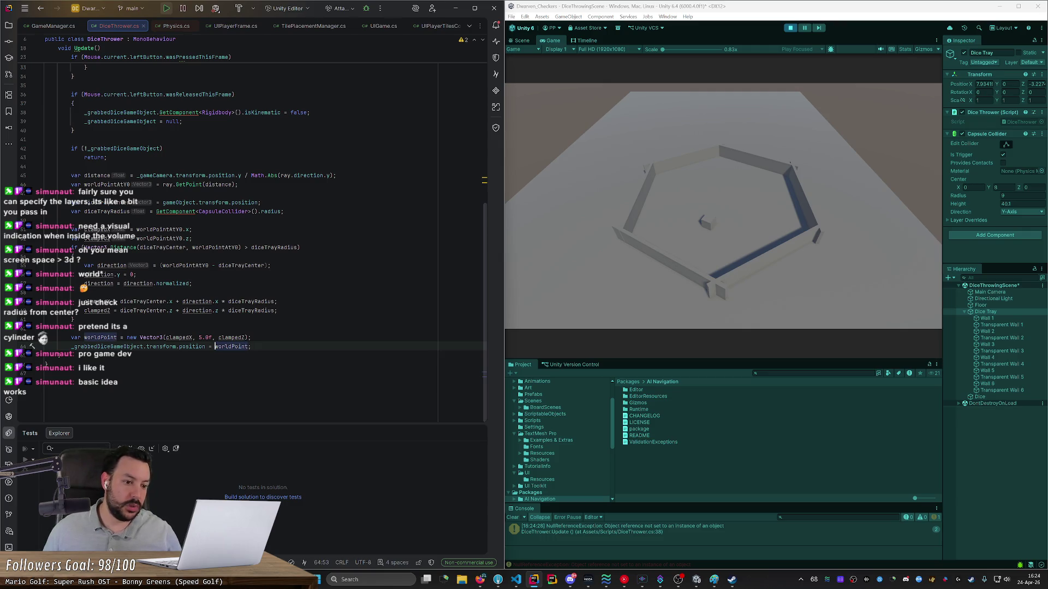
key("ctrl+q")
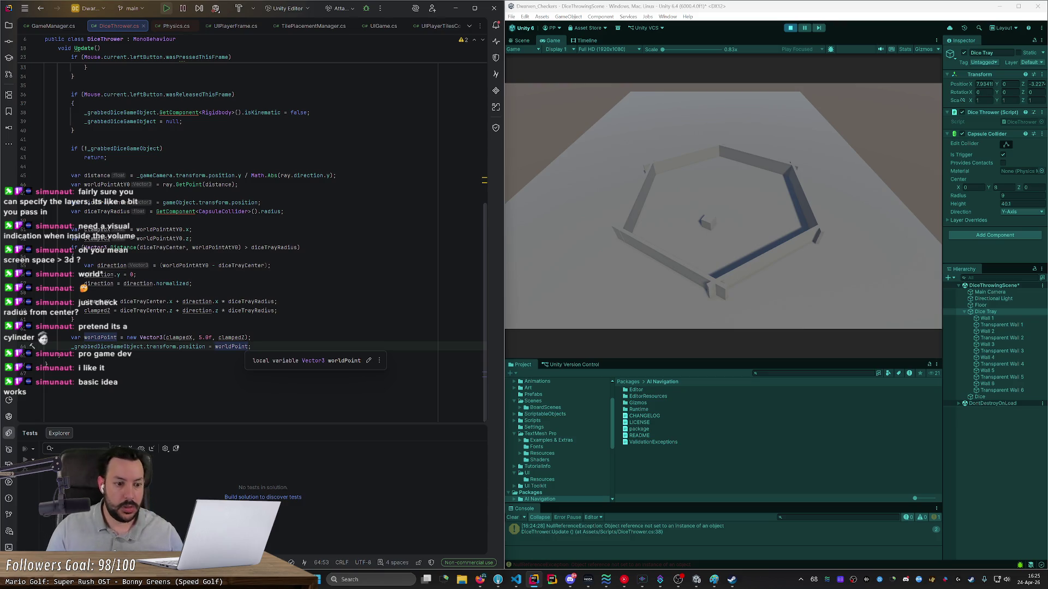
Step: Wrap worldPoint in Lerp(_grabbedDiceGameObject.transform.position, worldPoint)
type("Lerp(")
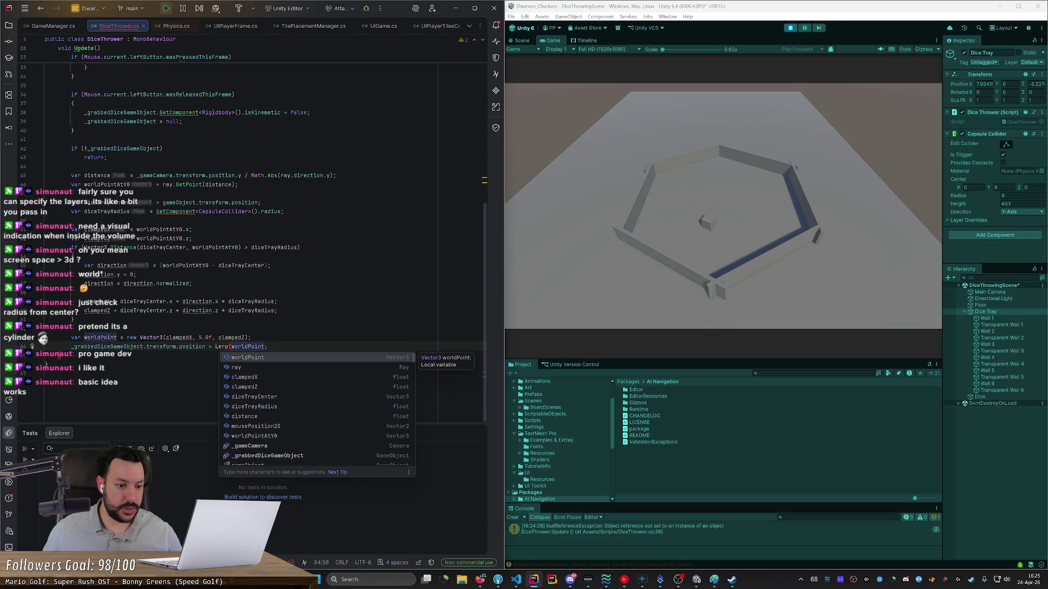
key("Escape")
key("Home")
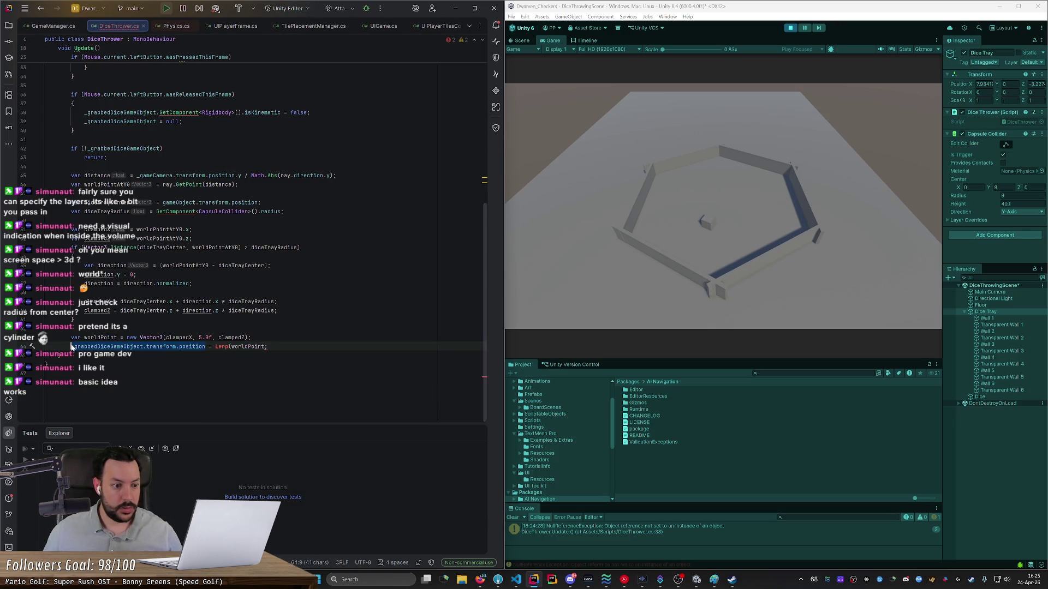
left_click(74, 347)
left_click(223, 347)
type("_grabbedDiceGameObject.transform.position")
type(",")
key("ctrl+Right")
type(")")
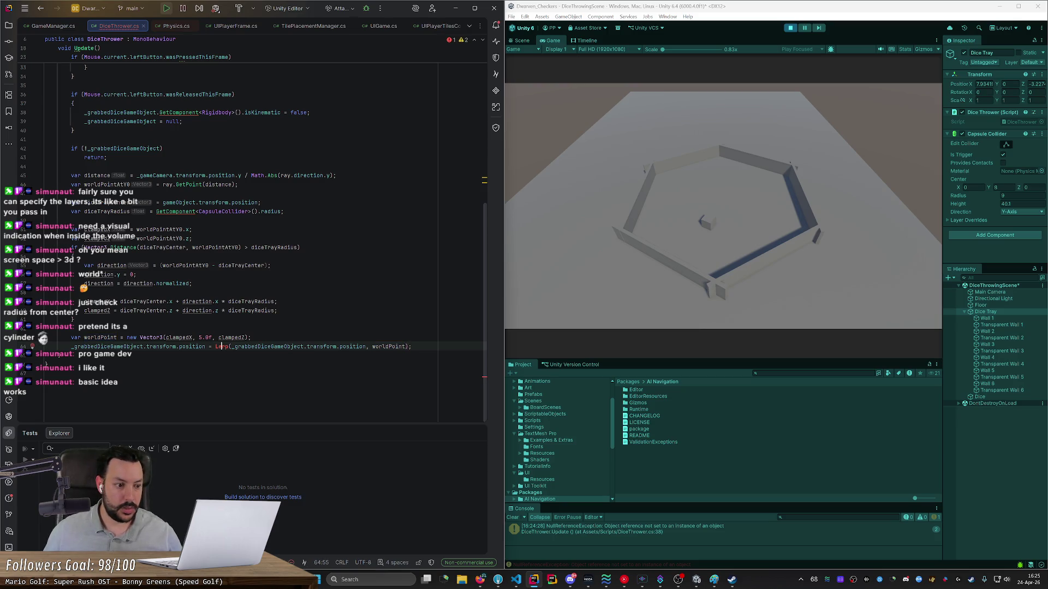
Step: Qualify the unresolved Lerp call as Math.Lerp
left_click(32, 346)
mouse_move(59, 361)
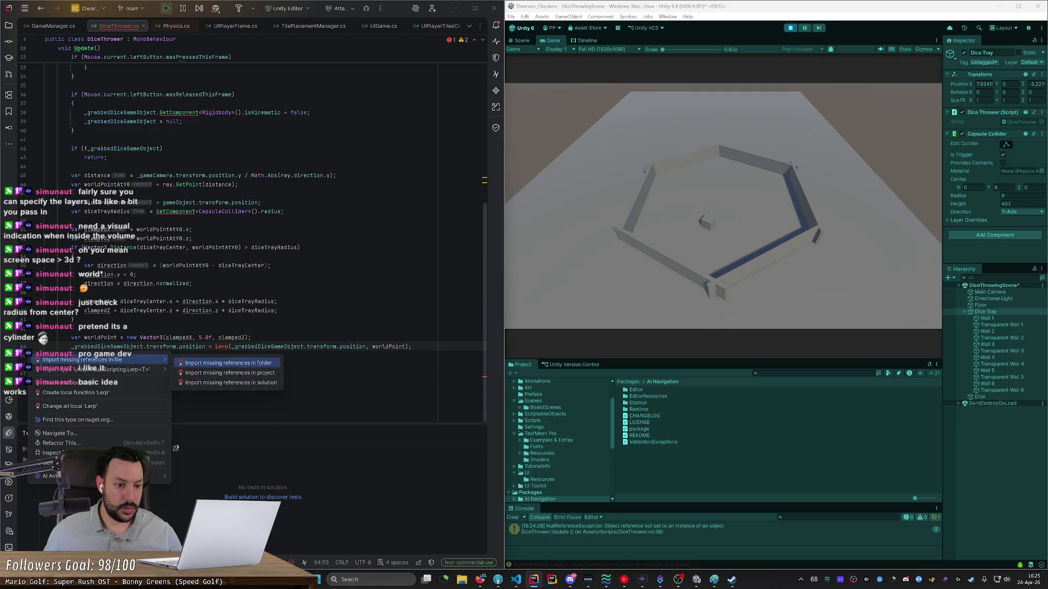
key("Escape")
type("Math.")
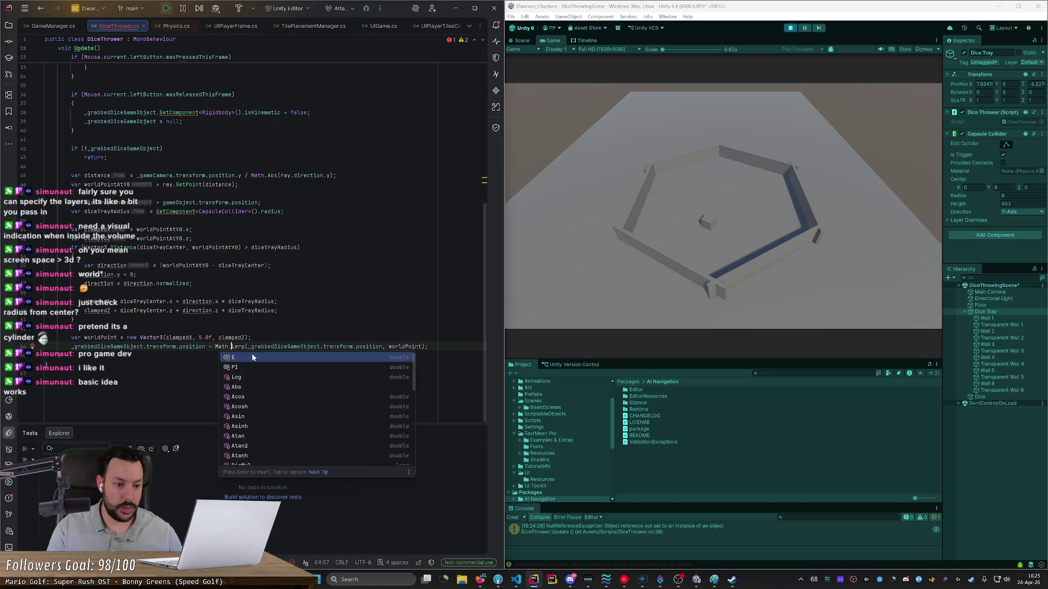
key("Escape")
key("Up")
key("Up")
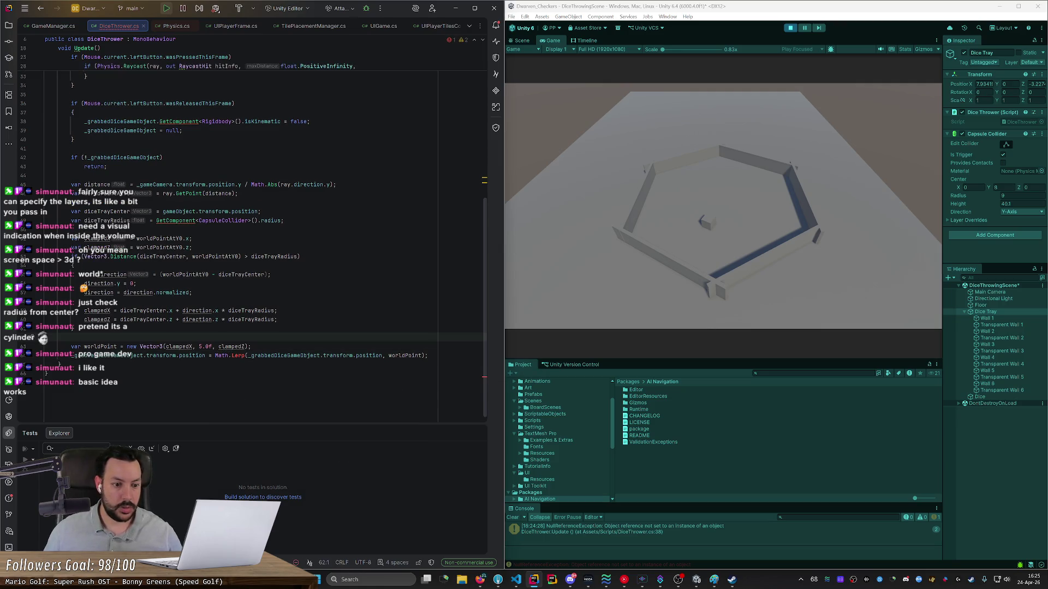
left_click(242, 355)
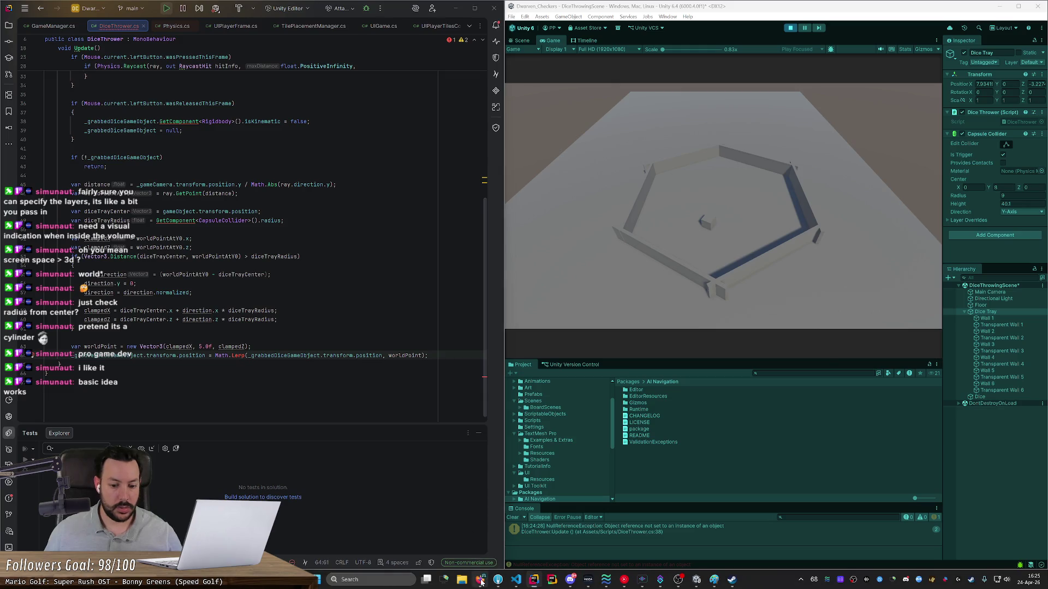
left_click(480, 580)
Step: Search Google for 'unity lerp', then select Math in the Lerp call back in Rider
left_click(248, 26)
type("unity lerp")
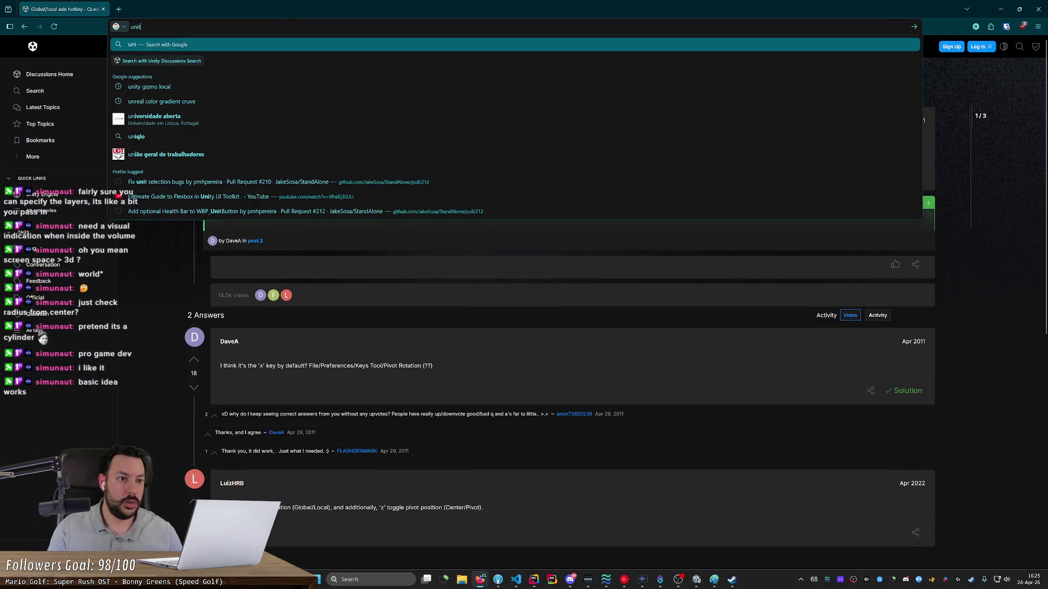
key("Return")
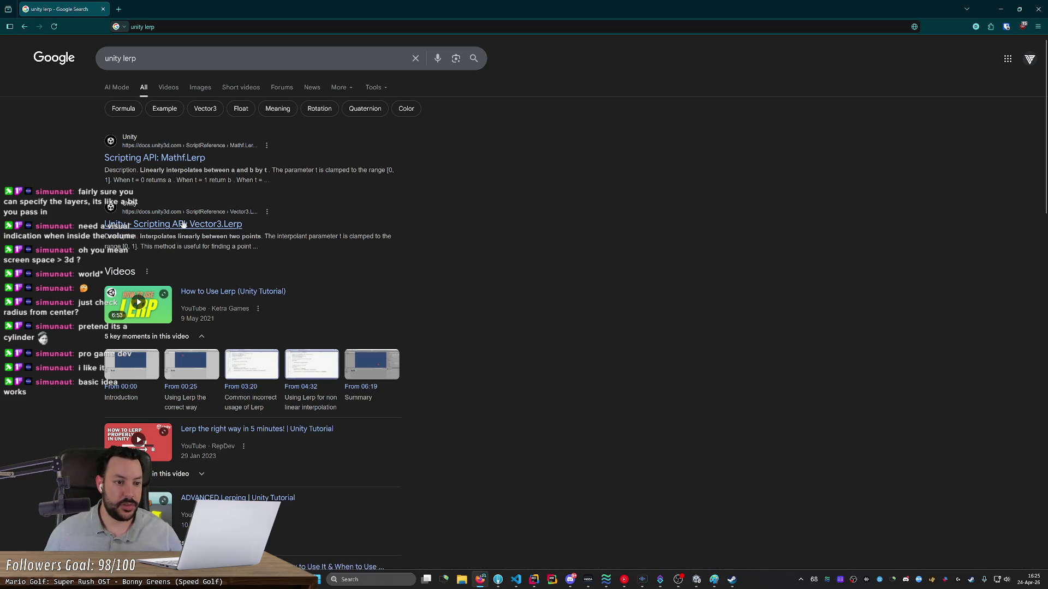
key("alt+Tab")
double_click(222, 356)
Step: Change the call to Vector3.Lerp with a 0.5f blend factor, then carry the die into the tray
type("Vector3")
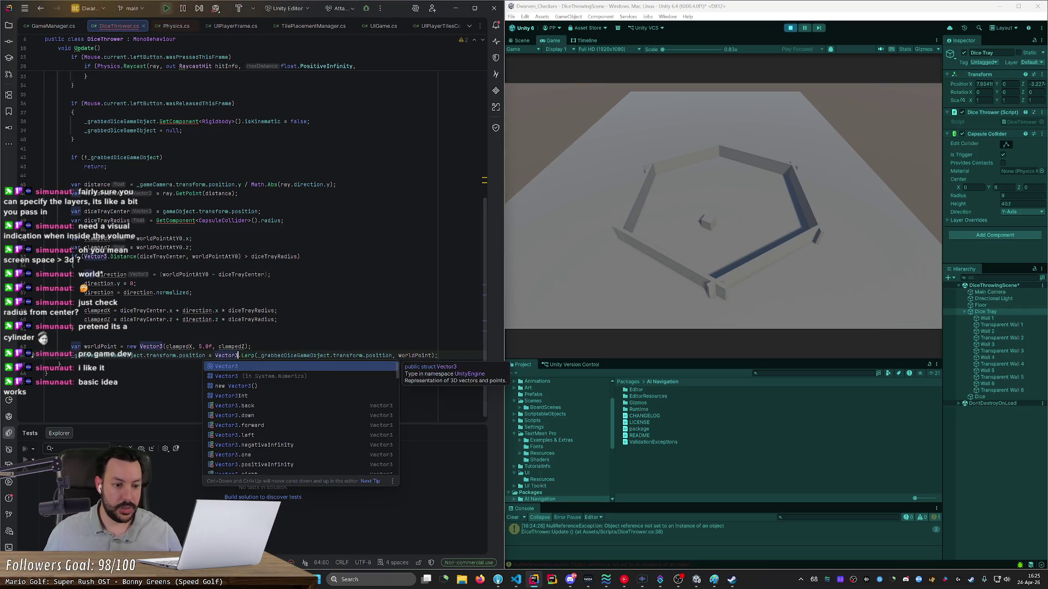
left_click(73, 328)
left_click(431, 355)
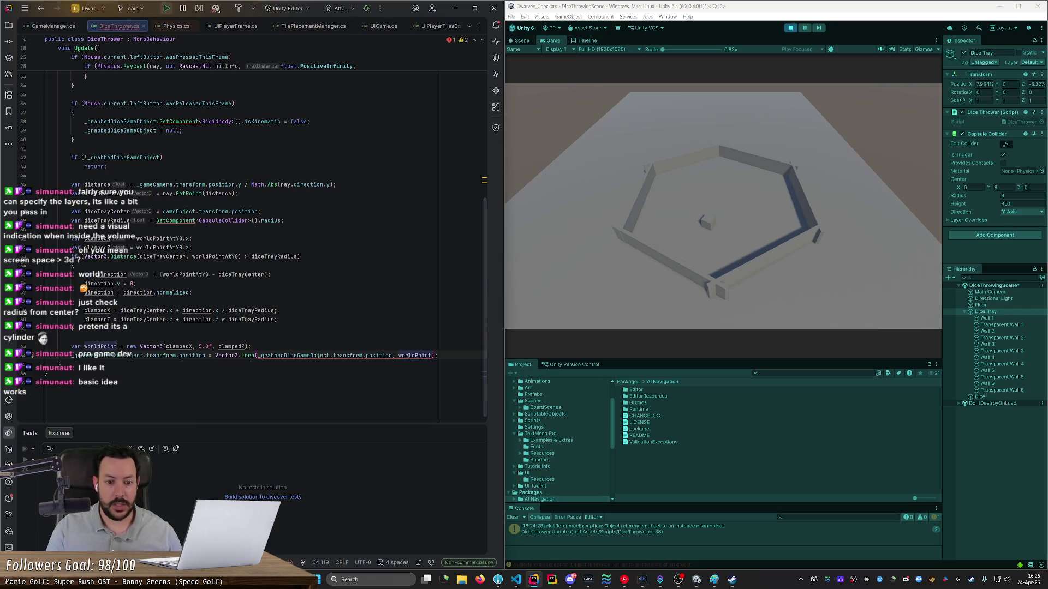
type(", 0.5f")
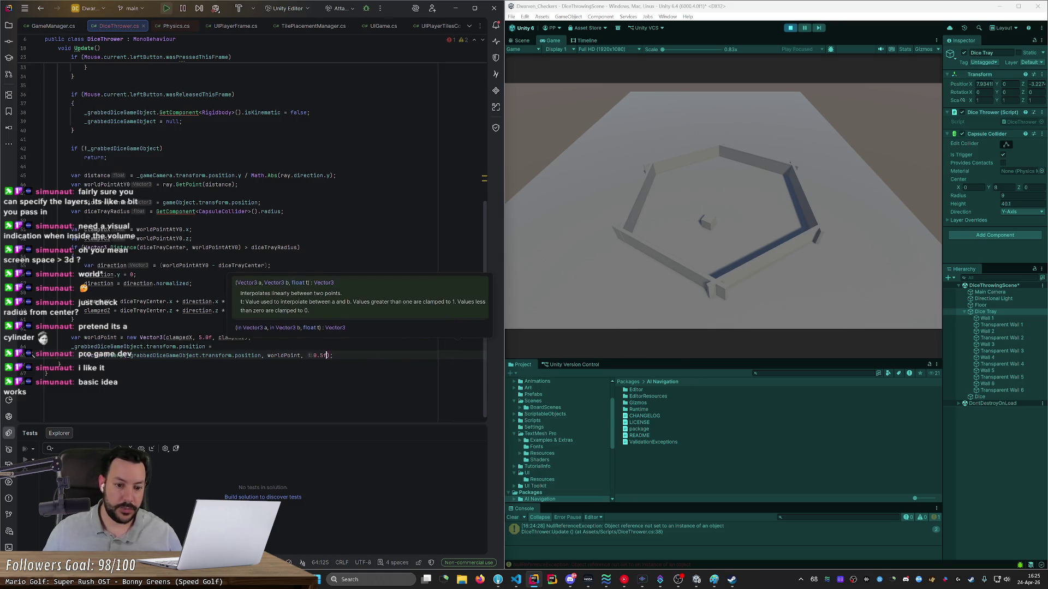
left_click(790, 27)
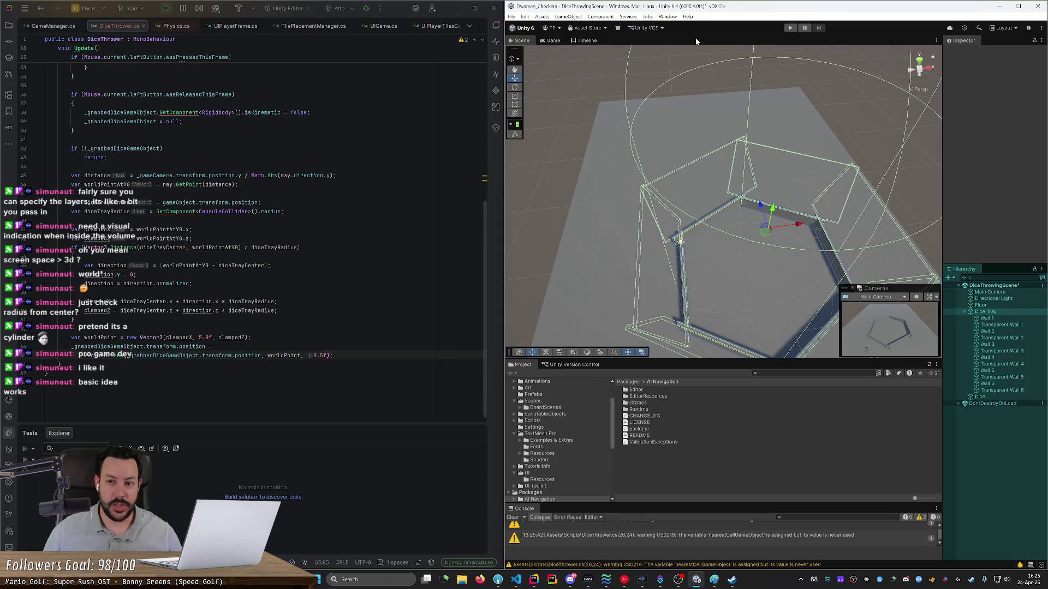
mouse_move(643, 262)
left_mouse_down()
mouse_move(619, 269)
mouse_move(735, 218)
mouse_move(628, 219)
mouse_move(823, 218)
mouse_move(721, 221)
mouse_move(627, 208)
mouse_move(623, 216)
mouse_move(756, 225)
mouse_move(627, 218)
mouse_move(709, 220)
mouse_move(706, 195)
mouse_move(723, 212)
left_mouse_up()
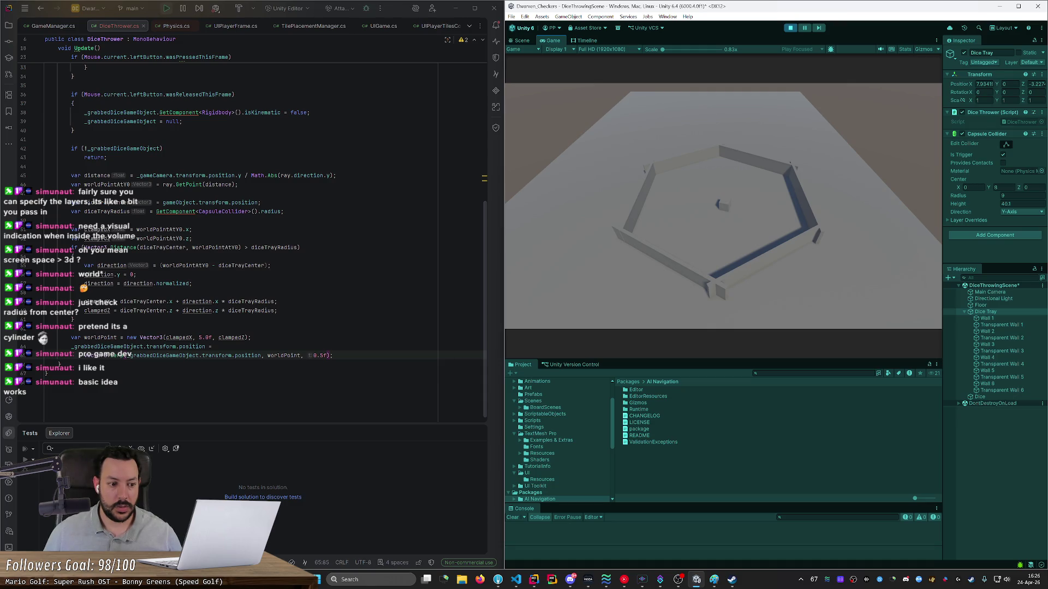
Step: Stop the game and change the Lerp blend factor from 0.5f to 0.1f
left_click(117, 356)
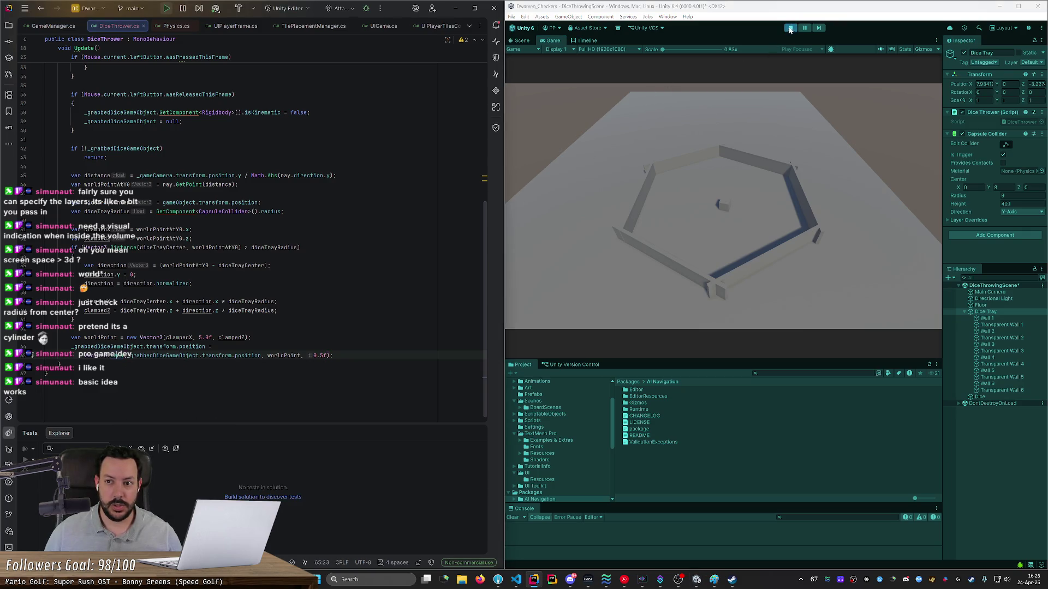
left_click(790, 28)
left_click(74, 320)
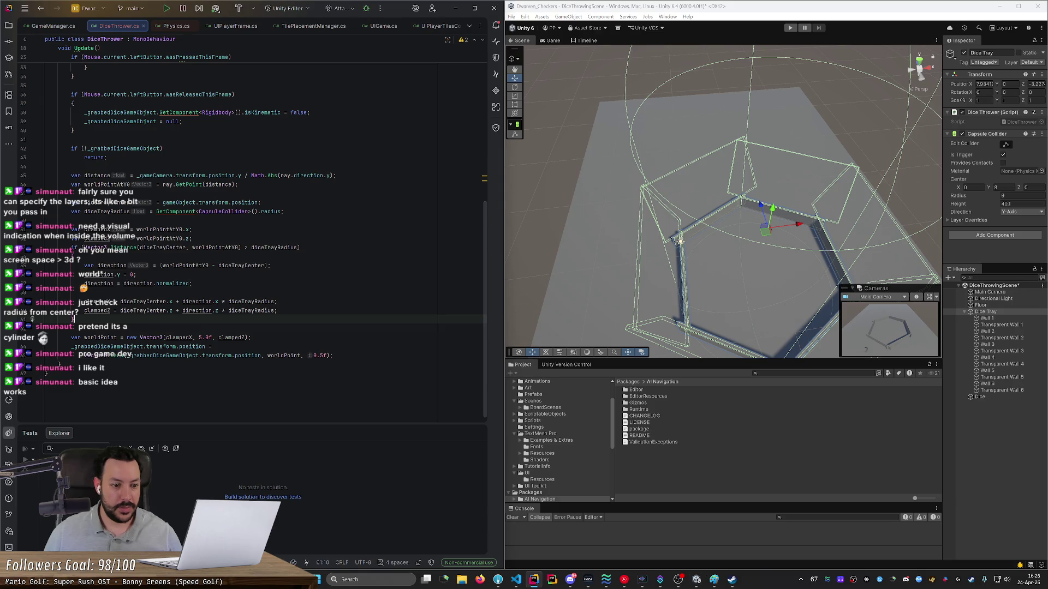
left_click(706, 389)
left_click(319, 356)
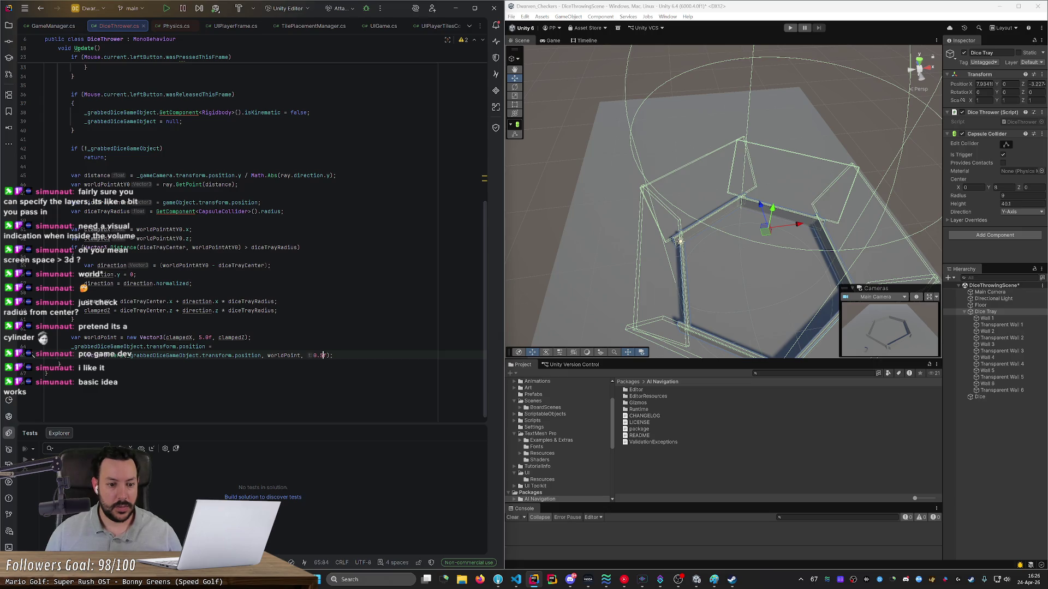
key("BackSpace")
type("1")
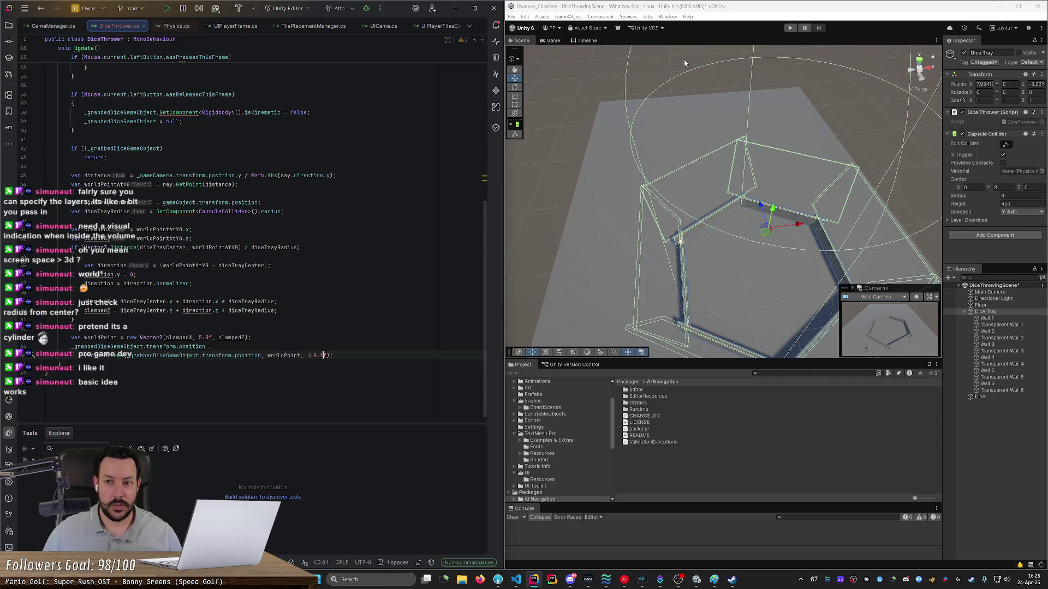
Step: Play the game and drag the die into and across the tray
left_click(684, 63)
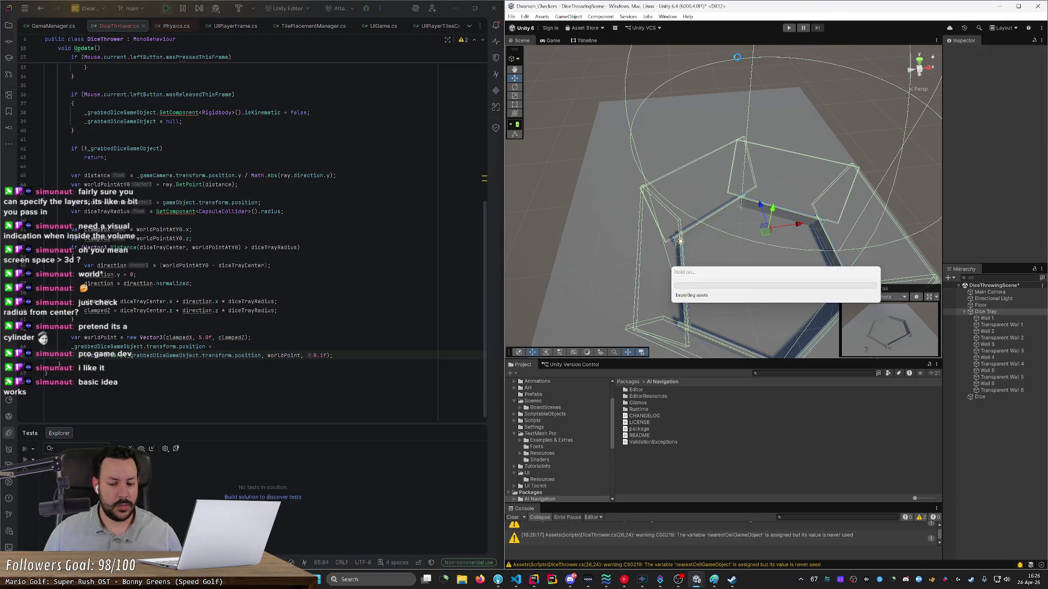
mouse_move(739, 94)
left_mouse_down()
mouse_move(726, 153)
mouse_move(749, 198)
mouse_move(571, 208)
mouse_move(856, 198)
mouse_move(671, 203)
left_mouse_up()
mouse_move(686, 230)
left_mouse_down()
mouse_move(682, 219)
mouse_move(668, 227)
mouse_move(755, 229)
left_mouse_up()
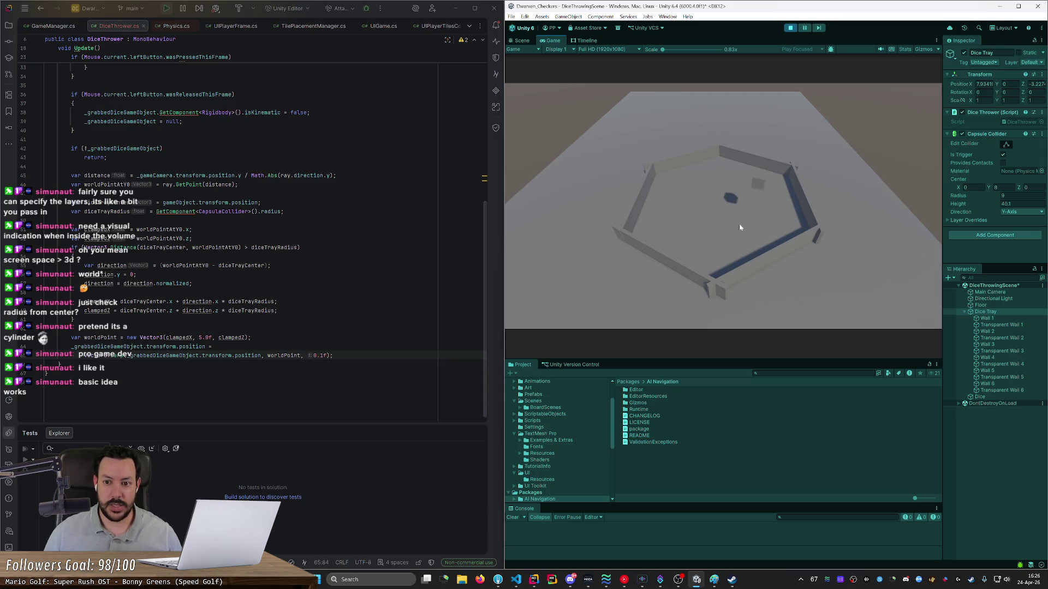
Step: Lower the Lerp factor from 0.1f to 0.01f and drag the die around the tray in play mode
left_click(790, 27)
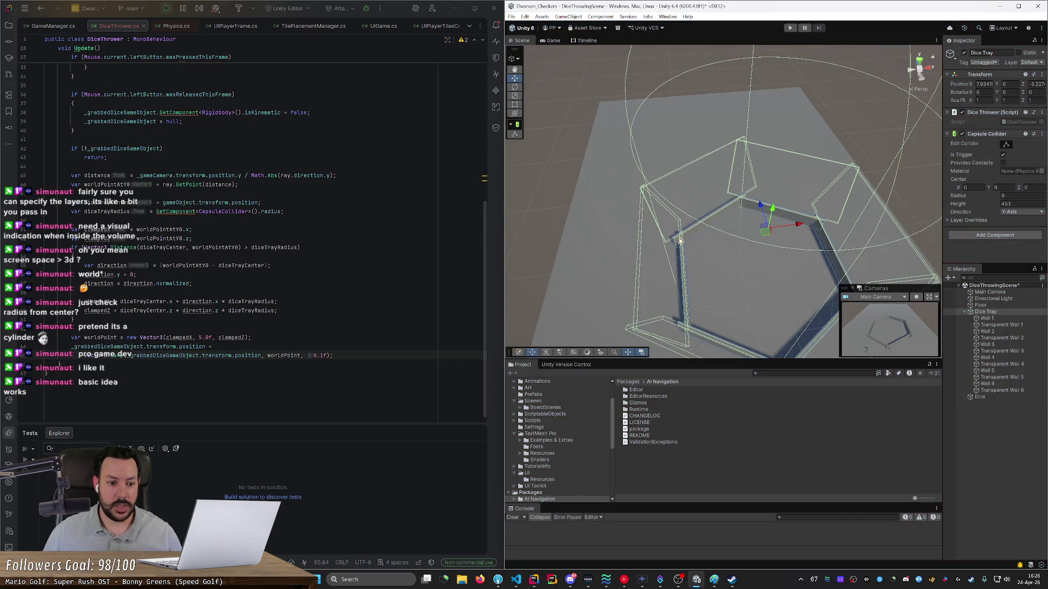
left_click(318, 355)
type("0")
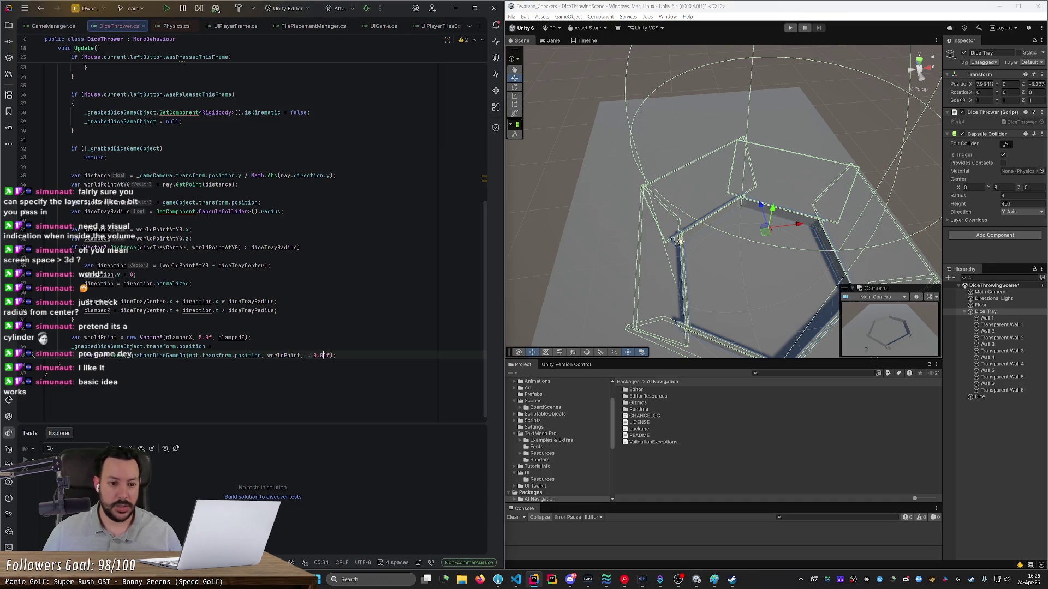
left_click(790, 29)
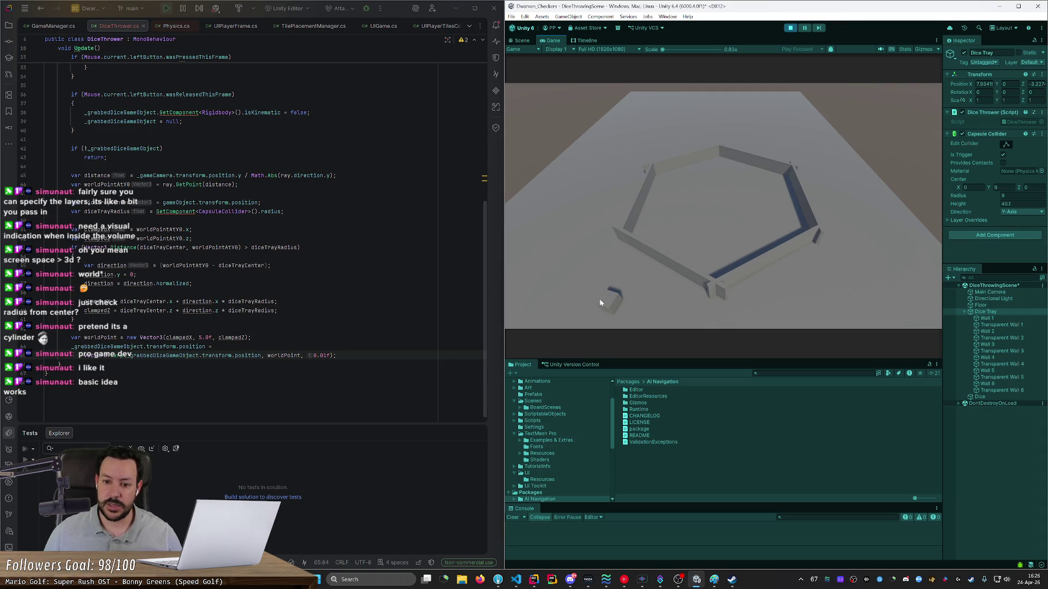
mouse_move(601, 186)
left_mouse_down()
mouse_move(787, 212)
mouse_move(617, 247)
mouse_move(813, 199)
mouse_move(578, 195)
mouse_move(844, 215)
mouse_move(568, 234)
mouse_move(853, 218)
mouse_move(558, 239)
mouse_move(808, 198)
left_mouse_up()
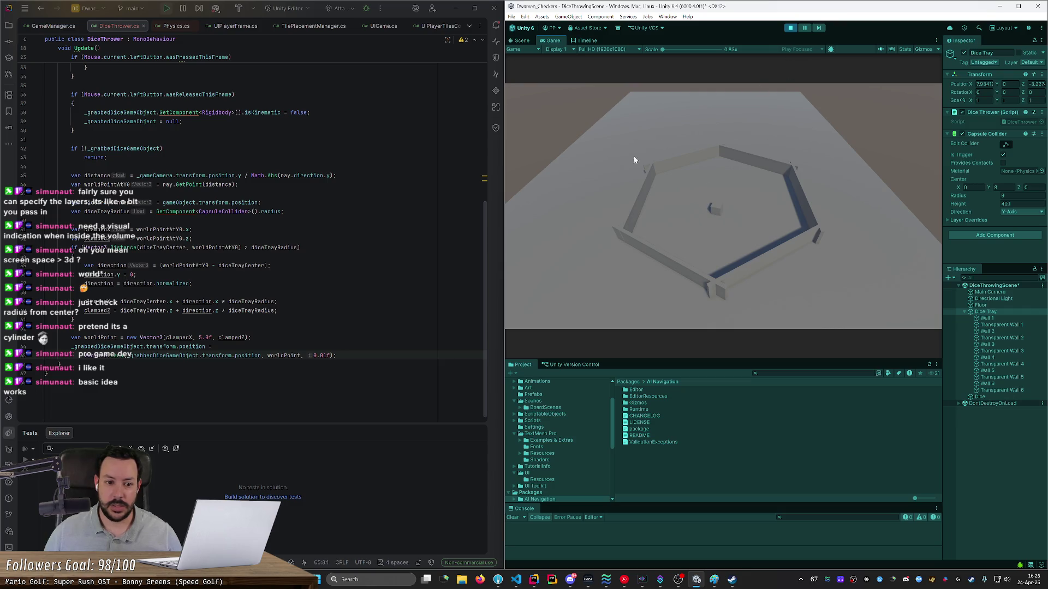
Step: Add an empty FixedUpdate() method below Update and select the destination and Lerp lines
left_click(322, 356)
type("2")
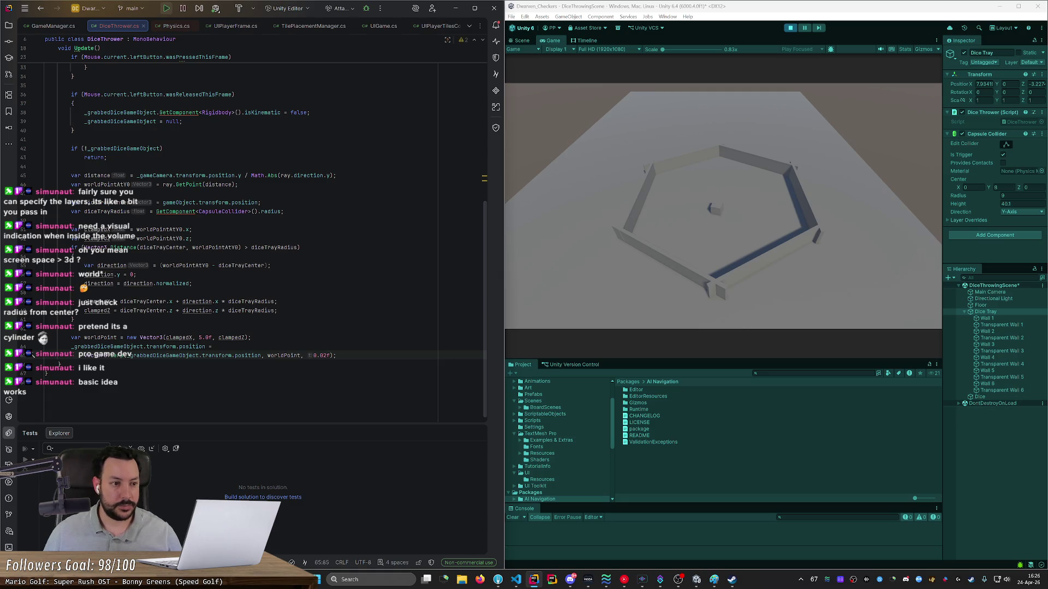
key("Down")
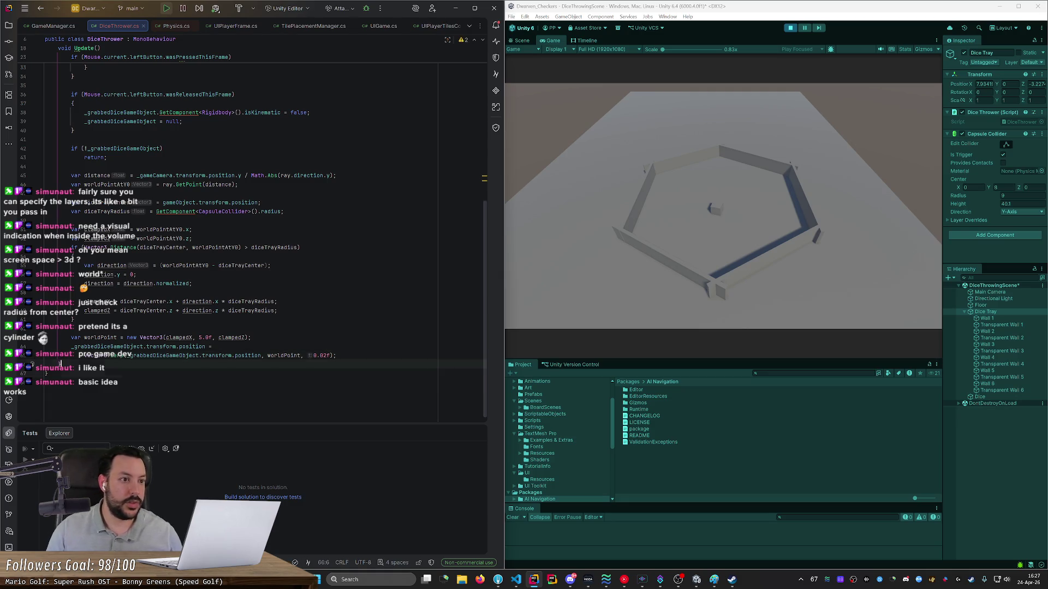
key("Return")
key("Return")
type("void FixedUpdate()")
key("Return")
type("{")
key("Return")
left_click_drag(336, 350, 32, 335)
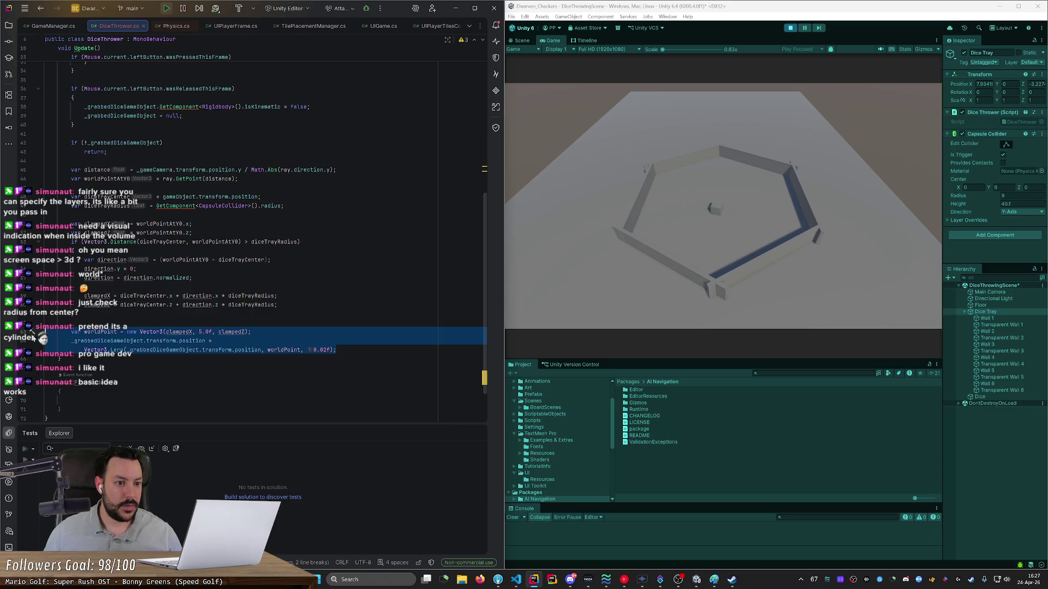
Step: Move the destination and Lerp lines into FixedUpdate, copying the worldPoint statement back into Update
key("ctrl+x")
left_click(33, 382)
key("ctrl+v")
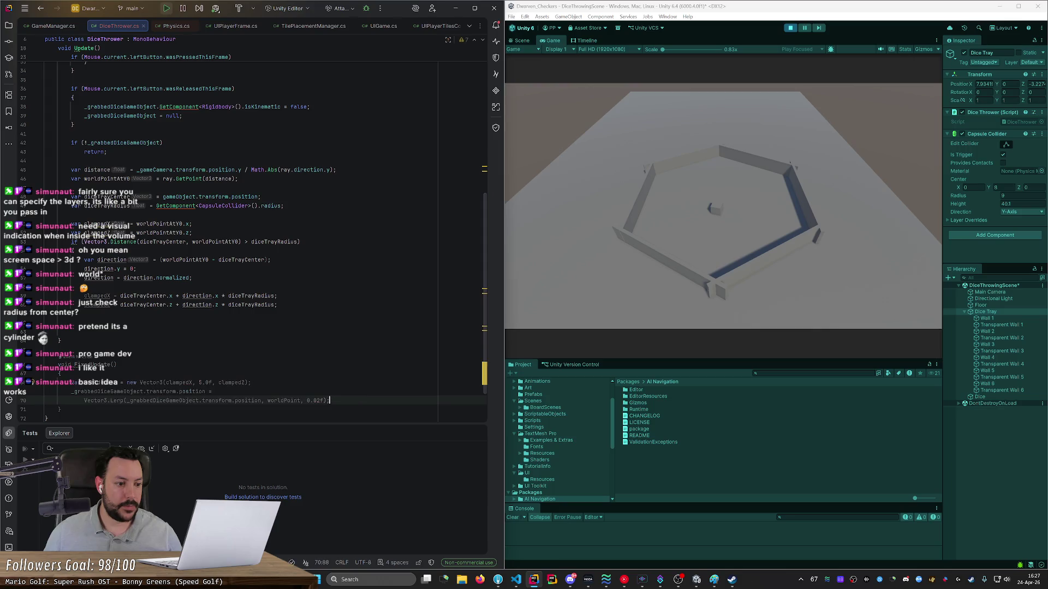
left_click(74, 313)
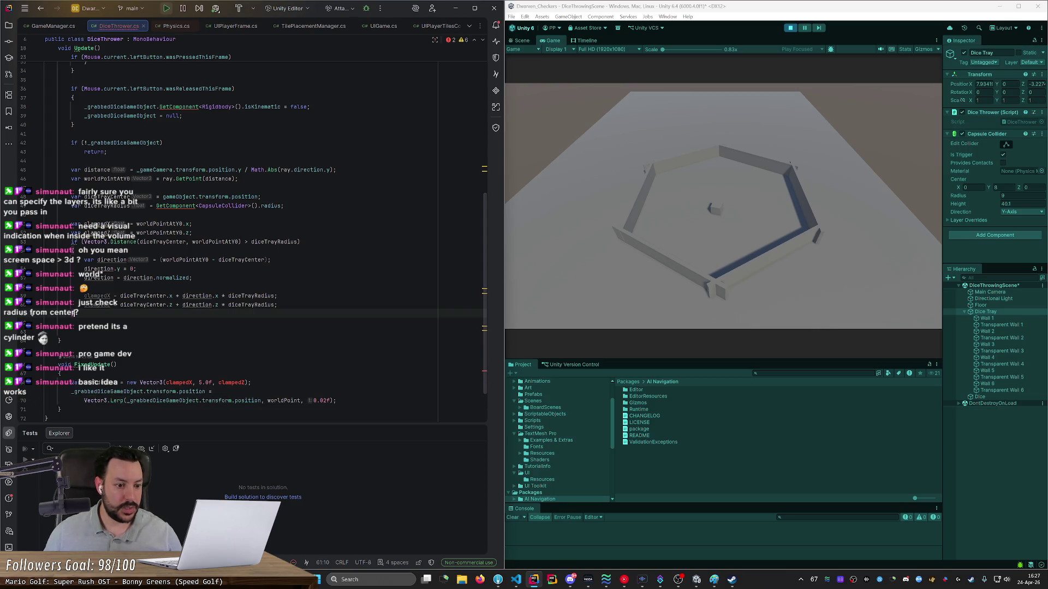
left_click(33, 383)
key("Home")
key("shift+End")
key("ctrl+c")
left_click(32, 331)
key("ctrl+v")
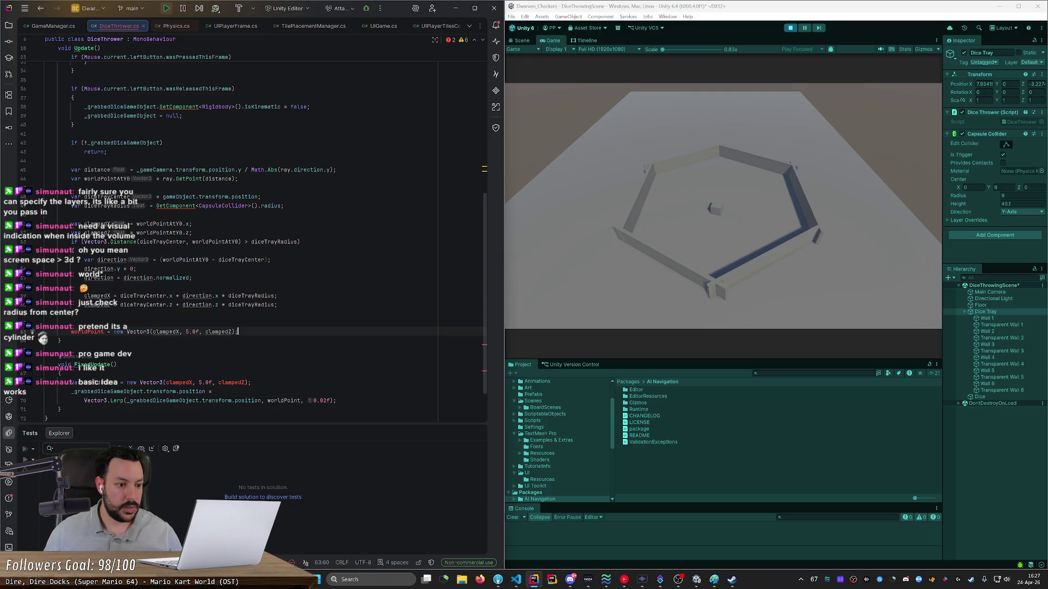
Step: Rename the copied variable in Update to _diceDestinationPoint
type("_")
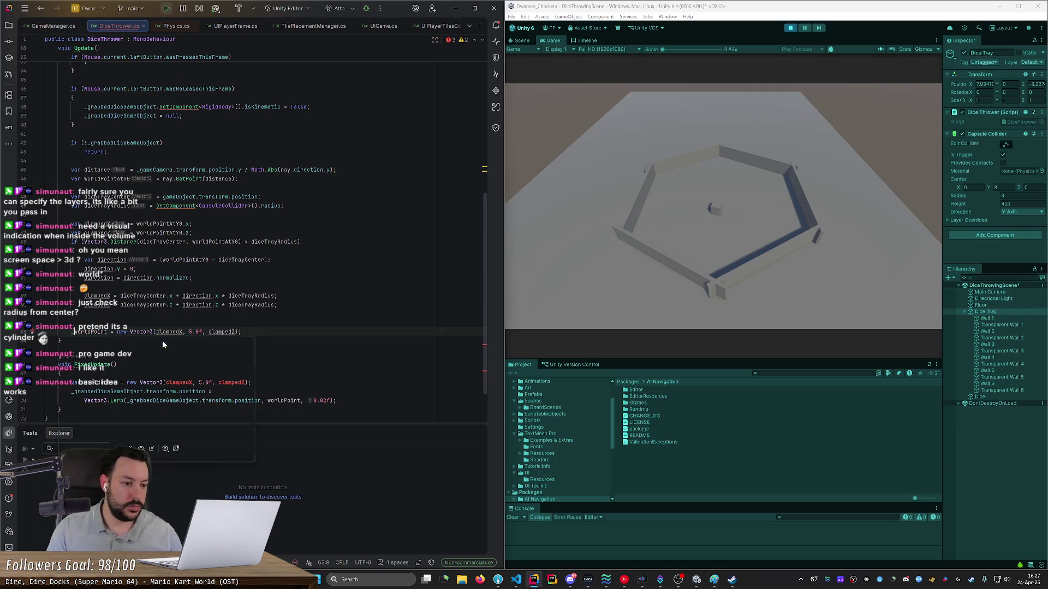
left_click(81, 332)
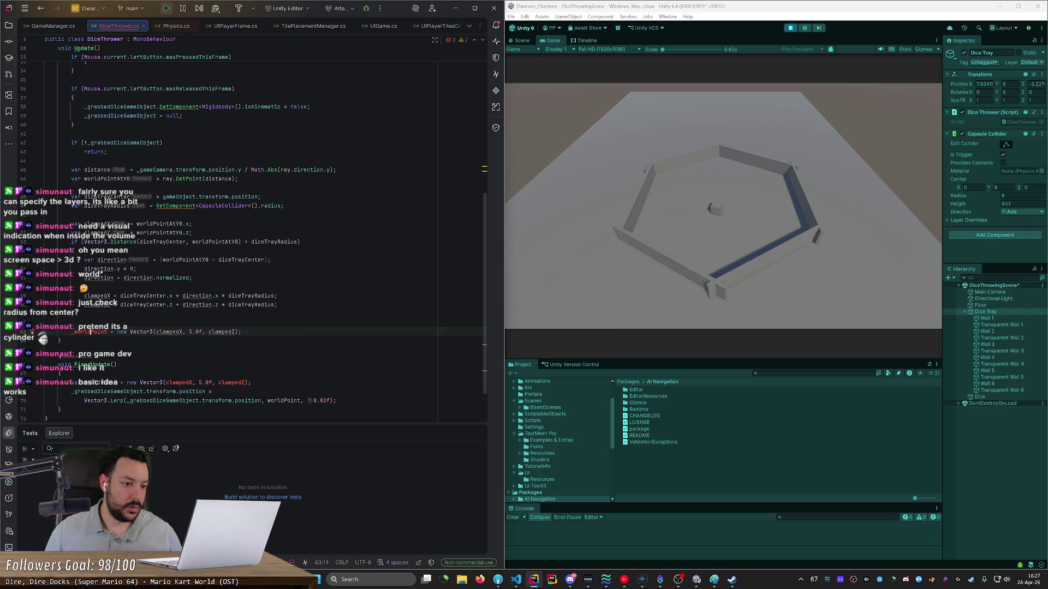
left_click_drag(90, 332, 71, 332)
type("_destination")
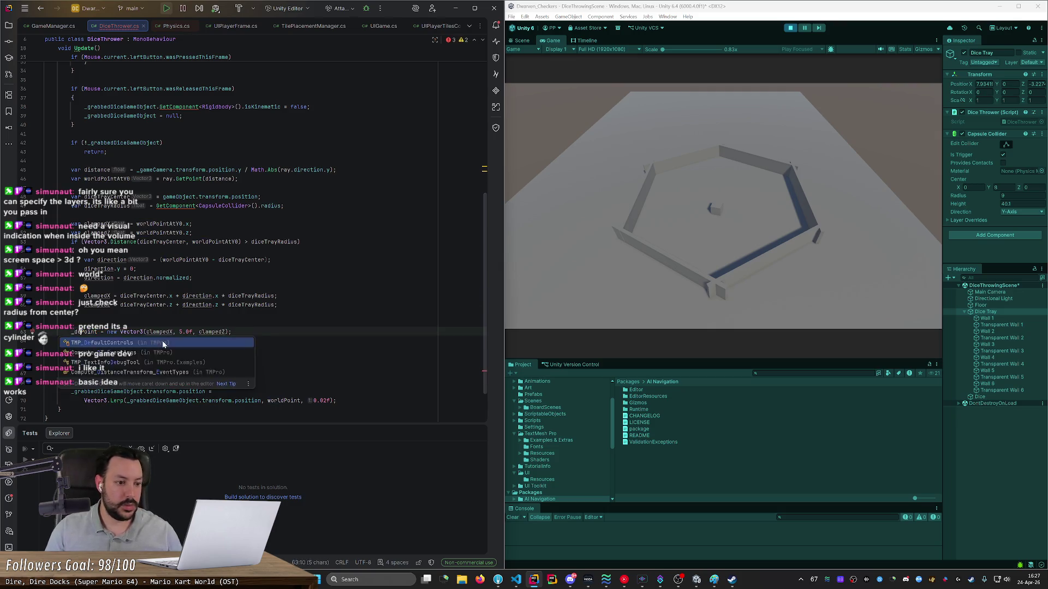
left_click(75, 331)
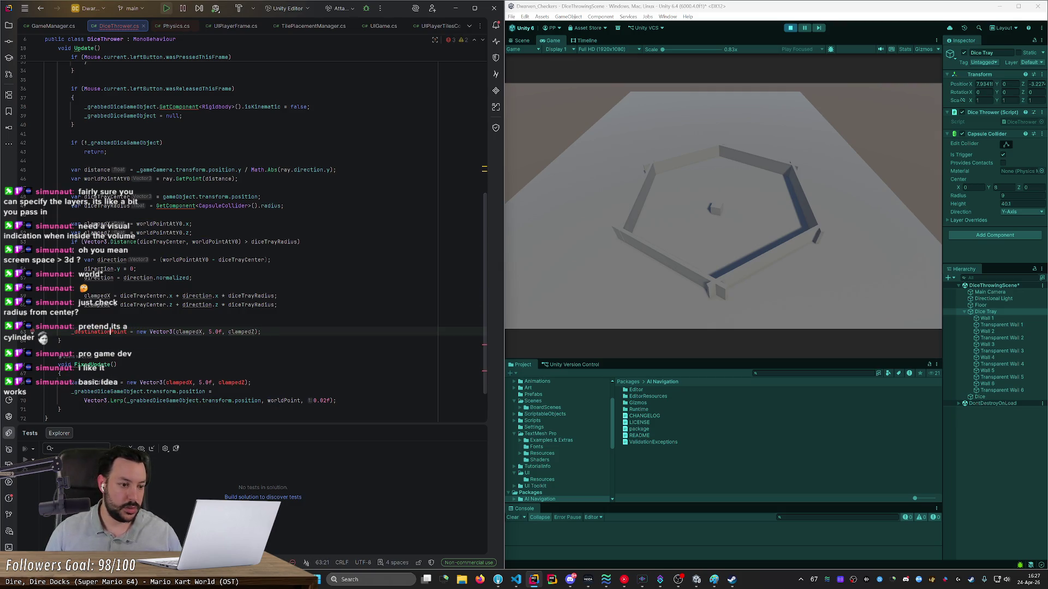
type("diceD")
key("Delete")
left_click(84, 331)
key("BackSpace")
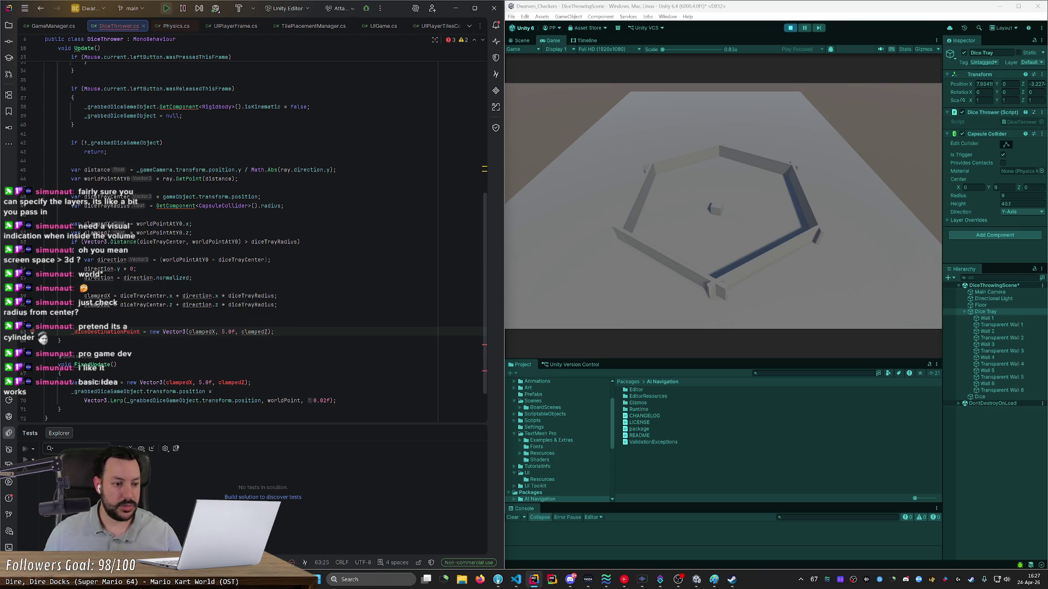
key("ctrl+w")
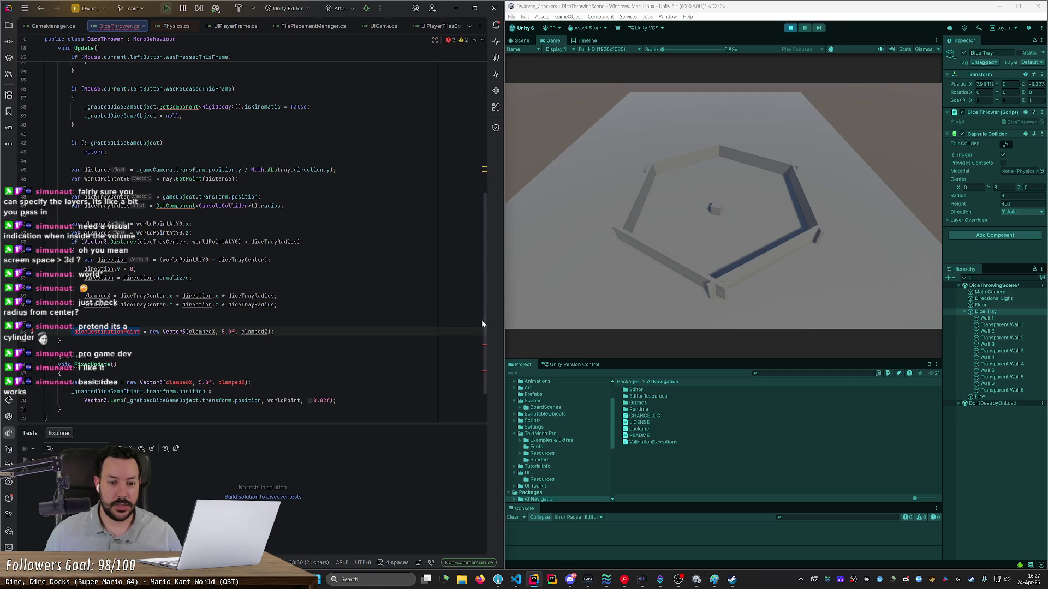
Step: Declare a 'private Vector3 _diceDestinationPoint;' field below the existing fields
scroll(482, 324, "up", 10)
left_click(208, 117)
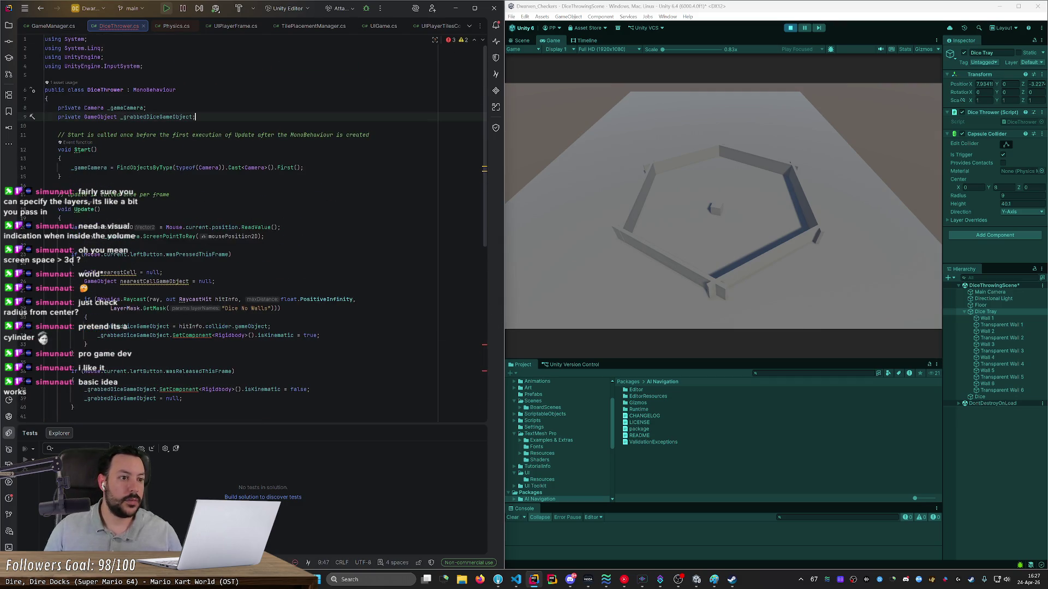
key("Return")
type("private Vector3")
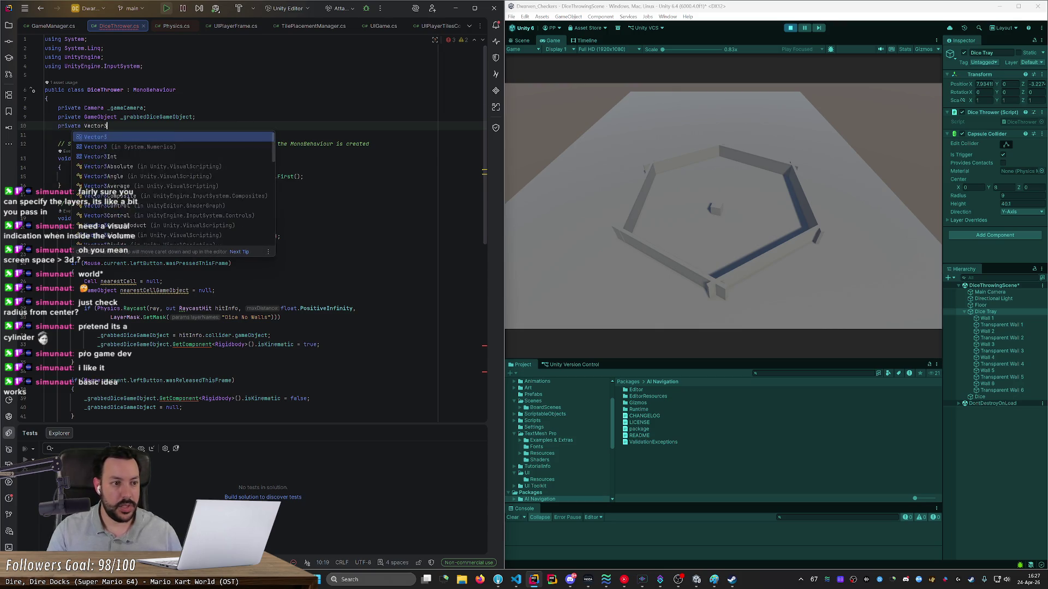
key("ctrl+v")
type(";")
double_click(144, 125)
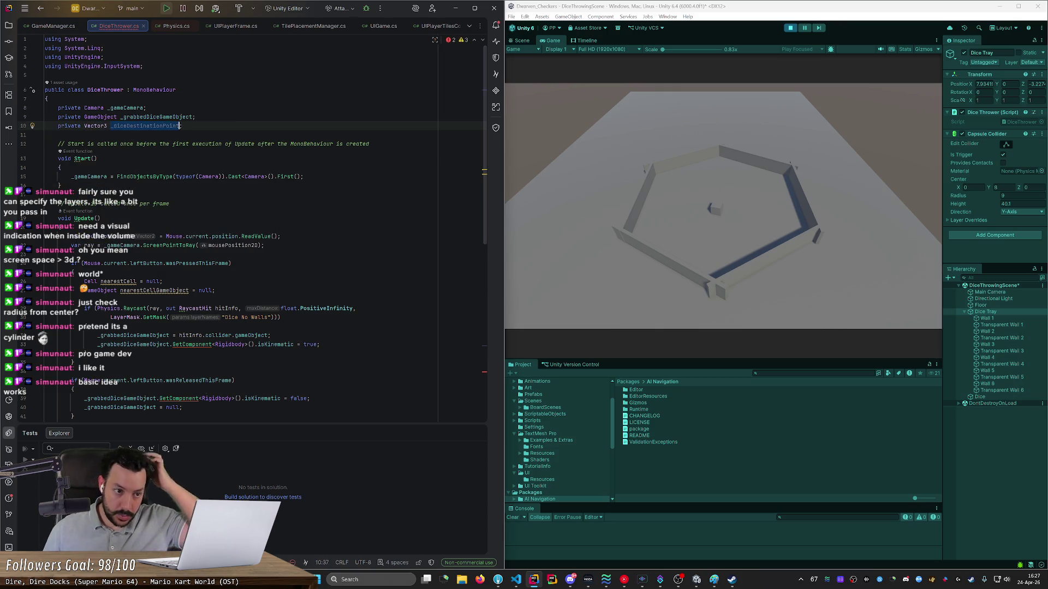
Step: Make FixedUpdate start with 'if (!_grabbedDiceGameObject) return;'
scroll(262, 229, "down", 6)
scroll(246, 229, "down", 7)
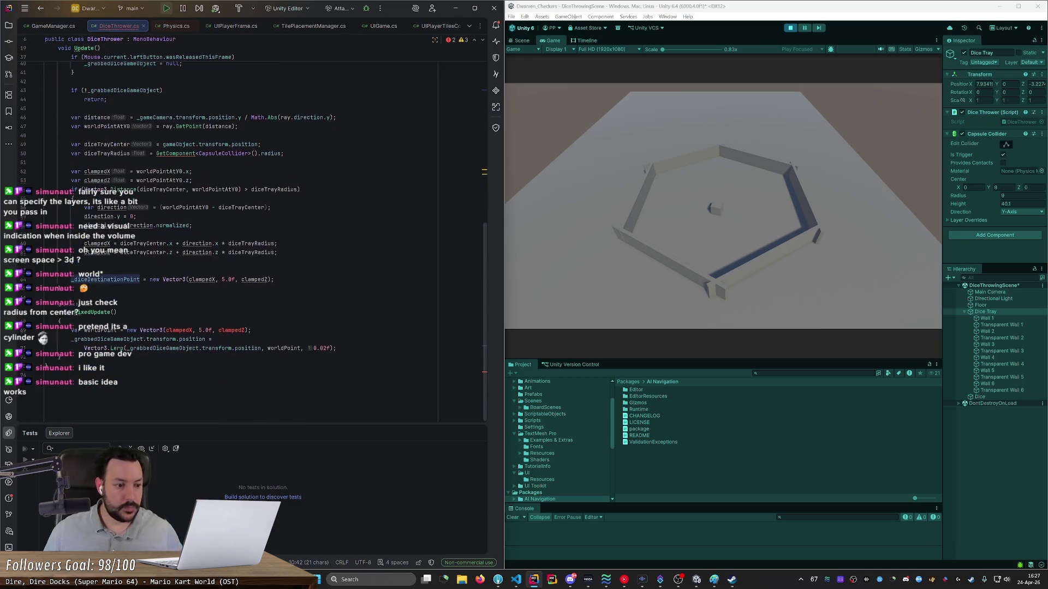
scroll(63, 355, "up", 1)
left_click(71, 358)
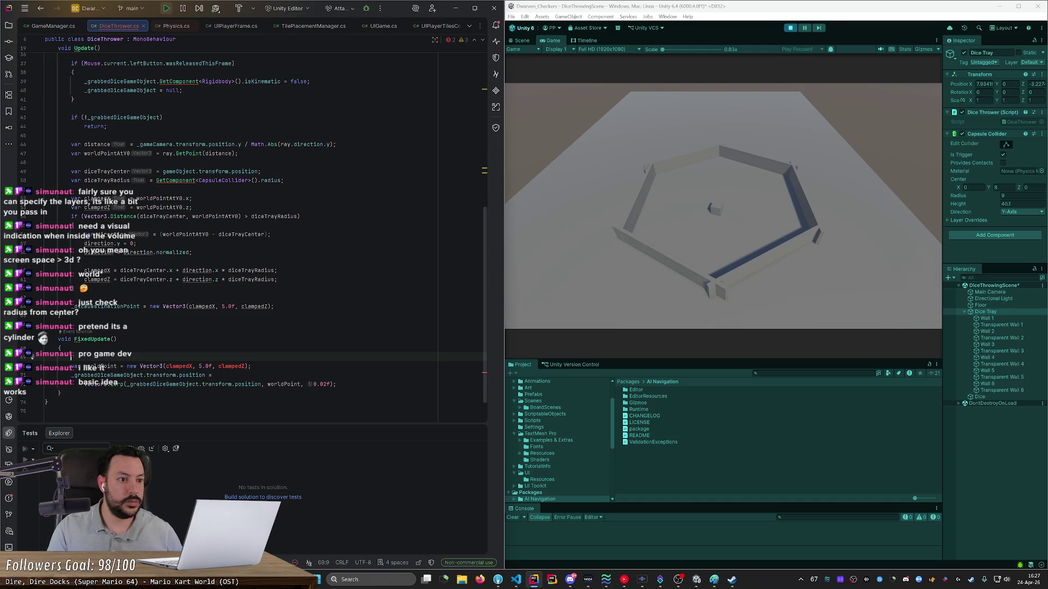
type("if (!_grabbedDiceGameObject")
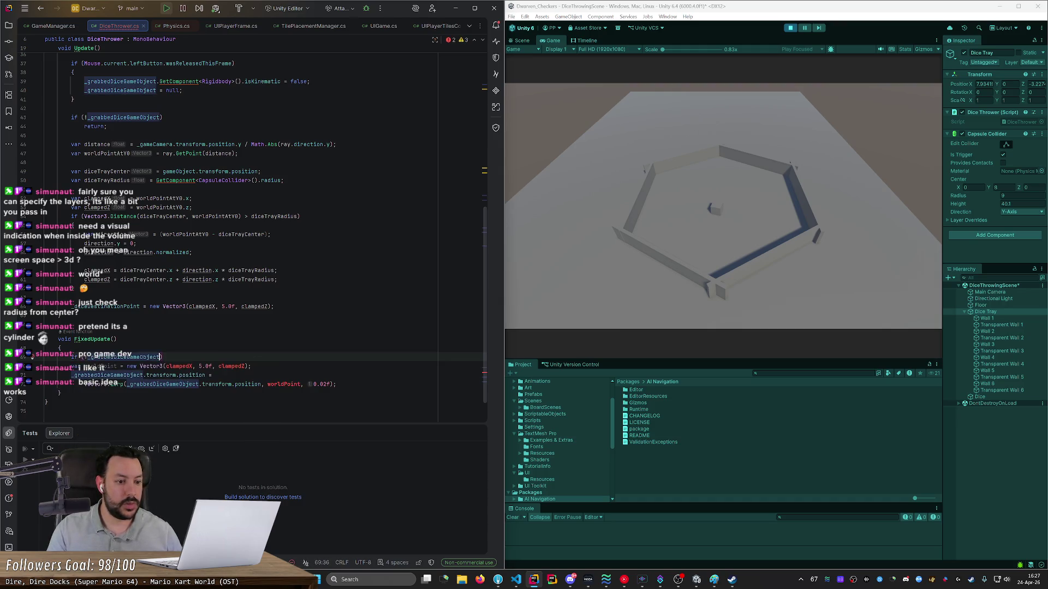
key("Return")
type("return;")
key("Return")
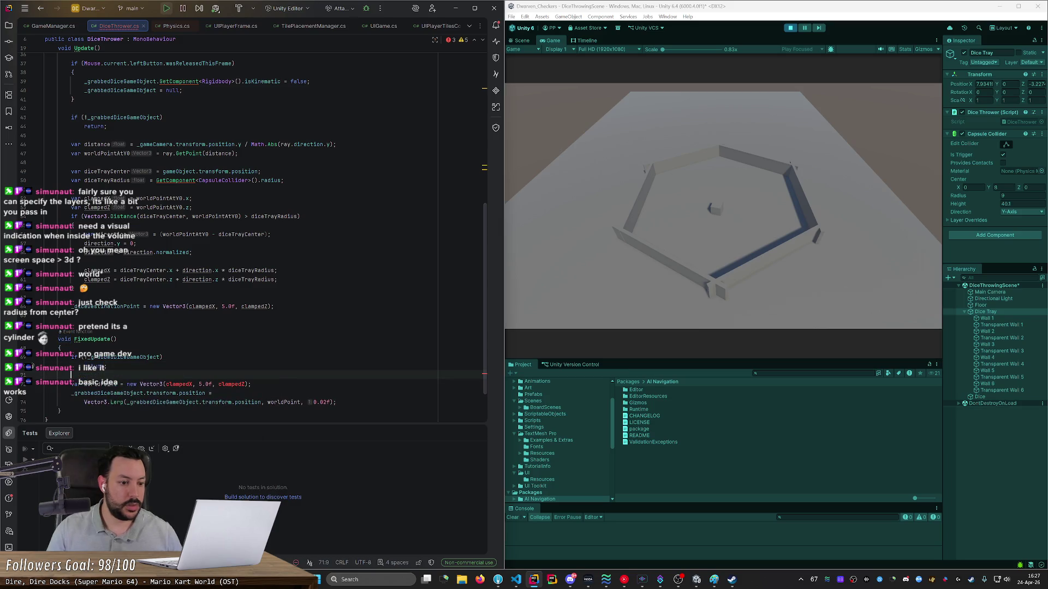
Step: Use _diceDestinationPoint as the Lerp target and delete the redundant local destination line
key("Down")
key("End")
double_click(107, 306)
key("ctrl+c")
double_click(284, 403)
key("ctrl+v")
left_click(33, 384)
key("Delete")
left_click(737, 42)
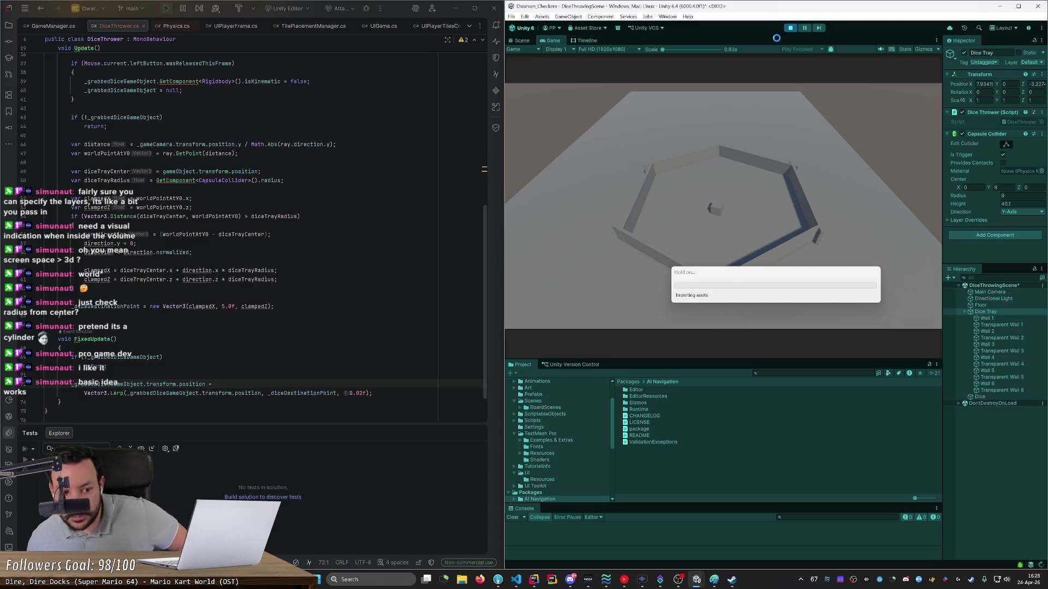
Step: Restart play mode and pull the die from the tray edge to the centre
left_click(790, 27)
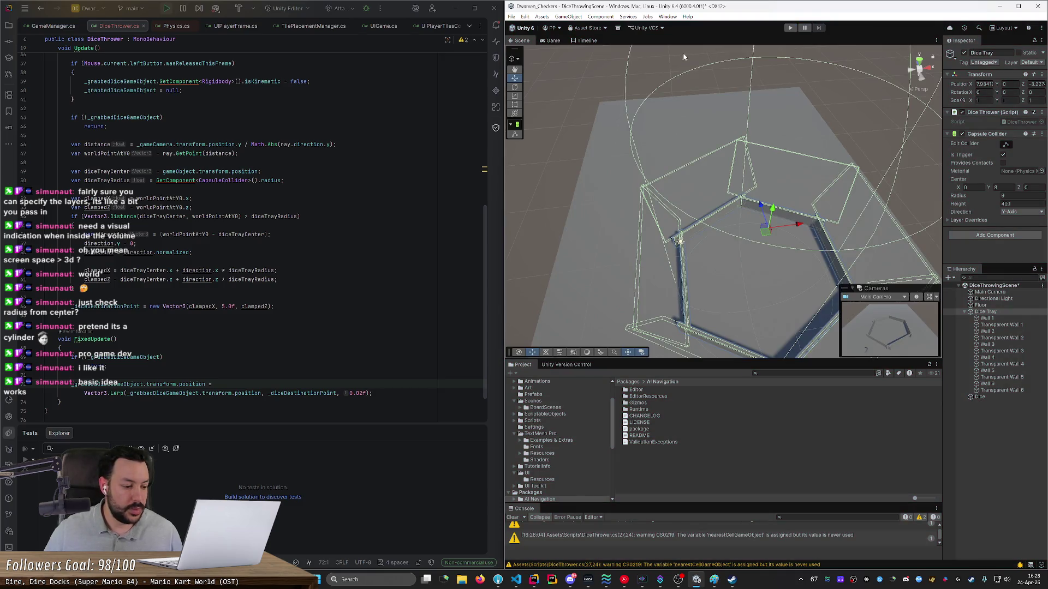
left_click(790, 27)
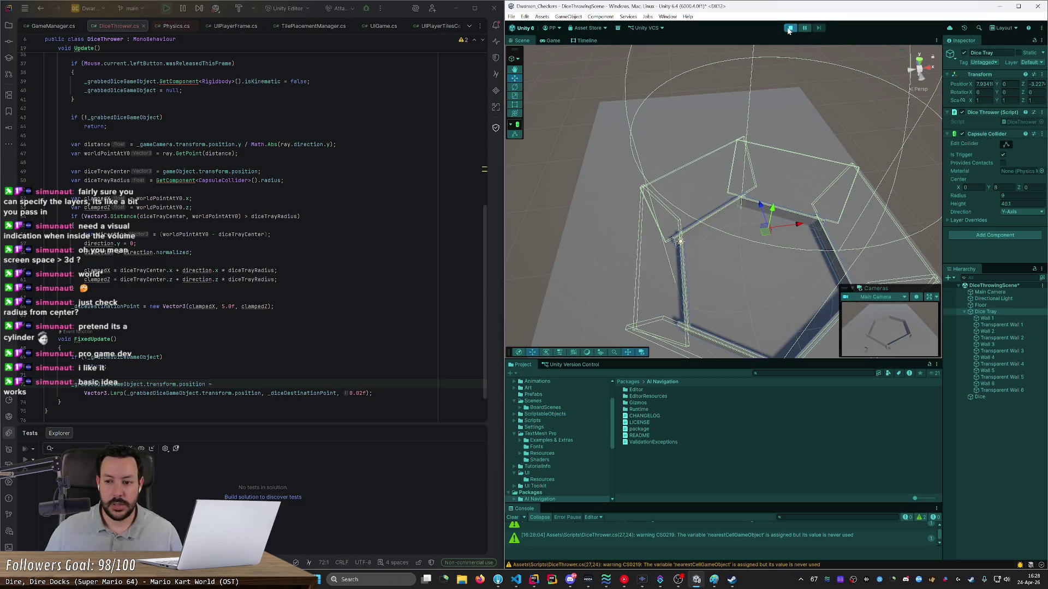
mouse_move(630, 284)
left_mouse_down()
mouse_move(619, 273)
mouse_move(657, 227)
mouse_move(651, 197)
mouse_move(553, 196)
mouse_move(866, 227)
mouse_move(803, 48)
left_mouse_up()
Step: Raise the Lerp factor from 0.02f to 0.1f
left_click(787, 32)
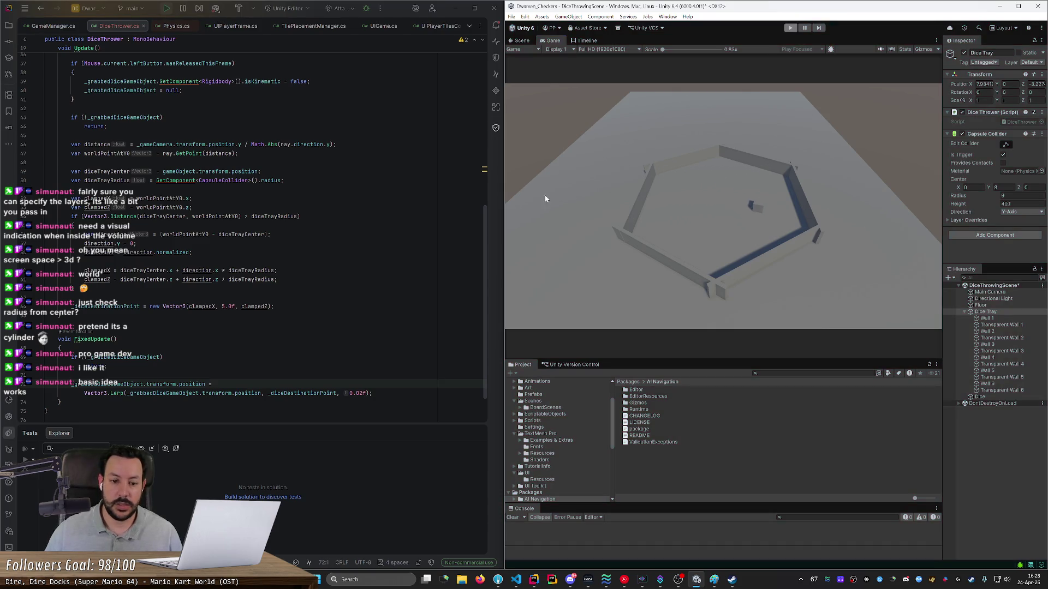
left_click(361, 393)
key("BackSpace")
key("BackSpace")
type("1")
left_click(108, 367)
Step: Test the 0.1f follow speed by carrying the die between the tray walls in play mode
left_click(790, 28)
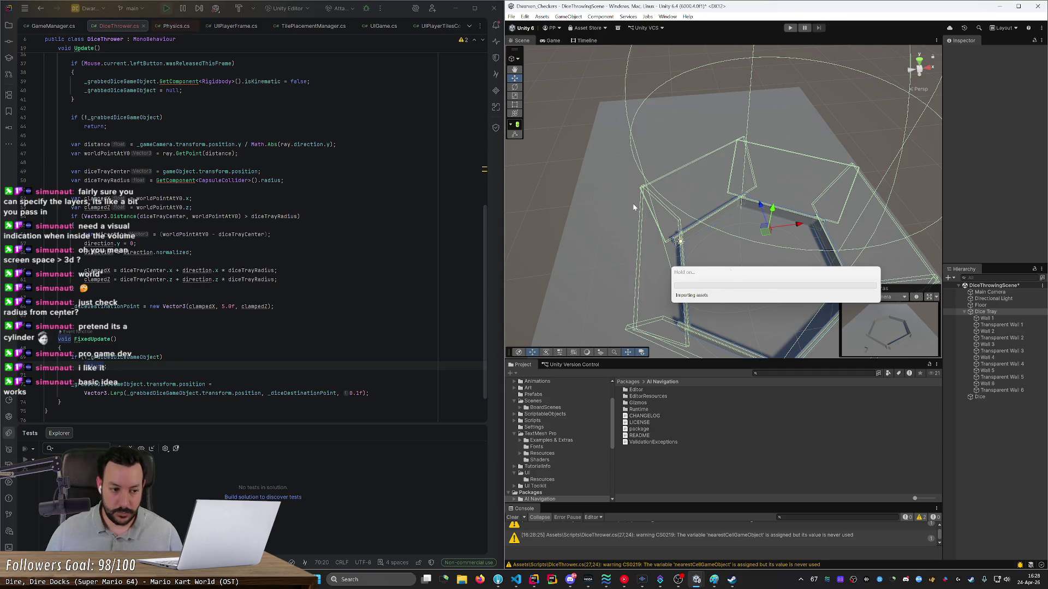
mouse_move(722, 177)
left_mouse_down()
mouse_move(815, 202)
mouse_move(585, 208)
mouse_move(818, 228)
mouse_move(563, 217)
mouse_move(892, 242)
mouse_move(629, 306)
mouse_move(696, 191)
mouse_move(768, 176)
mouse_move(603, 291)
mouse_move(871, 227)
mouse_move(607, 203)
mouse_move(772, 234)
mouse_move(808, 229)
mouse_move(676, 158)
mouse_move(860, 254)
mouse_move(567, 307)
mouse_move(562, 294)
left_mouse_up()
mouse_move(887, 206)
left_mouse_down()
mouse_move(620, 306)
mouse_move(649, 268)
left_mouse_up()
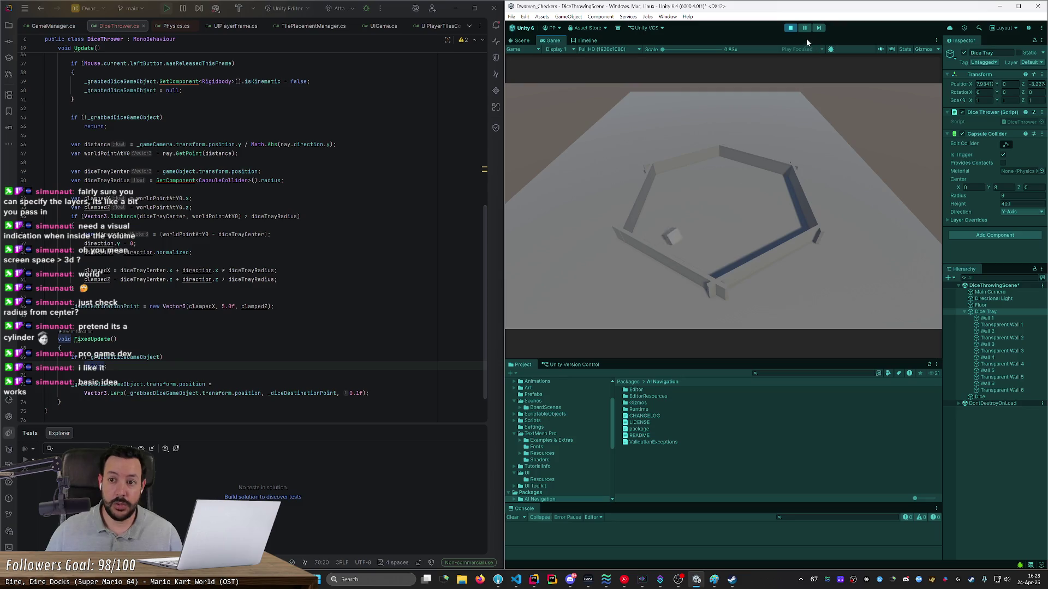
left_click(791, 29)
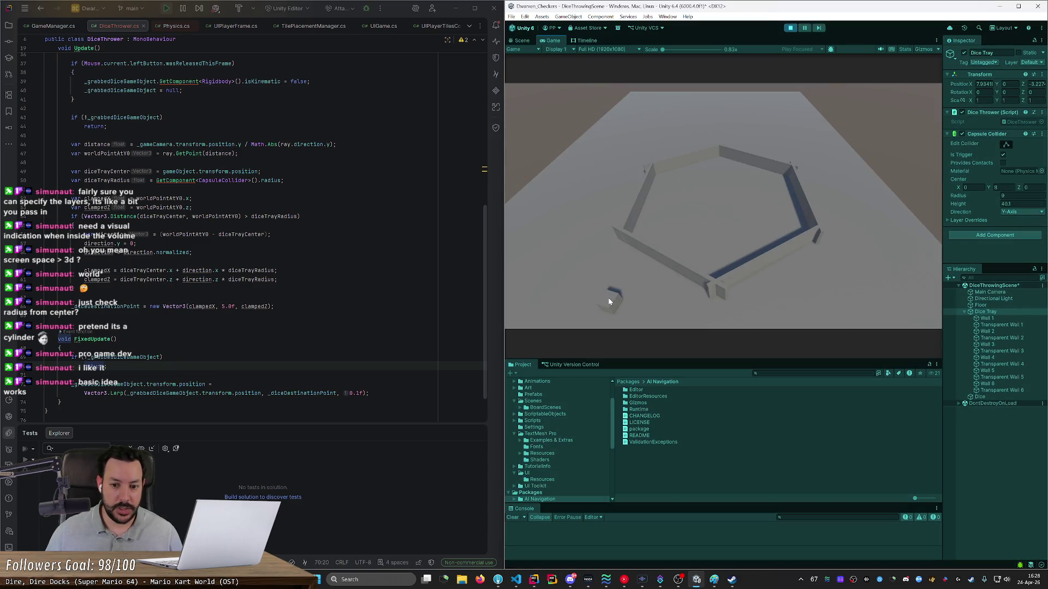
left_click(609, 302)
mouse_move(609, 301)
left_mouse_down()
mouse_move(650, 250)
mouse_move(588, 304)
left_mouse_up()
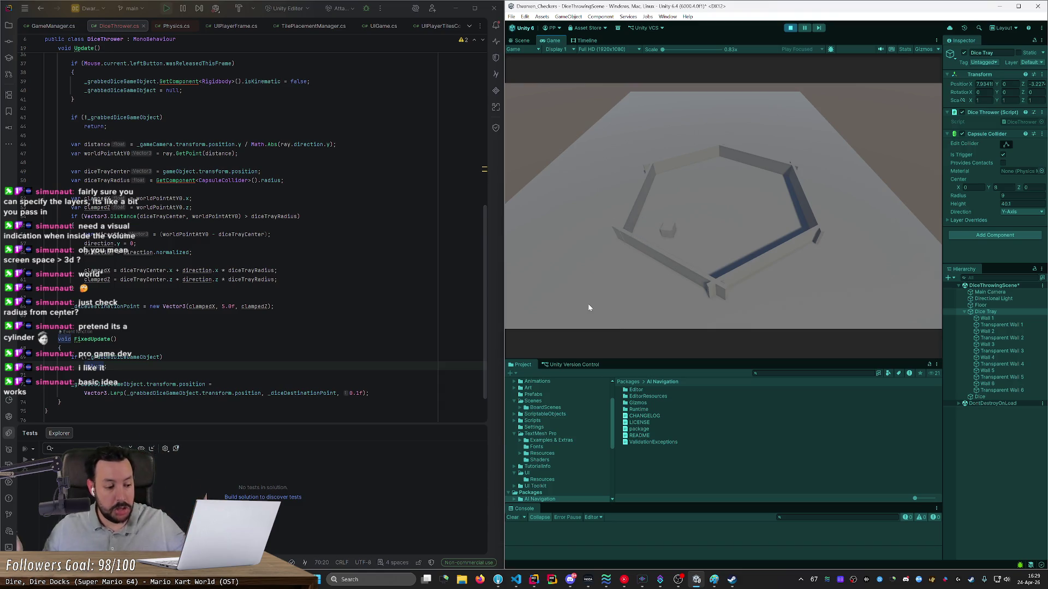
mouse_move(679, 232)
left_mouse_down()
mouse_move(797, 188)
mouse_move(775, 164)
mouse_move(592, 208)
mouse_move(892, 225)
mouse_move(550, 225)
mouse_move(867, 208)
mouse_move(534, 188)
mouse_move(860, 320)
mouse_move(647, 83)
mouse_move(464, 208)
mouse_move(467, 470)
mouse_move(887, 467)
mouse_move(902, 127)
mouse_move(530, 67)
mouse_move(382, 377)
mouse_move(816, 492)
mouse_move(826, 175)
mouse_move(608, 202)
mouse_move(660, 316)
mouse_move(765, 323)
mouse_move(594, 210)
mouse_move(821, 166)
mouse_move(715, 180)
mouse_move(731, 214)
mouse_move(762, 214)
mouse_move(676, 249)
mouse_move(664, 193)
left_mouse_up()
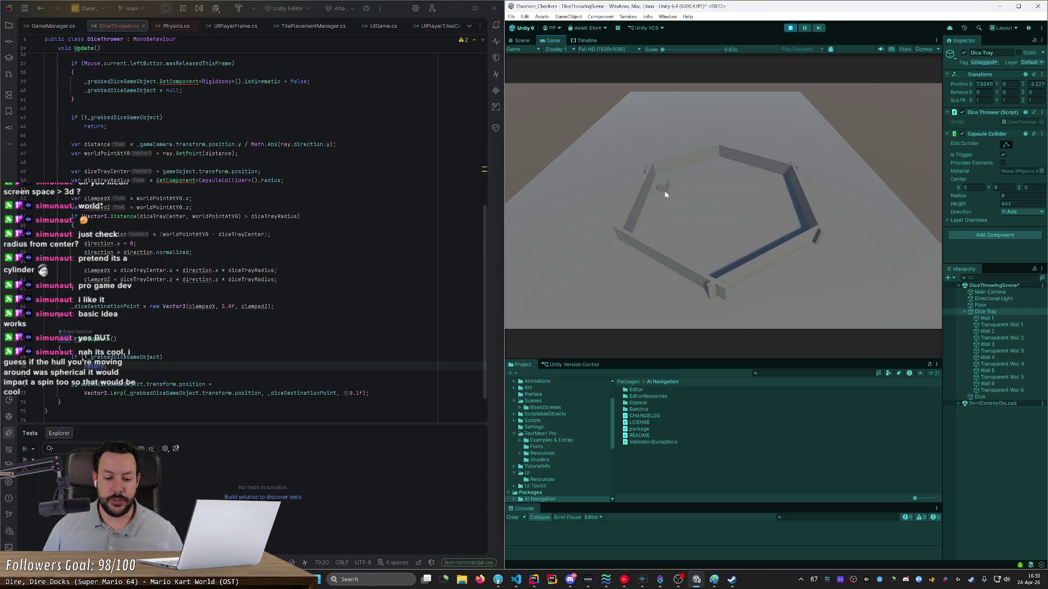
left_click(480, 580)
Step: Search Google for 'bowl' and view the small stainless steel bowl's details for reference
left_click(429, 295)
type("bowl")
key("Return")
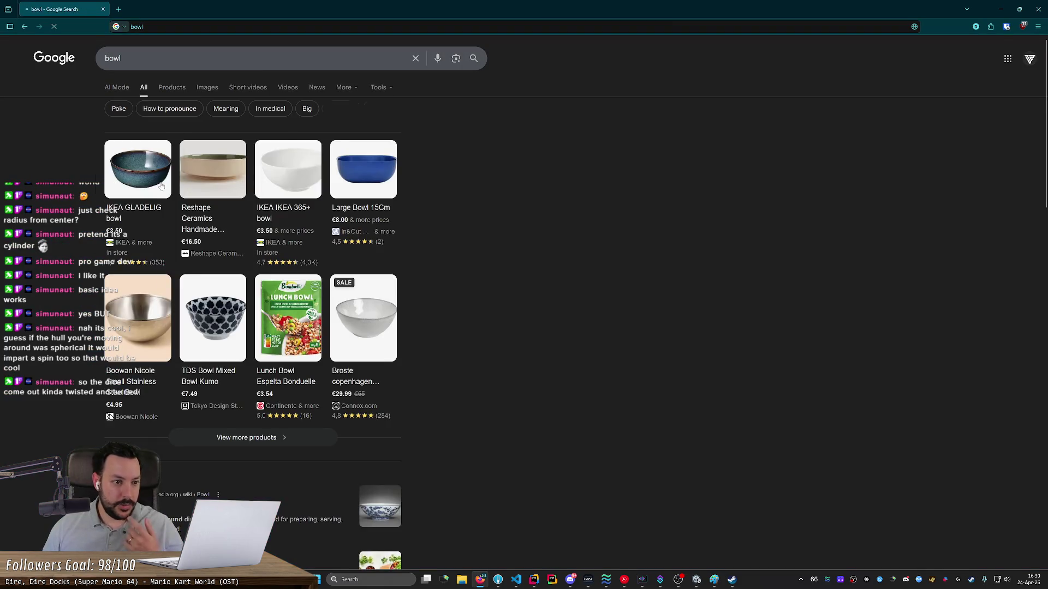
left_click(138, 319)
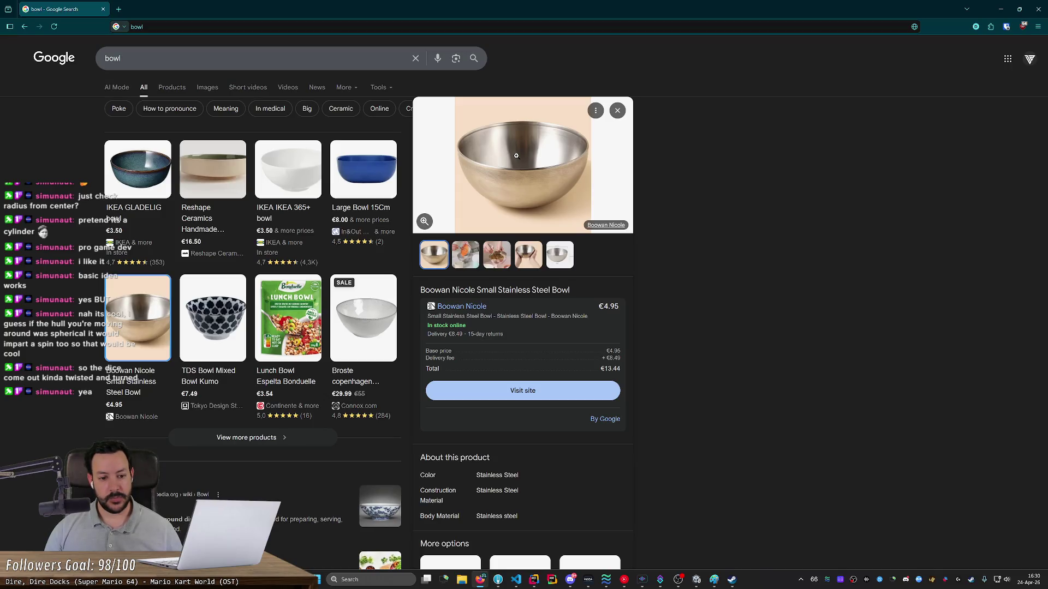
key("alt+Tab")
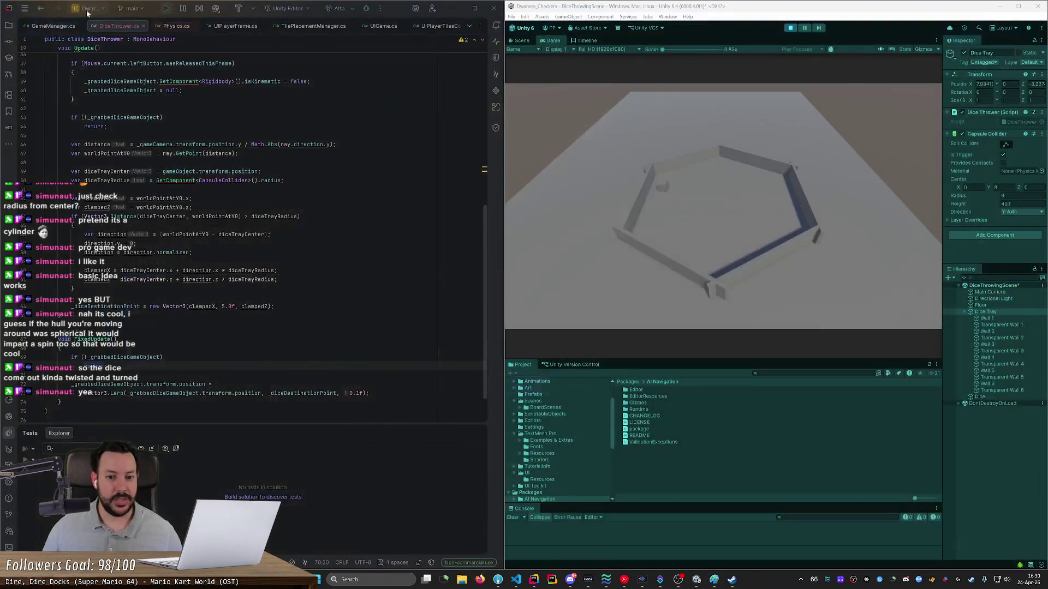
Step: Exit play mode and orbit the Scene view around the hexagonal tray to inspect its colliders
left_click(789, 28)
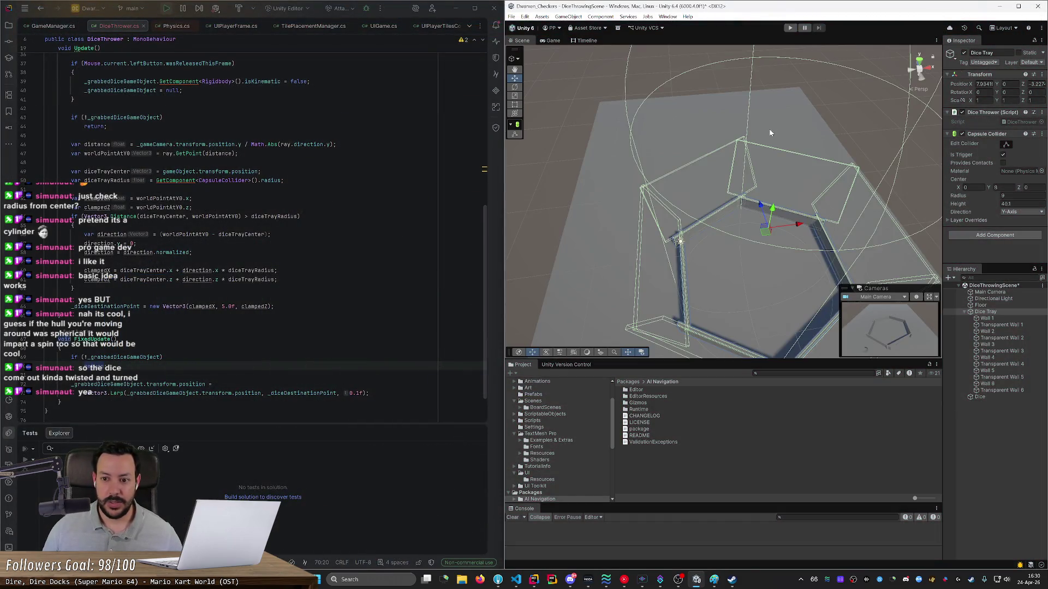
scroll(770, 134, "up", 10)
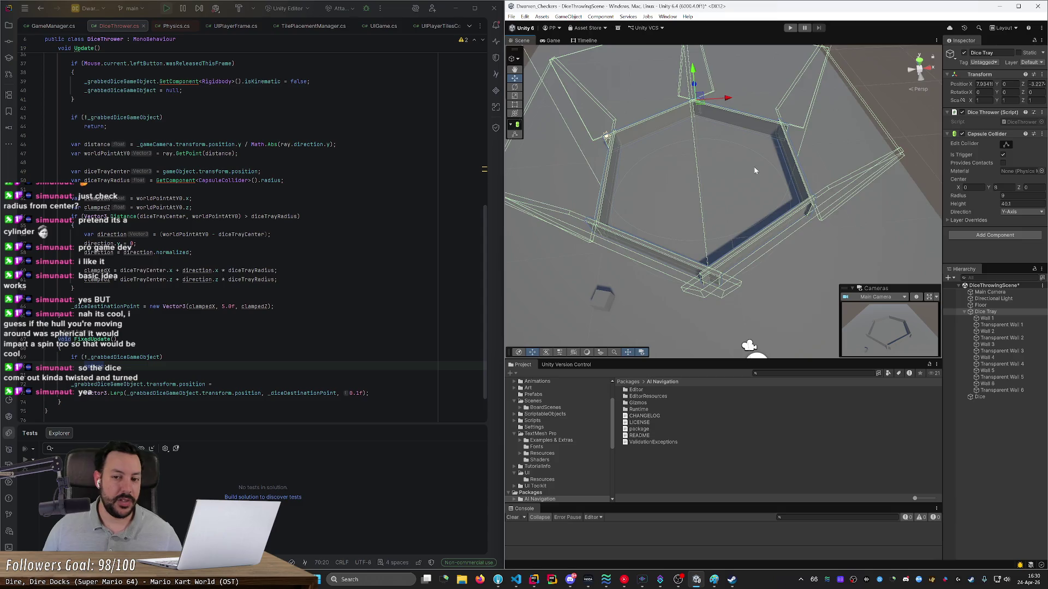
left_click_drag(755, 171, 765, 122, "alt")
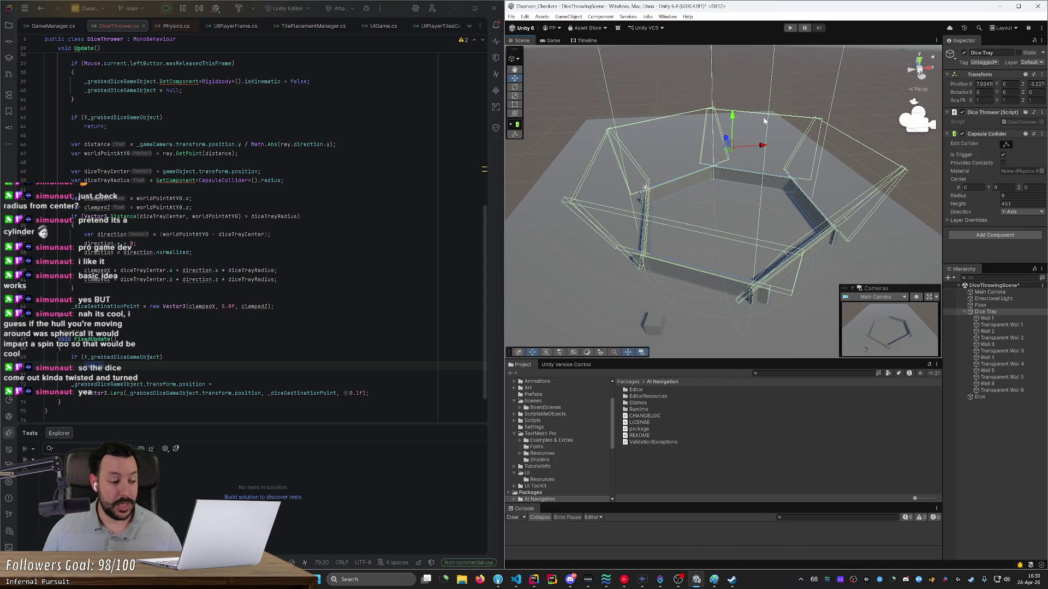
scroll(745, 146, "up", 10)
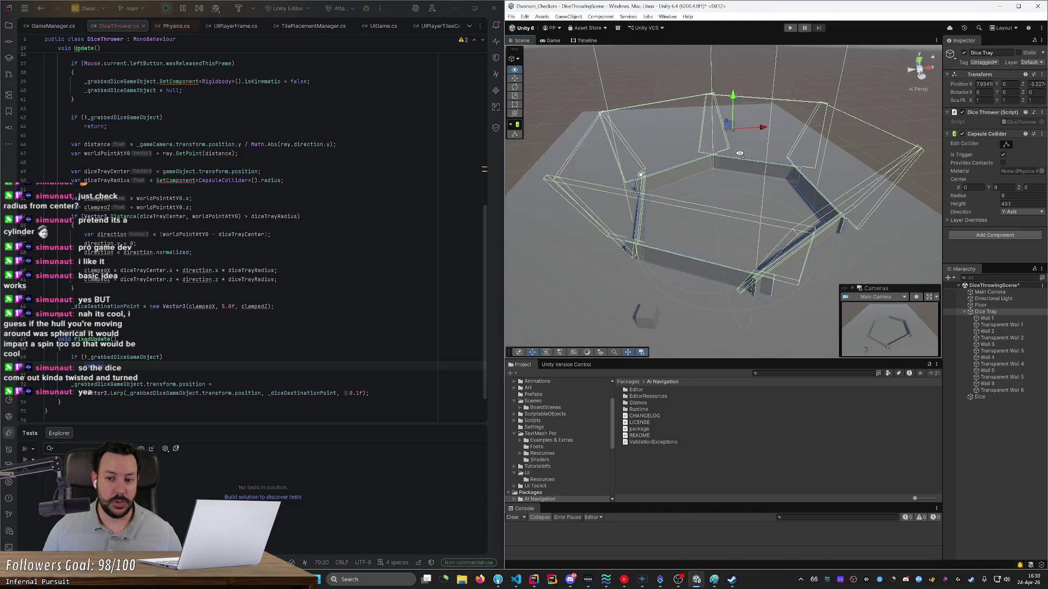
scroll(740, 131, "down", 10)
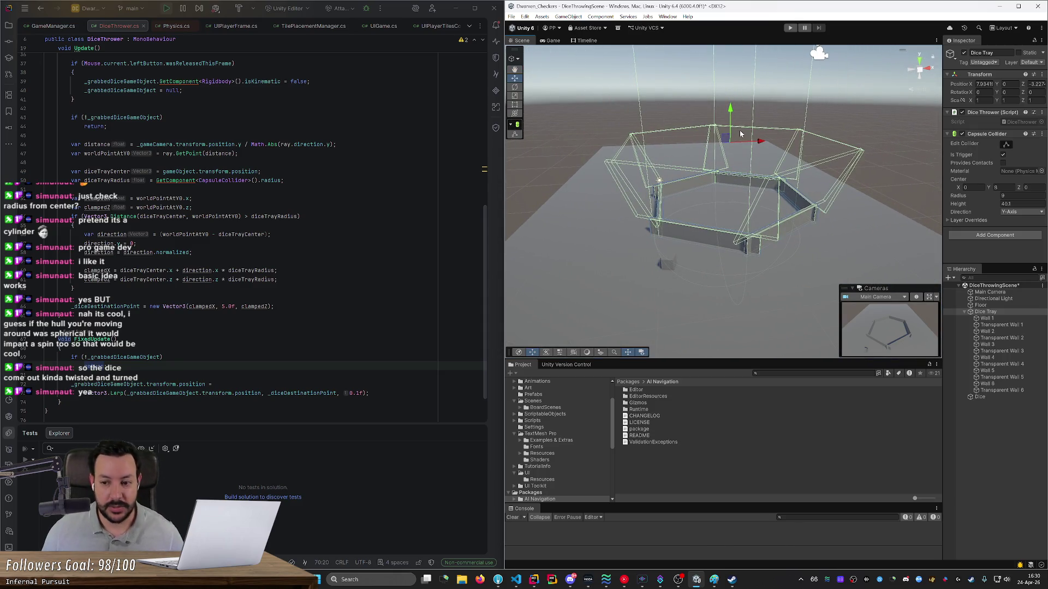
mouse_move(740, 133)
left_mouse_down()
mouse_move(709, 164)
mouse_move(655, 166)
mouse_move(620, 145)
mouse_move(625, 136)
mouse_move(739, 201)
mouse_move(846, 204)
mouse_move(797, 233)
left_mouse_up()
scroll(644, 166, "up", 5)
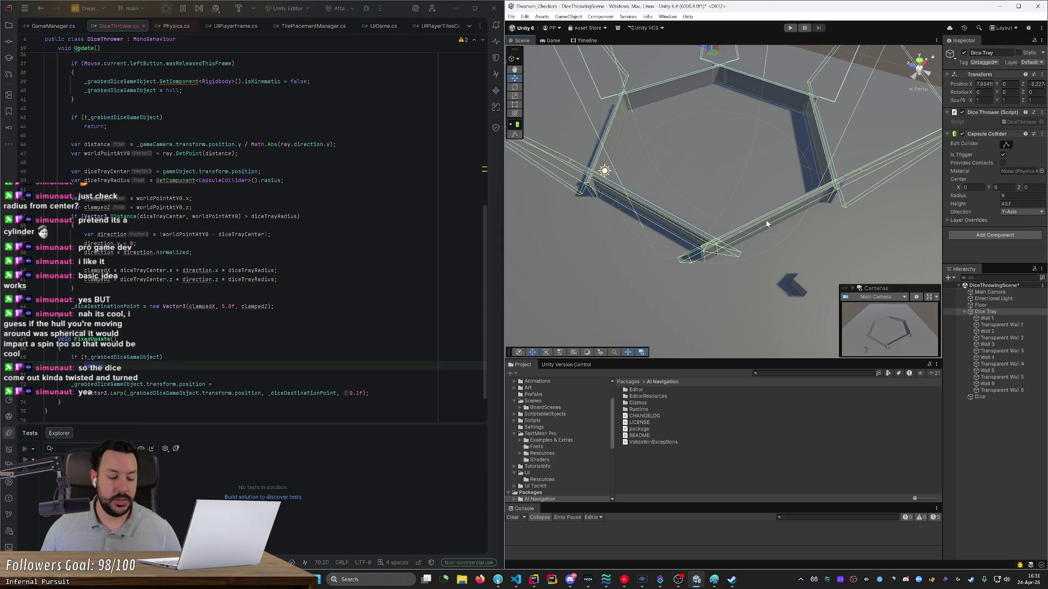
mouse_move(768, 224)
left_mouse_down()
mouse_move(620, 182)
mouse_move(688, 193)
mouse_move(758, 119)
left_mouse_up()
Step: Test grabbing the die into the tray once more in play mode, then stop
key("ctrl+p")
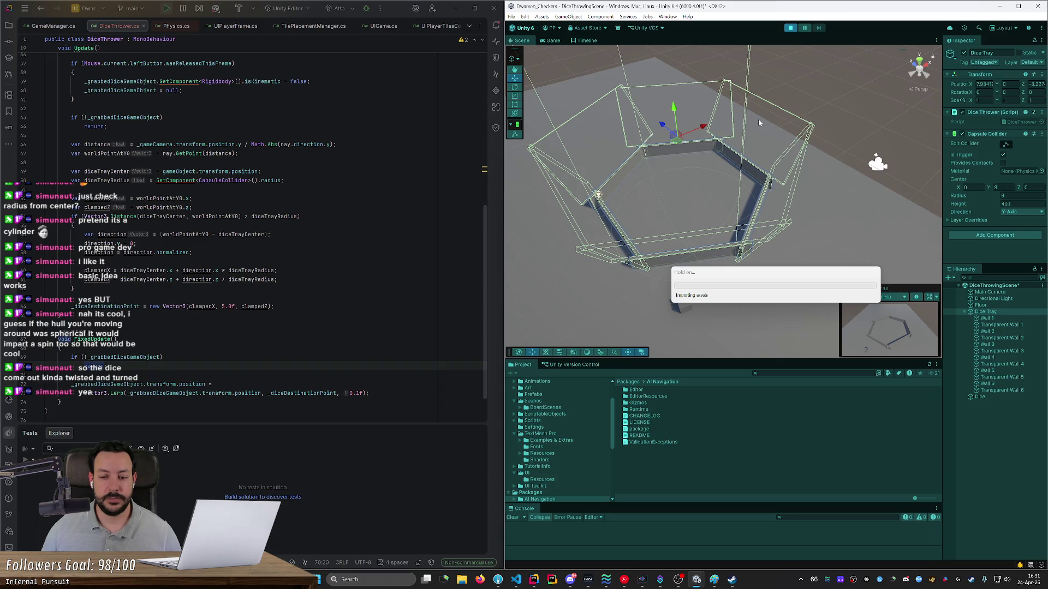
mouse_move(668, 202)
left_mouse_down()
mouse_move(777, 198)
mouse_move(638, 207)
mouse_move(872, 178)
mouse_move(536, 197)
mouse_move(685, 277)
mouse_move(723, 236)
mouse_move(709, 245)
mouse_move(603, 196)
mouse_move(770, 204)
mouse_move(641, 200)
mouse_move(741, 153)
left_mouse_up()
key("ctrl+p")
Step: Set the Lerp factor to 0.05f and test sweeping the die around the tray
left_click(358, 392)
type("05")
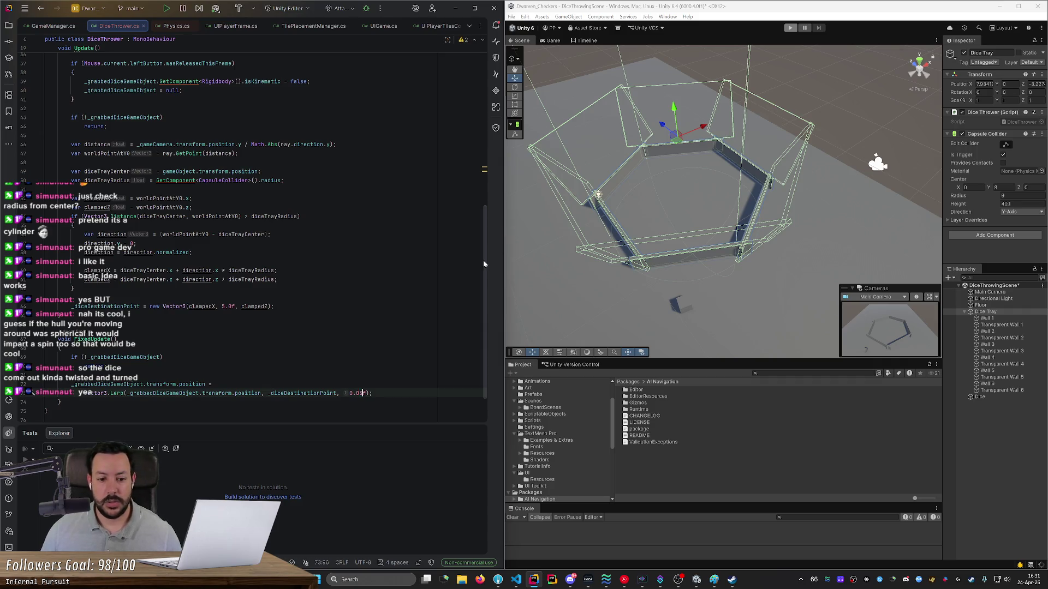
key("ctrl+w")
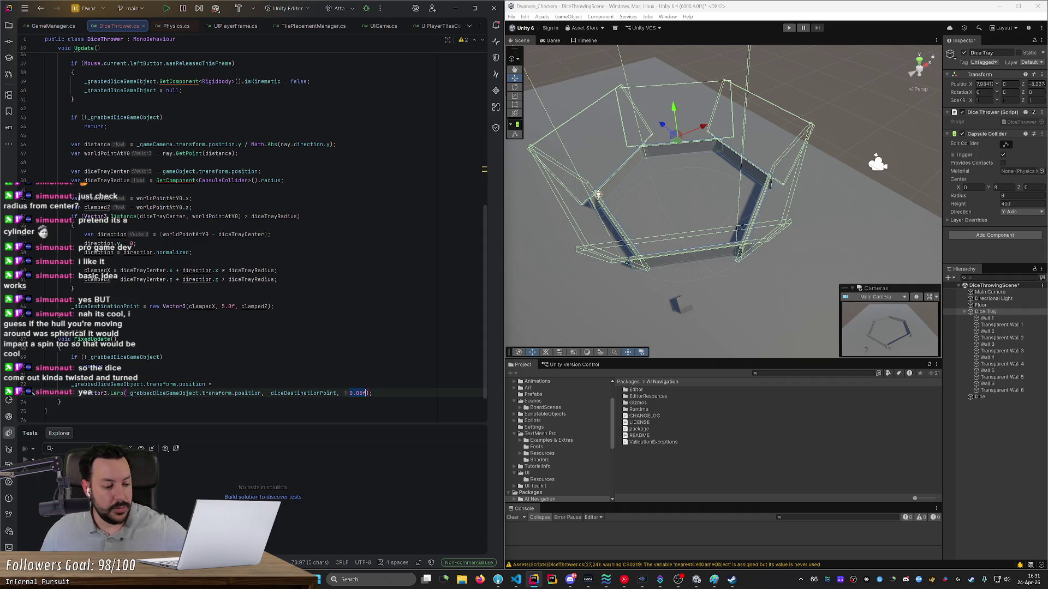
key("ctrl+p")
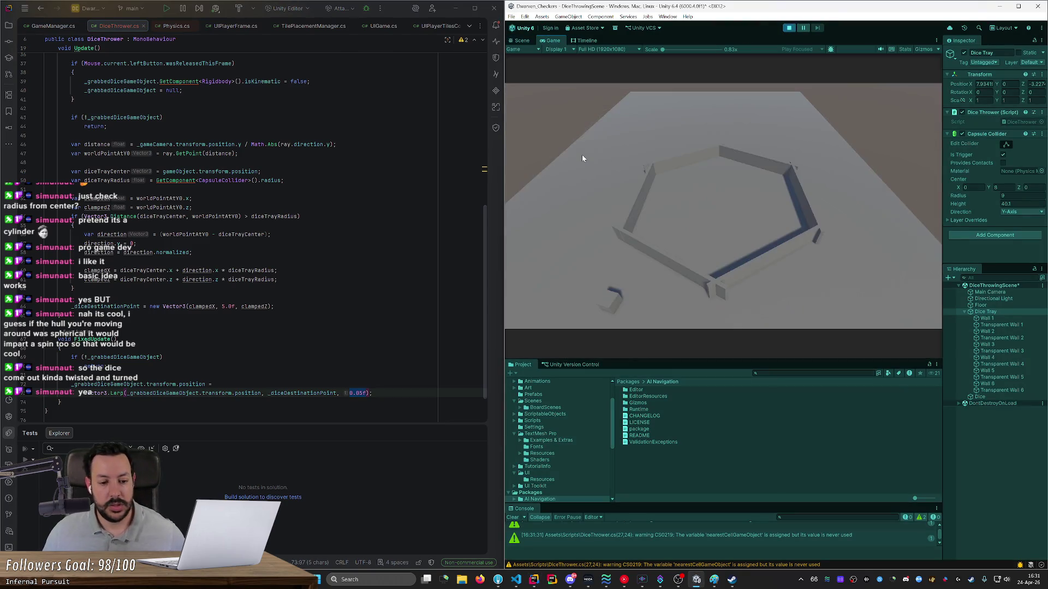
mouse_move(607, 303)
left_mouse_down()
mouse_move(709, 245)
mouse_move(846, 208)
mouse_move(565, 217)
mouse_move(908, 226)
mouse_move(562, 213)
mouse_move(791, 231)
mouse_move(784, 65)
left_mouse_up()
left_click(790, 28)
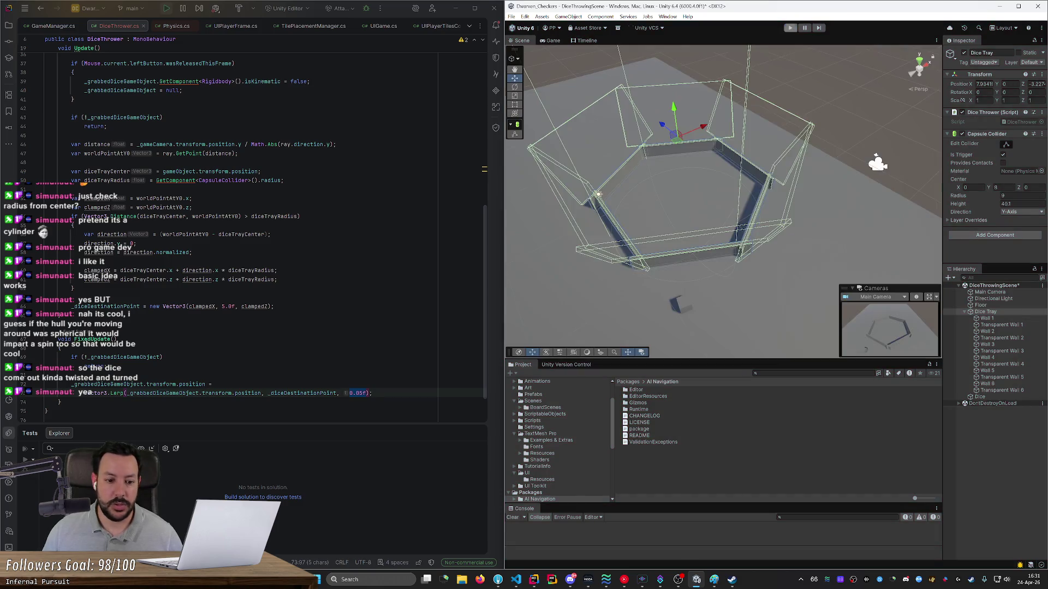
Step: Change the Lerp factor to 0.2f and test grabbing and dropping the die again
left_click(360, 393)
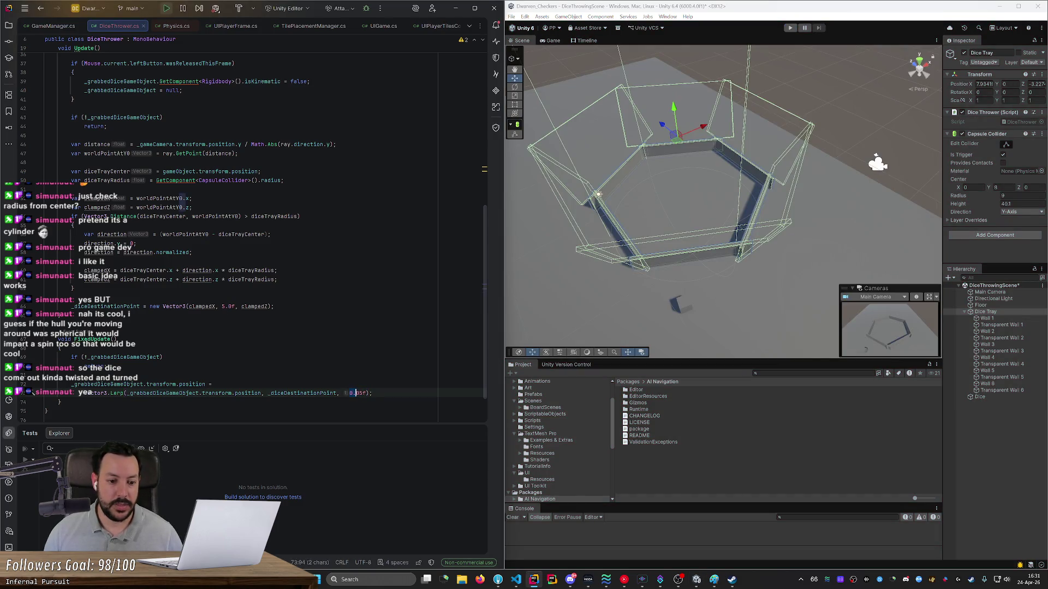
type("2")
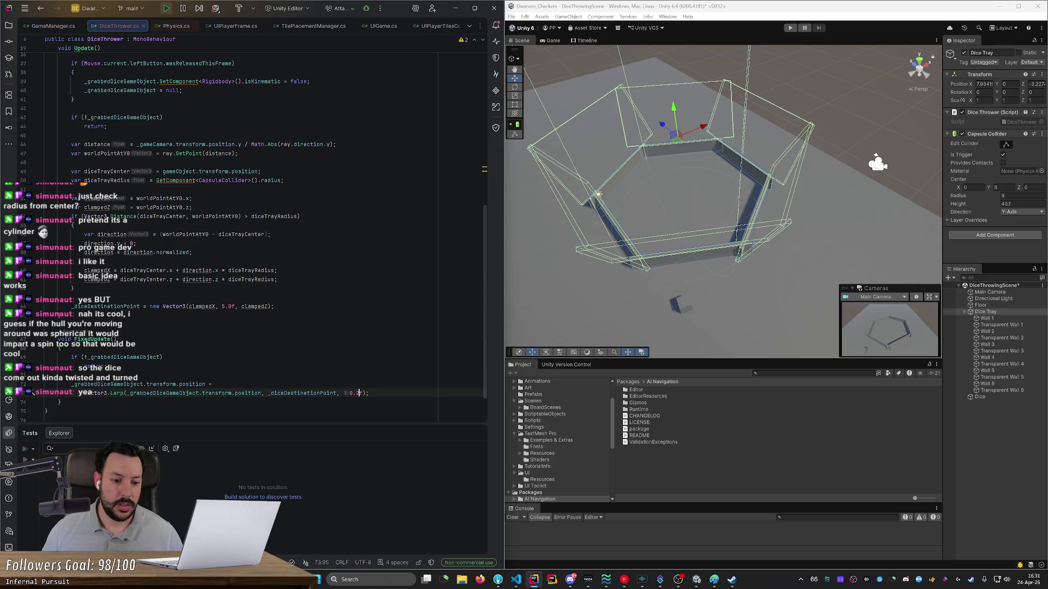
left_click(212, 384)
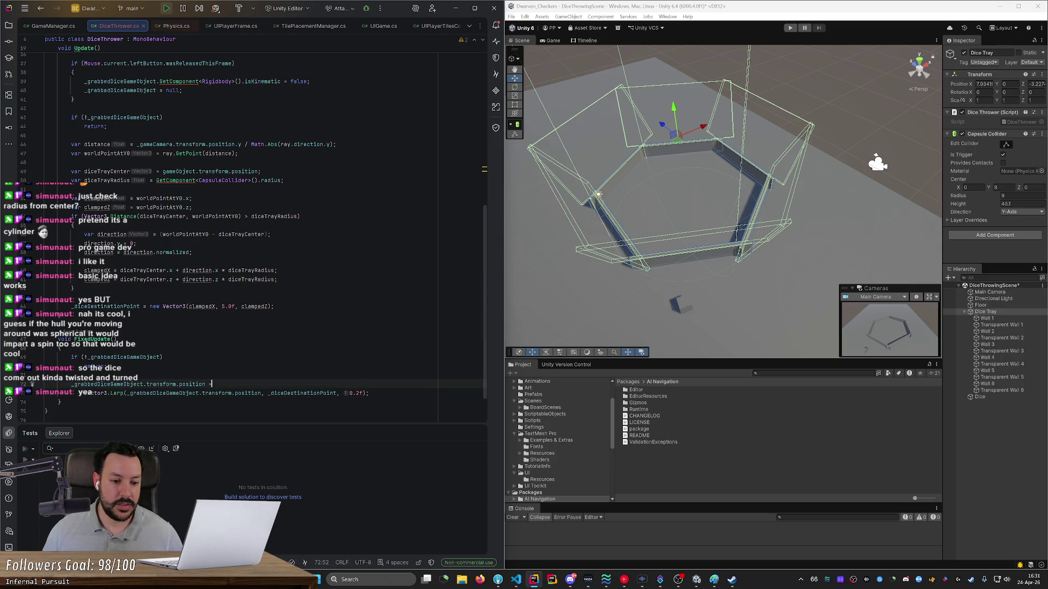
left_click(748, 51)
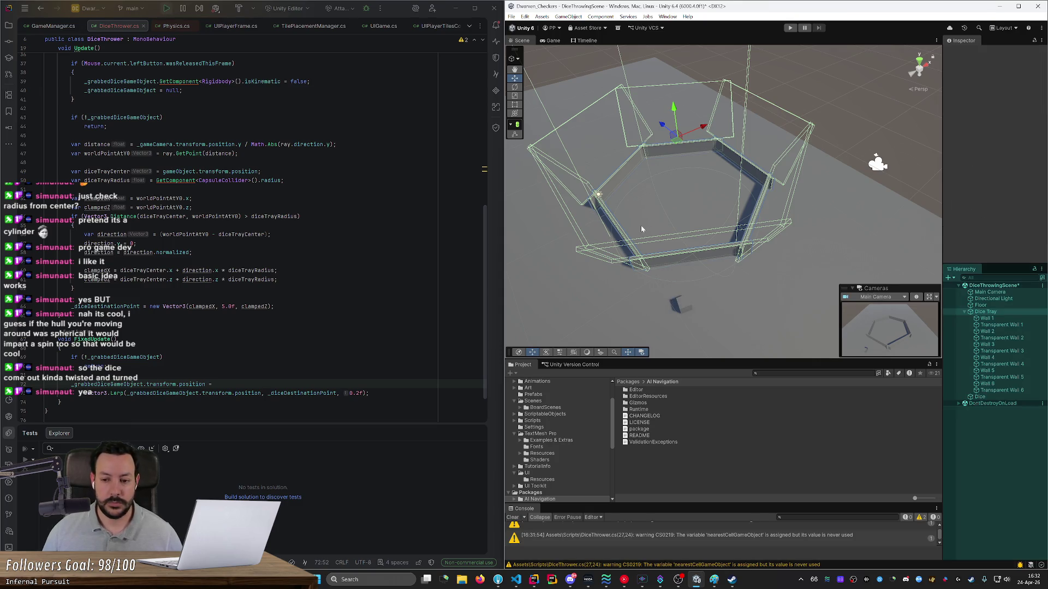
mouse_move(608, 297)
left_mouse_down()
mouse_move(721, 180)
mouse_move(645, 217)
mouse_move(836, 224)
mouse_move(599, 212)
mouse_move(635, 308)
mouse_move(666, 241)
mouse_move(681, 235)
left_mouse_up()
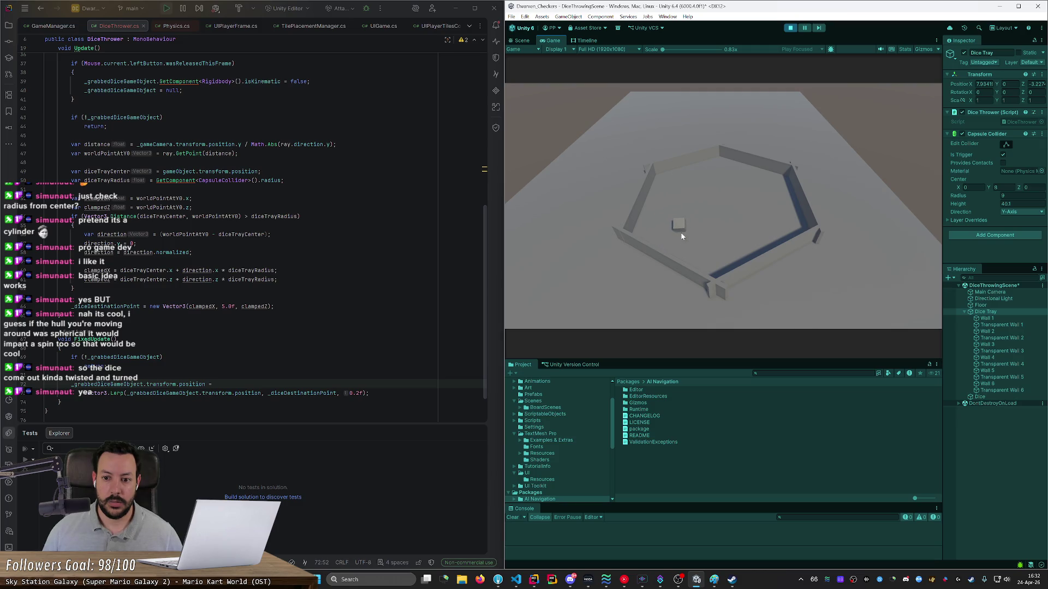
left_click(681, 236)
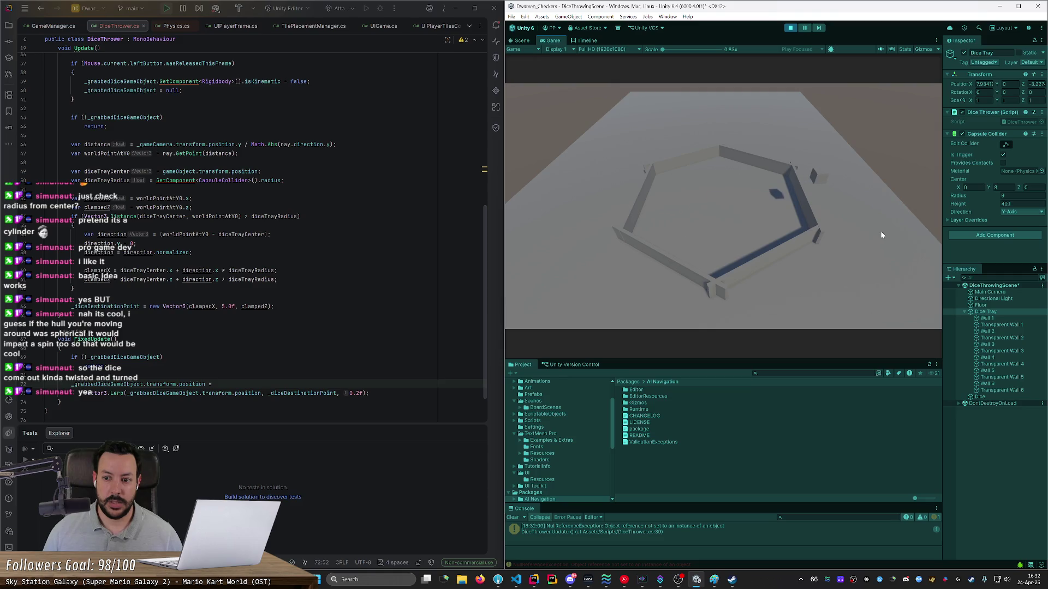
left_click(791, 28)
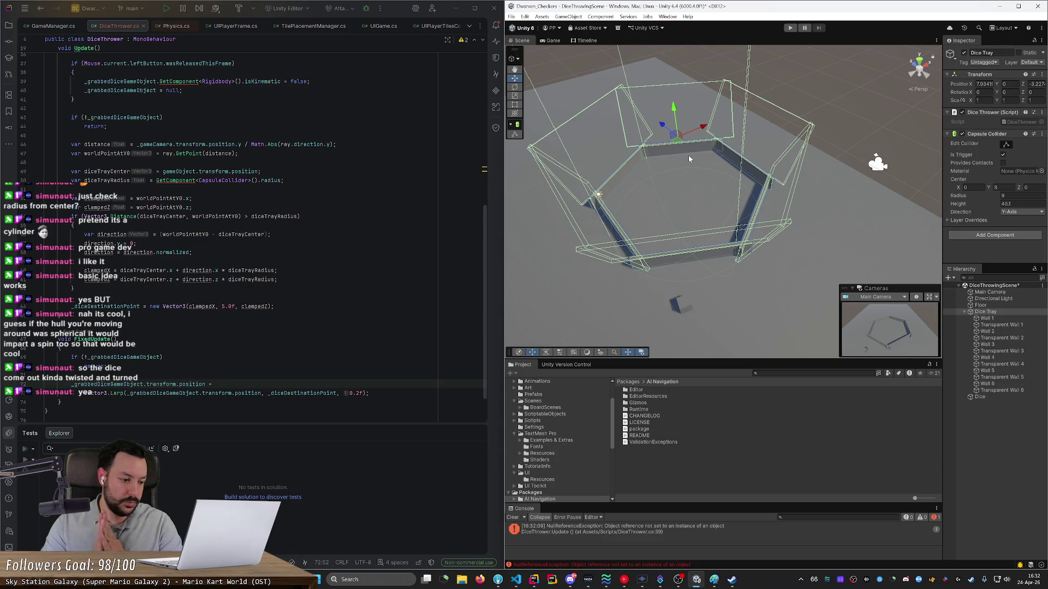
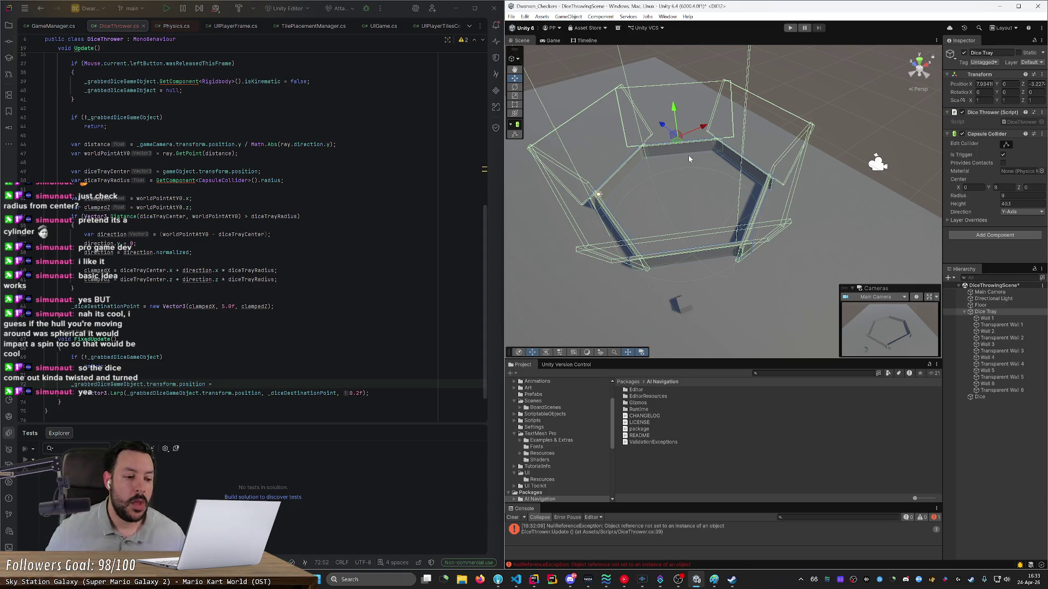
Step: Duplicate the _diceDestinationPoint field declaration into extra copies
scroll(483, 243, "up", 10)
left_click(196, 96)
key("Down")
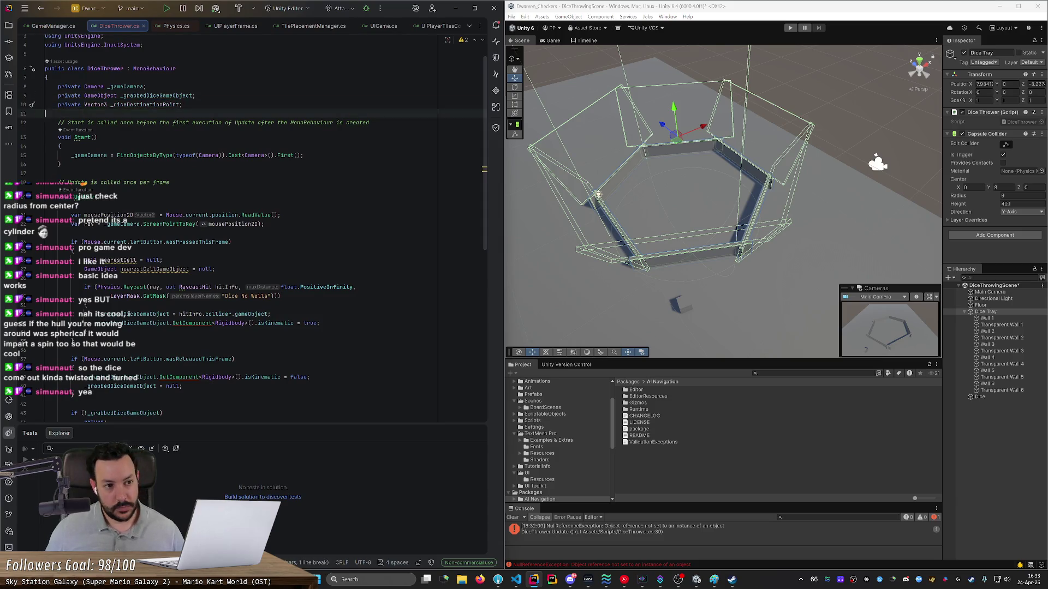
key("ctrl+d")
key("ctrl+d")
key("Down")
Step: Rename the first copy to _diceLaunchLinearVelocity
left_click(113, 114)
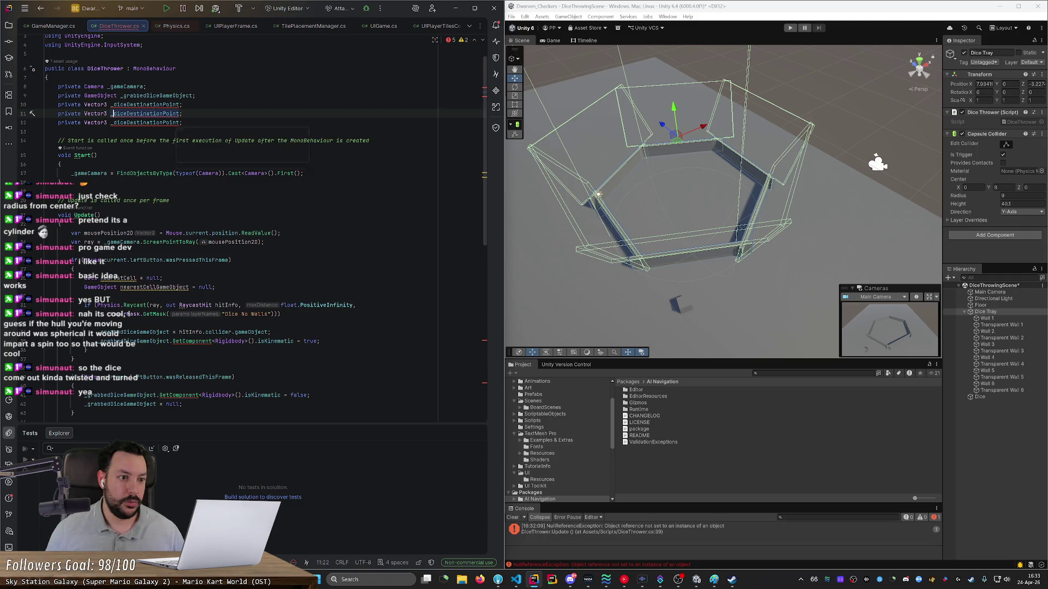
key("ctrl+shift+Right")
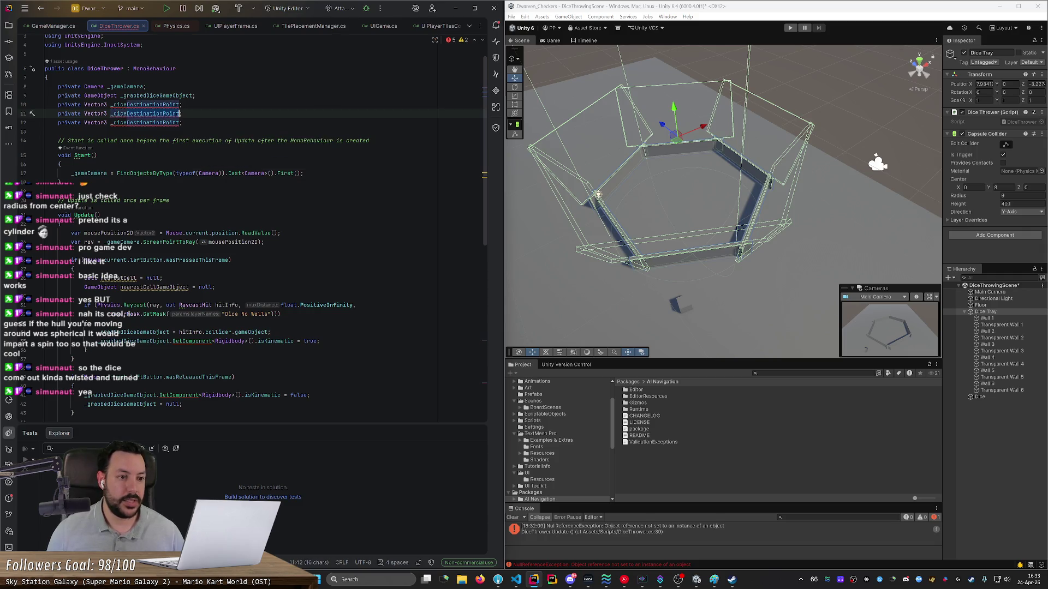
type("Starting")
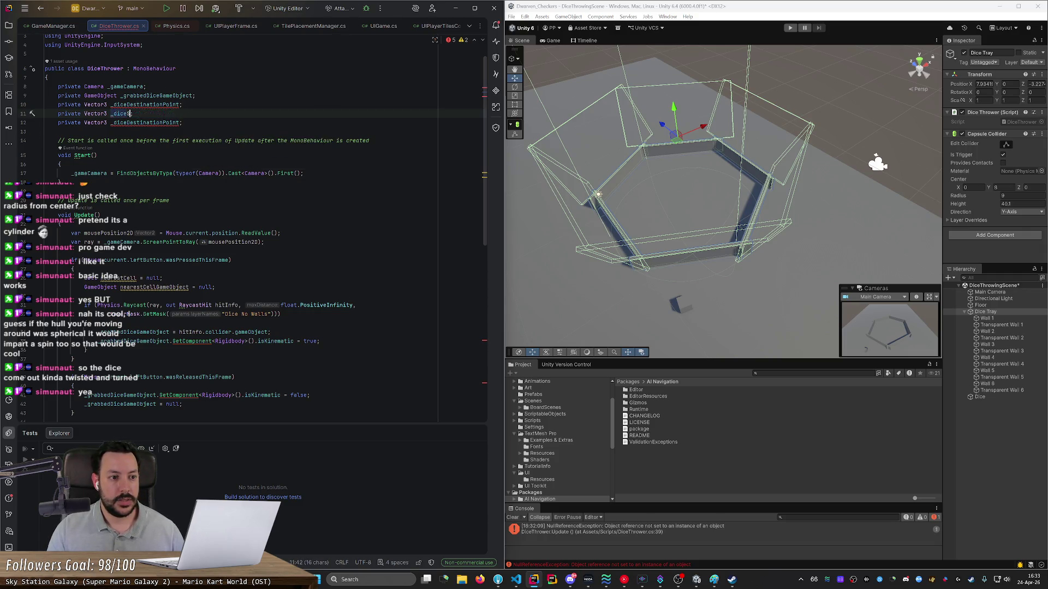
type("Velocity")
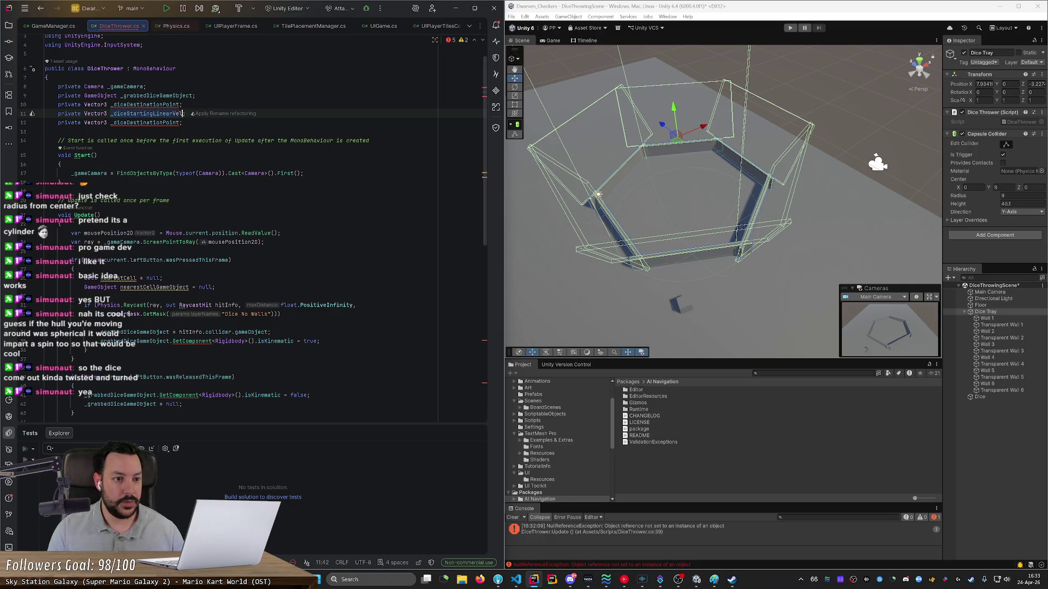
key("Down")
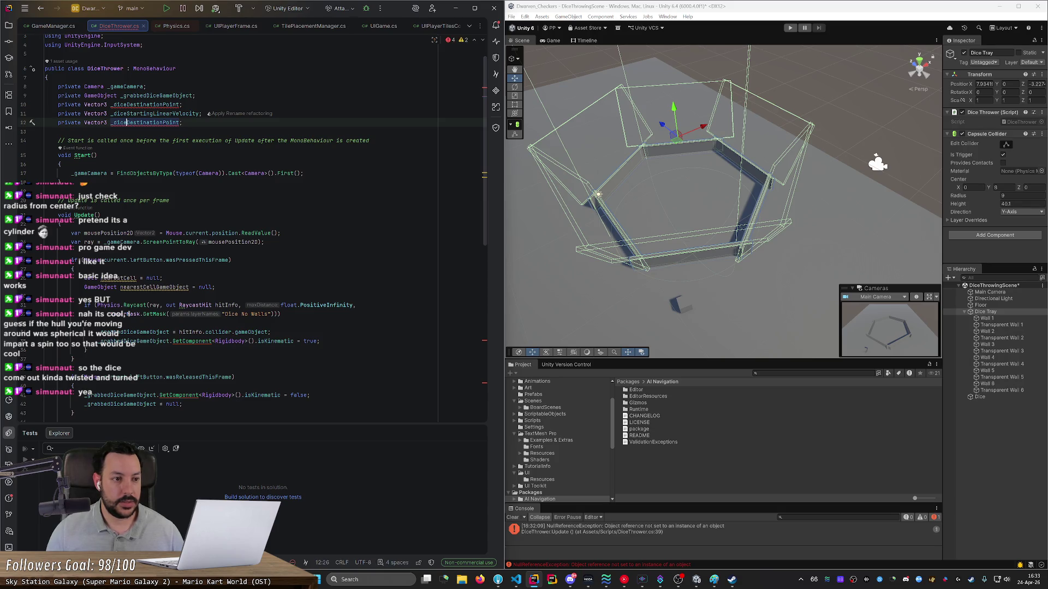
type("Lu")
left_click_drag(126, 114, 130, 114)
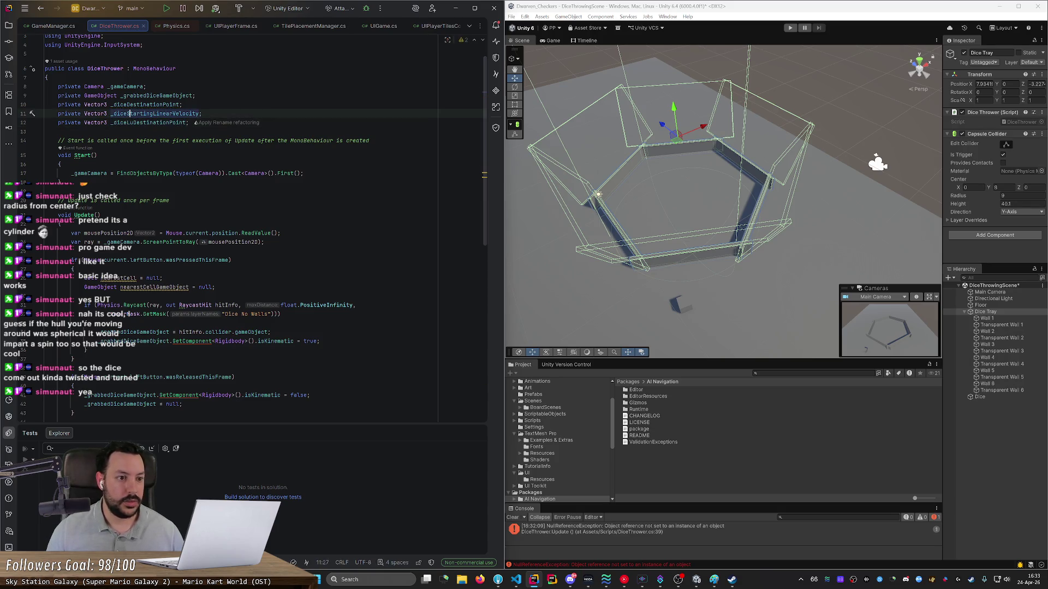
key("ctrl+shift+Right")
type("Luaunch")
key("Down")
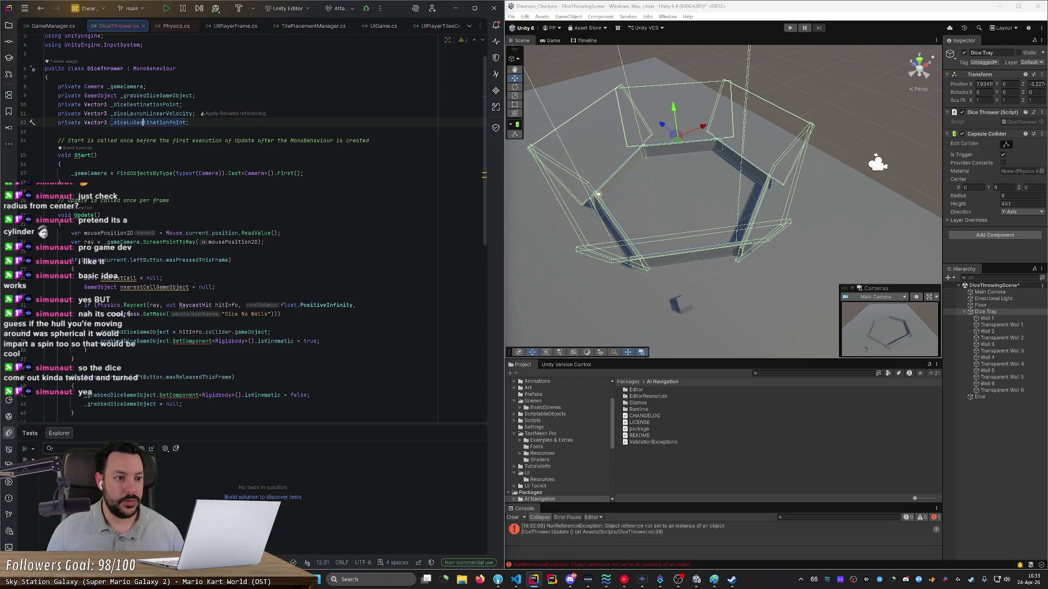
Step: Rename the next copy to _diceAngularVelocity, then delete that line
key("ctrl+shift+Right")
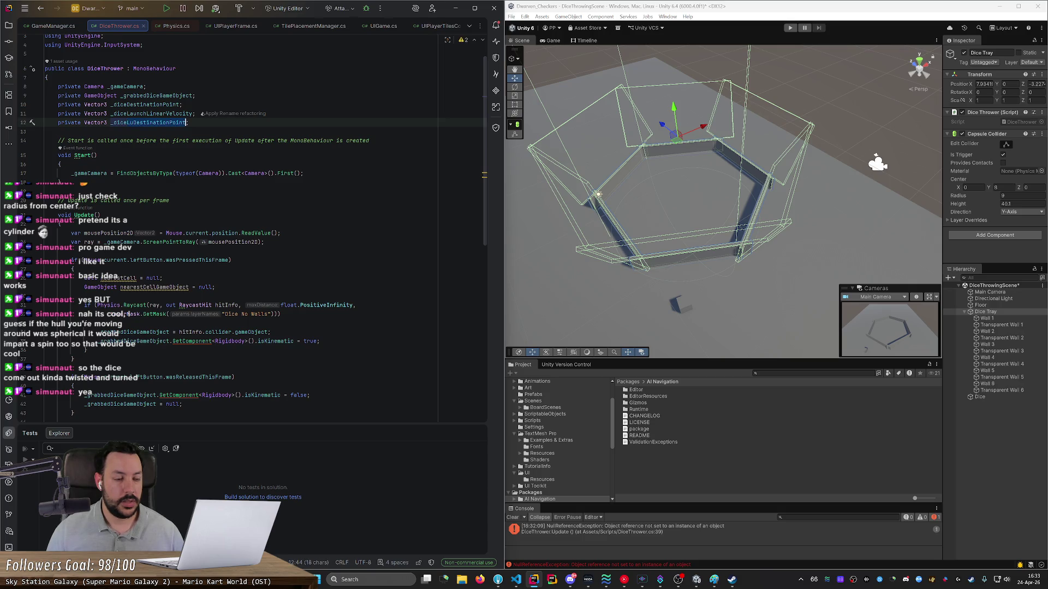
type("Lau")
key("BackSpace")
key("BackSpace")
key("BackSpace")
type("AngularV")
key("Tab")
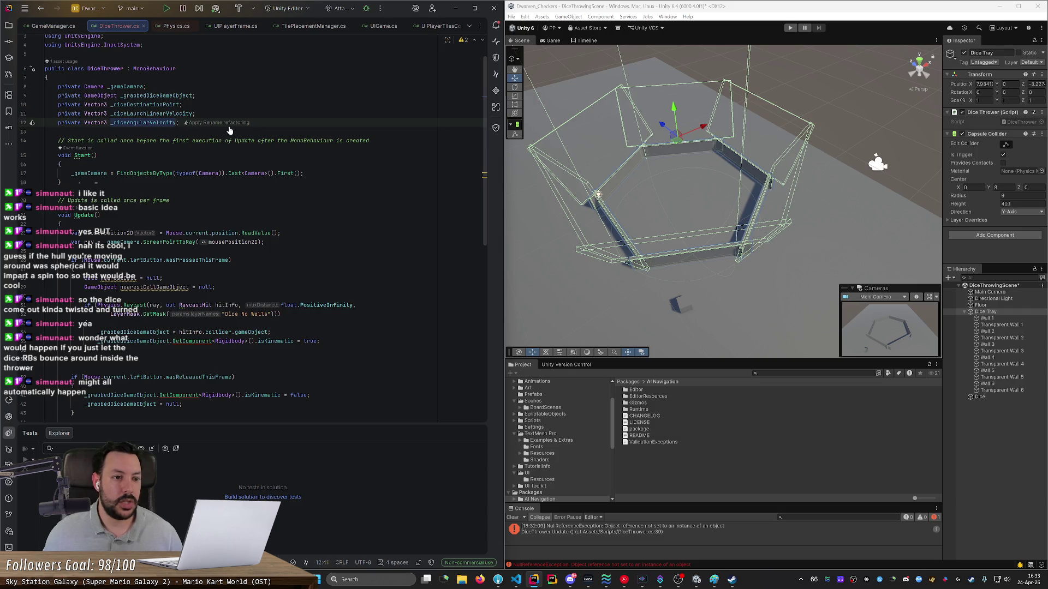
key("ctrl+y")
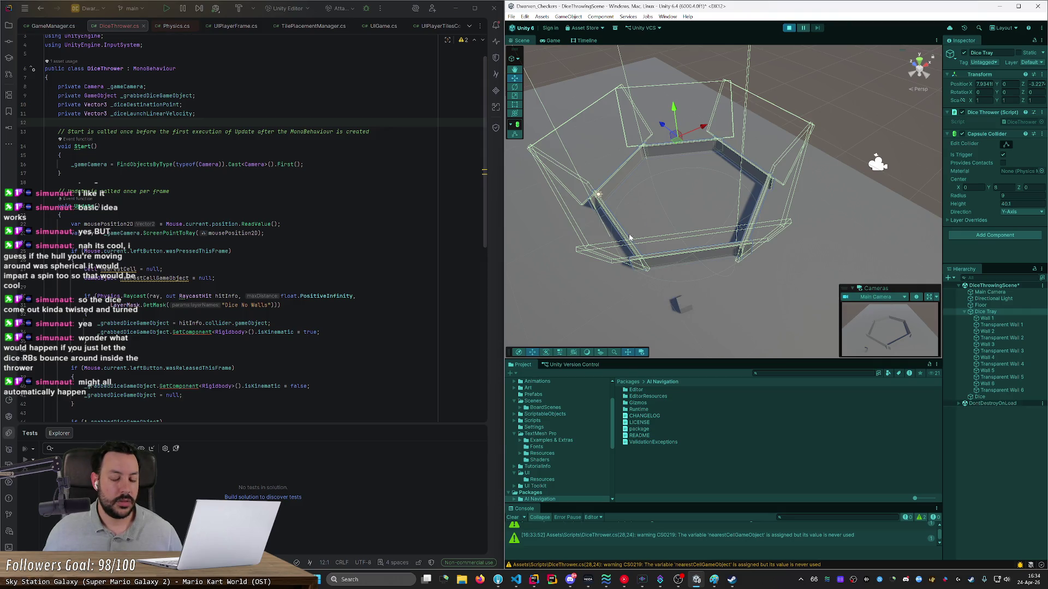
Step: Grab the die and throw it repeatedly against the tray's left wall
left_click(611, 304)
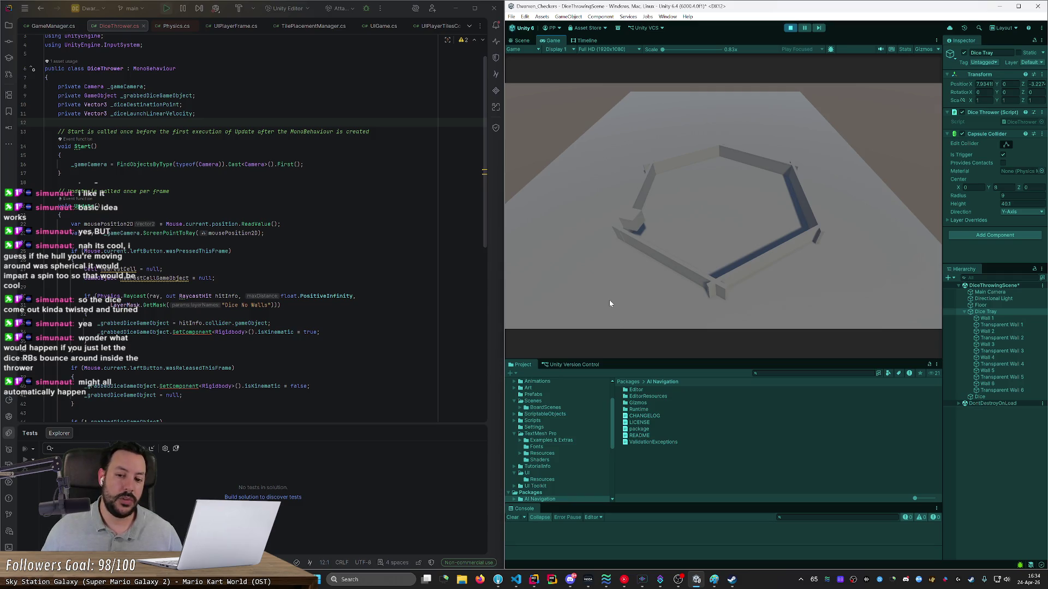
left_click(609, 304)
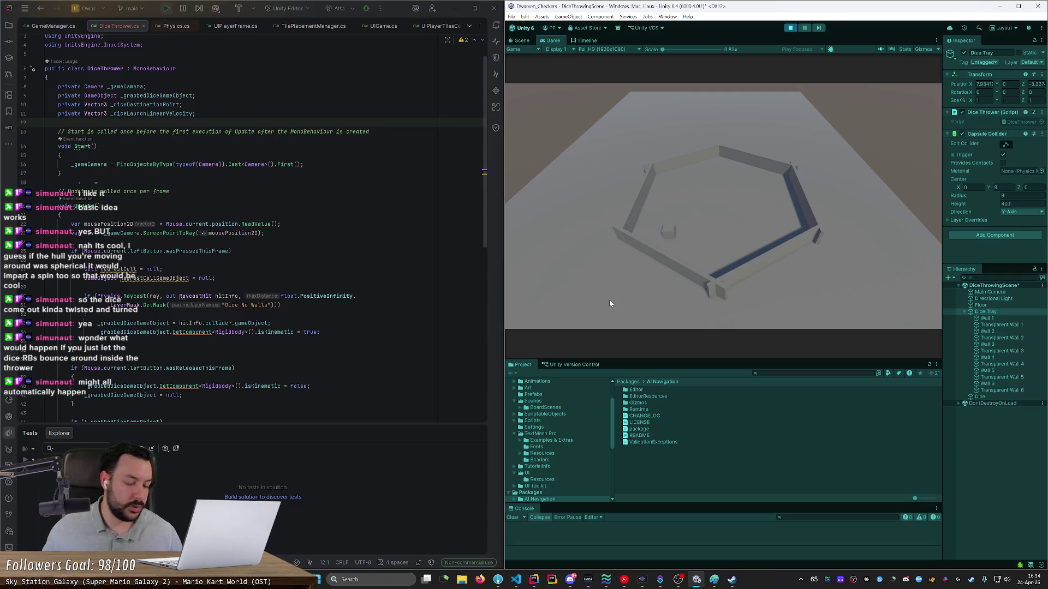
left_click(611, 289)
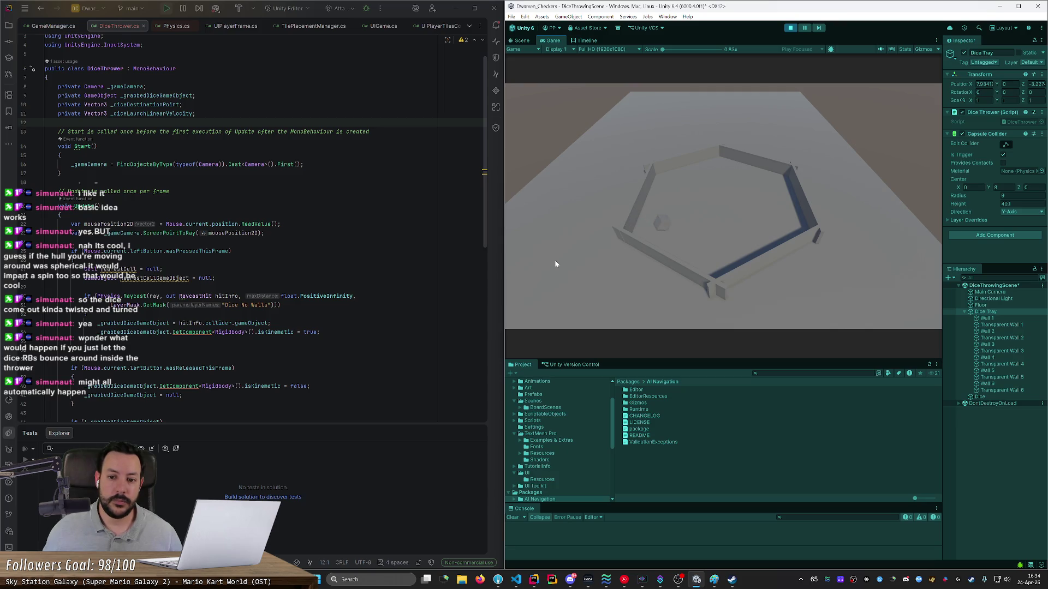
left_click_drag(652, 248, 626, 273)
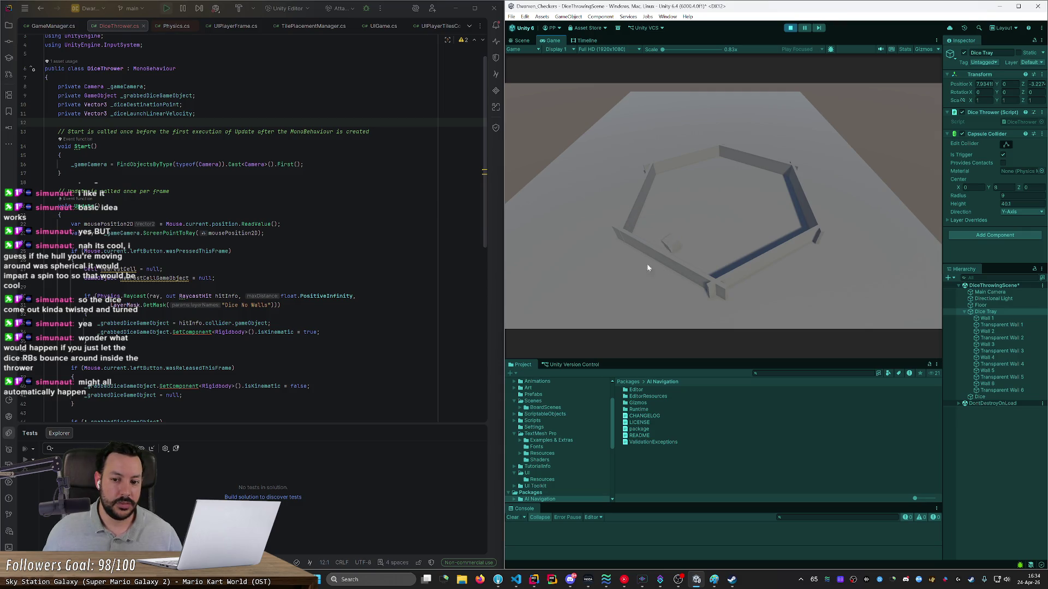
left_click_drag(667, 250, 617, 290)
left_click_drag(679, 237, 601, 290)
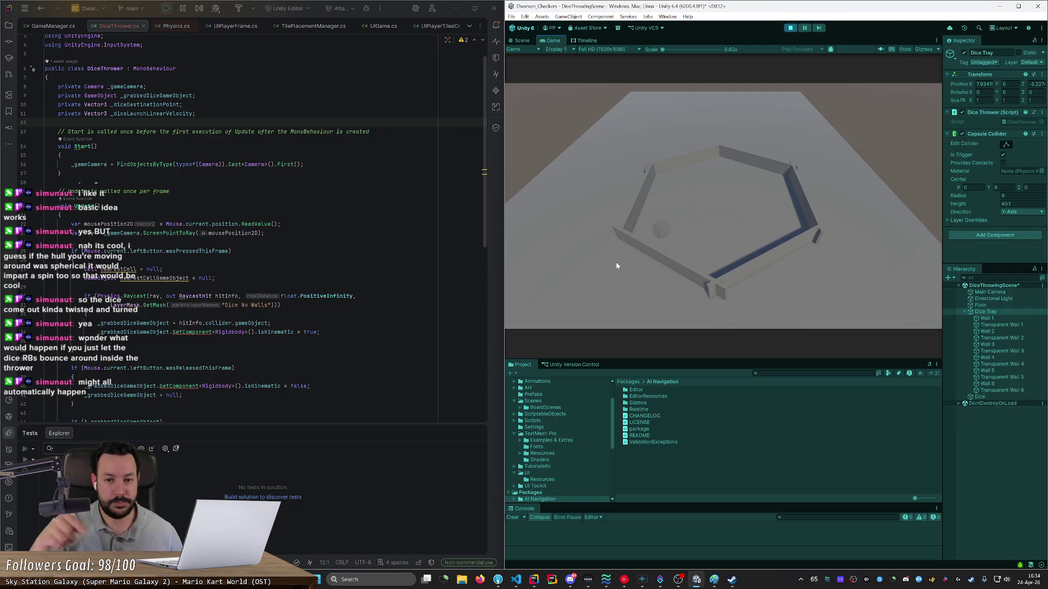
Step: Make more left-wall throws, then stop and restart Play mode to retest
left_click_drag(662, 227, 629, 283)
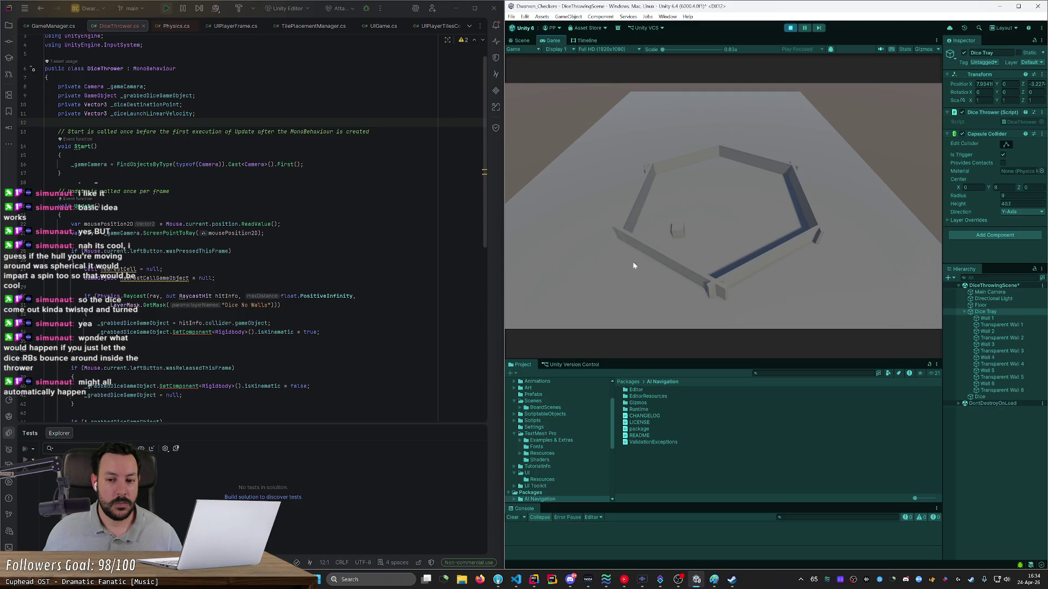
left_click_drag(672, 228, 639, 251)
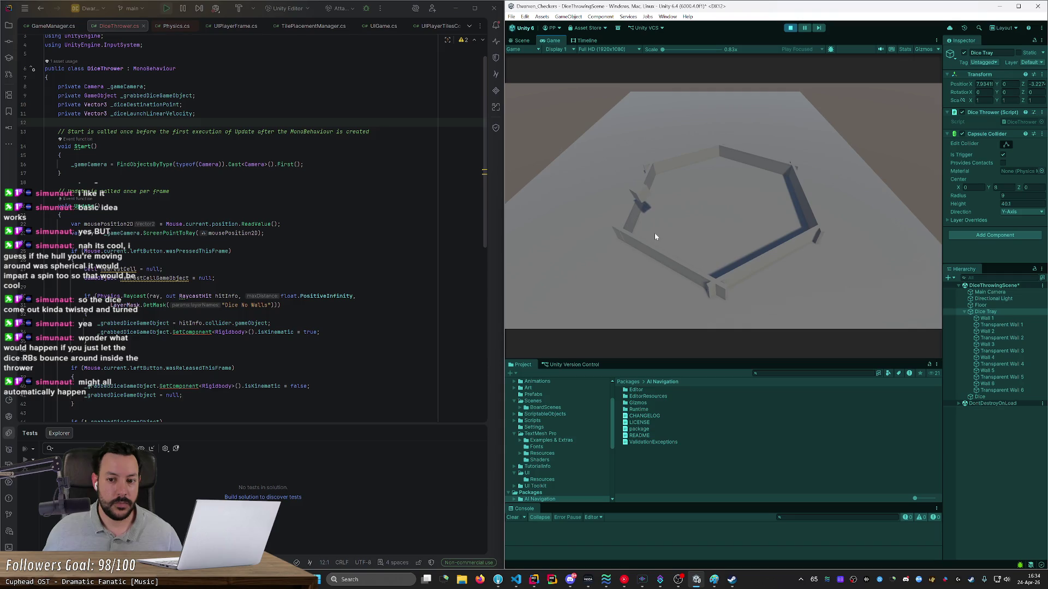
mouse_move(648, 245)
left_mouse_down()
mouse_move(653, 237)
mouse_move(646, 262)
left_mouse_up()
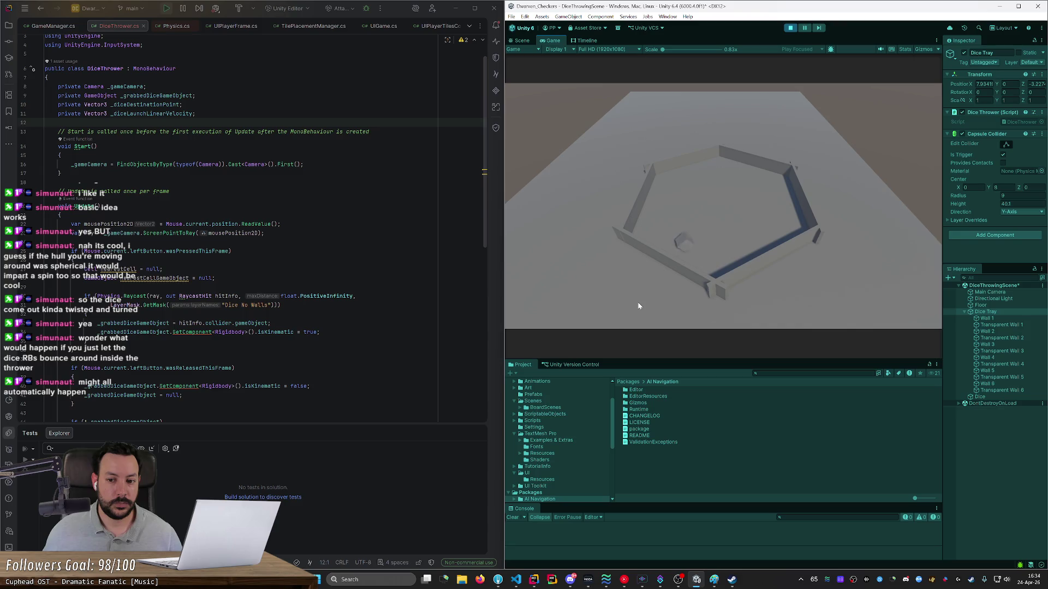
left_click(616, 297)
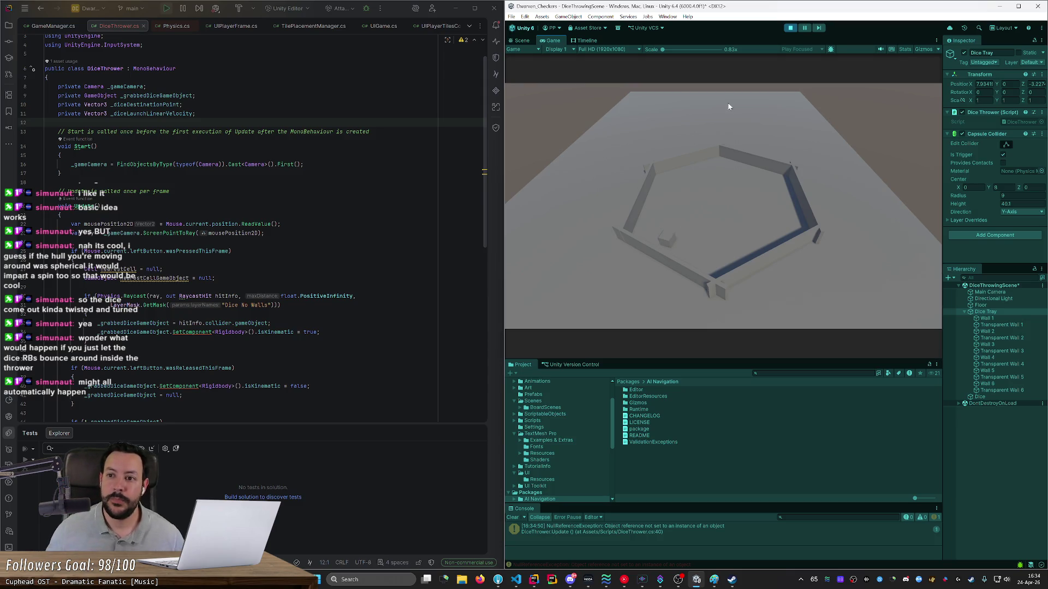
left_click(790, 29)
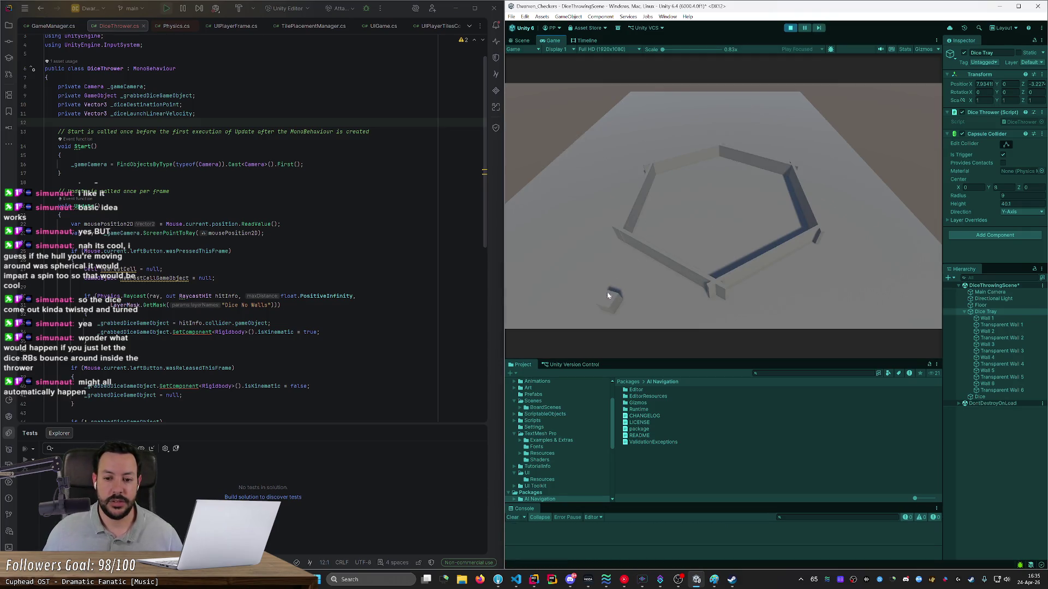
left_click(603, 307)
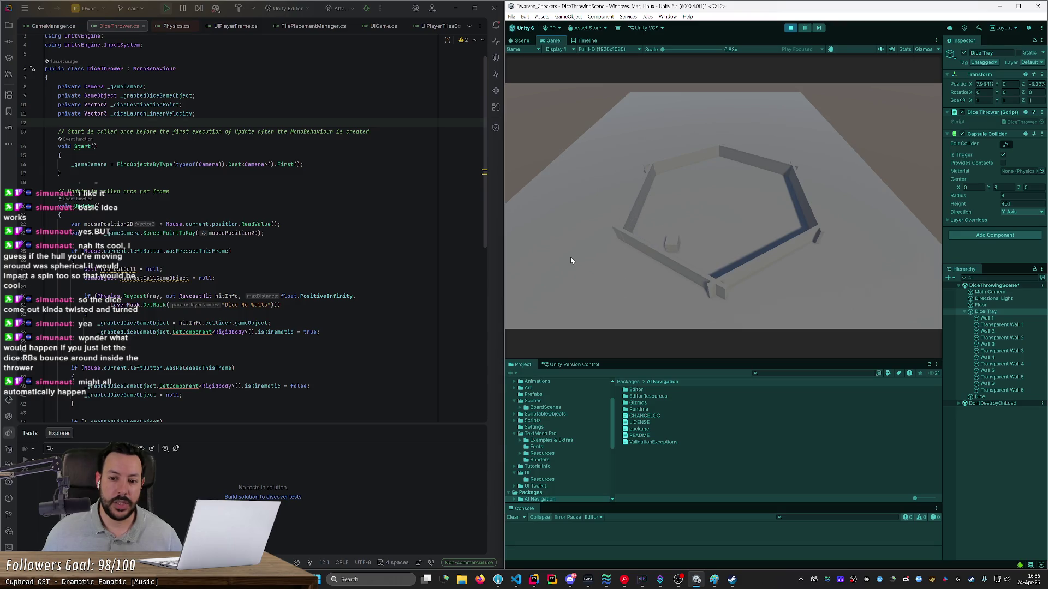
Step: Hold the die and swing it across the tray, into the upper-left corner and back to centre
left_click(671, 244)
mouse_move(666, 249)
left_mouse_down()
mouse_move(622, 297)
mouse_move(655, 257)
left_mouse_up()
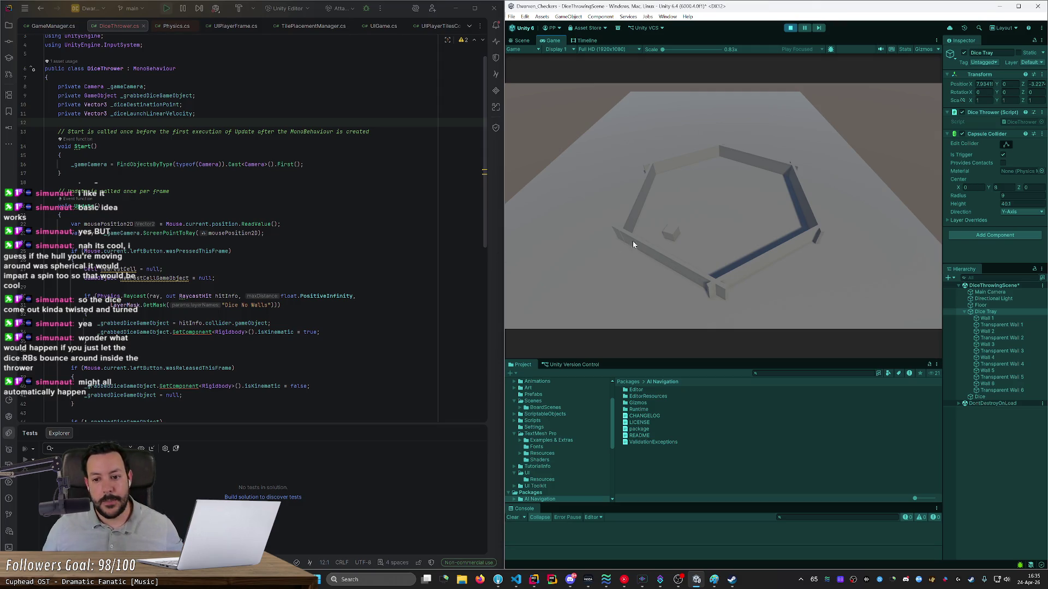
mouse_move(671, 235)
left_mouse_down()
mouse_move(767, 227)
mouse_move(669, 223)
mouse_move(757, 217)
mouse_move(691, 206)
mouse_move(731, 196)
left_mouse_up()
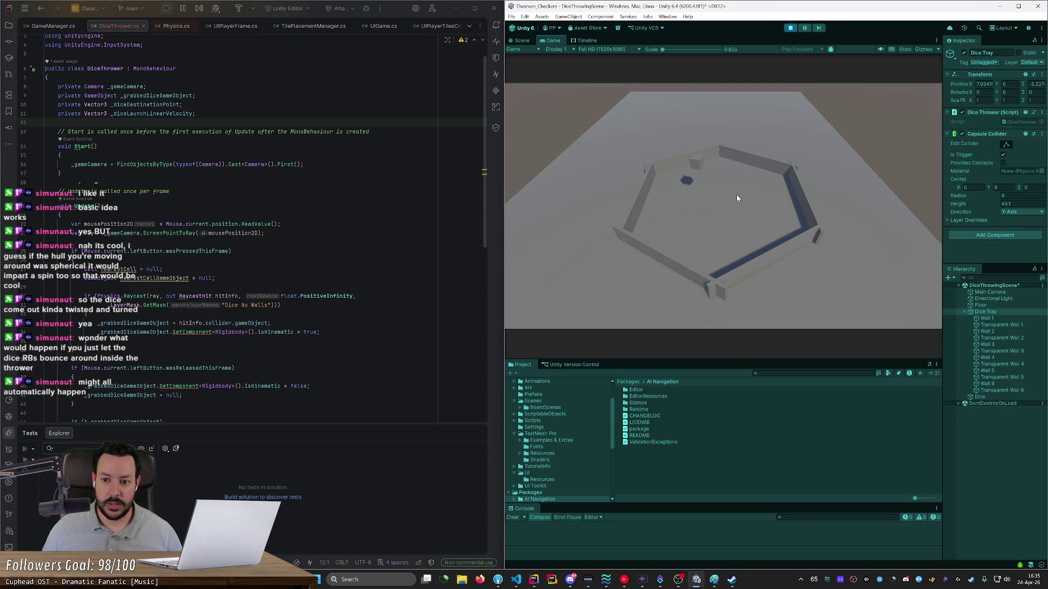
mouse_move(642, 211)
left_mouse_down()
mouse_move(578, 211)
mouse_move(670, 216)
mouse_move(555, 209)
left_mouse_up()
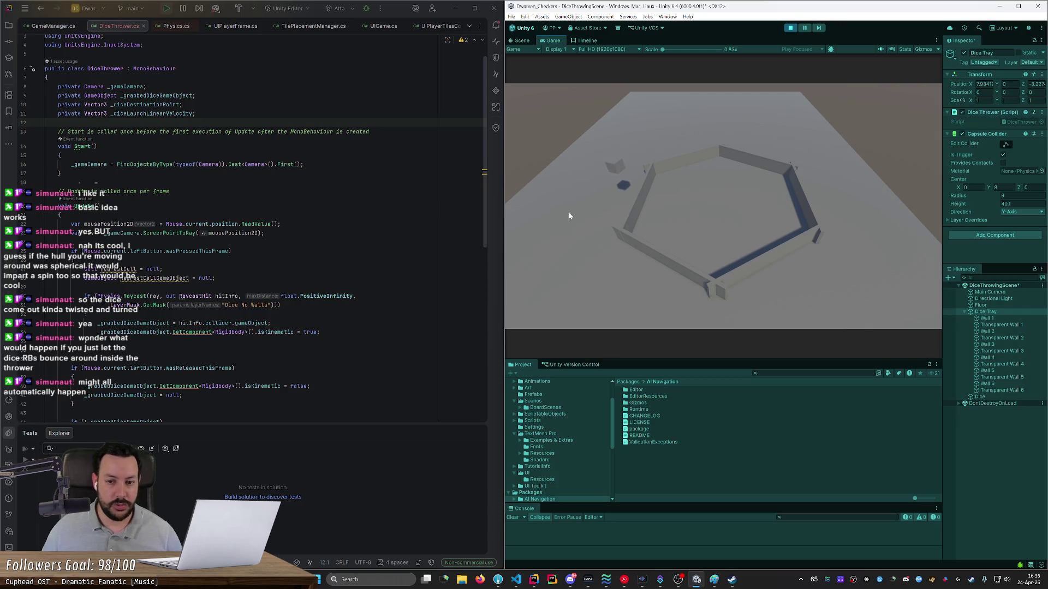
left_click_drag(627, 219, 798, 222)
mouse_move(729, 210)
left_mouse_down()
mouse_move(576, 194)
mouse_move(778, 209)
mouse_move(554, 193)
mouse_move(780, 214)
mouse_move(545, 189)
mouse_move(762, 205)
mouse_move(751, 200)
mouse_move(538, 195)
mouse_move(736, 206)
mouse_move(748, 219)
mouse_move(742, 206)
left_mouse_up()
Step: Grab the die again, throw it toward the upper-left, and return to the DiceThrower script
left_click(654, 200)
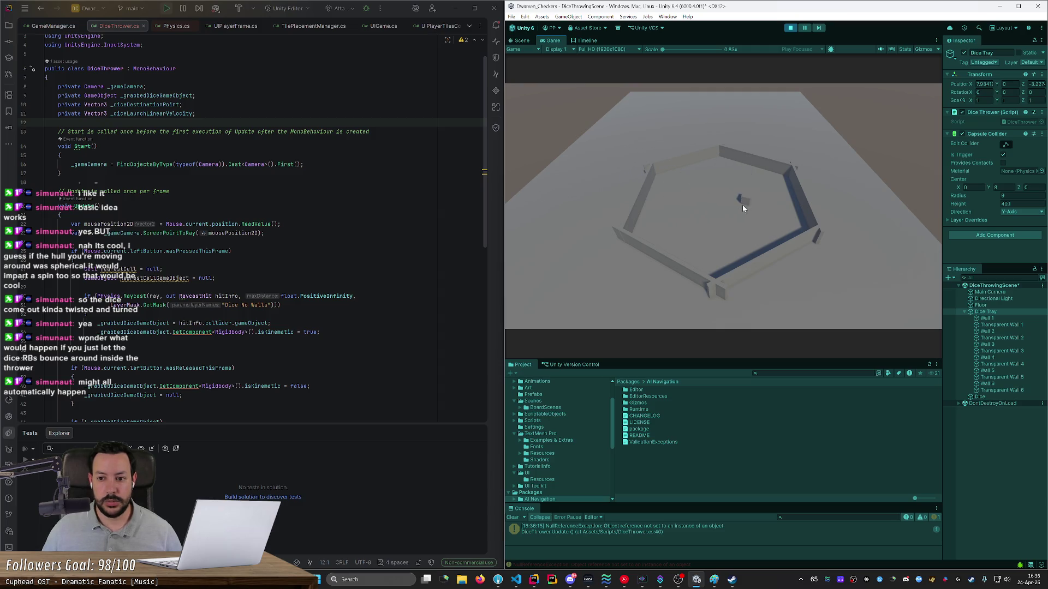
mouse_move(680, 204)
left_mouse_down()
mouse_move(741, 198)
mouse_move(591, 199)
left_mouse_up()
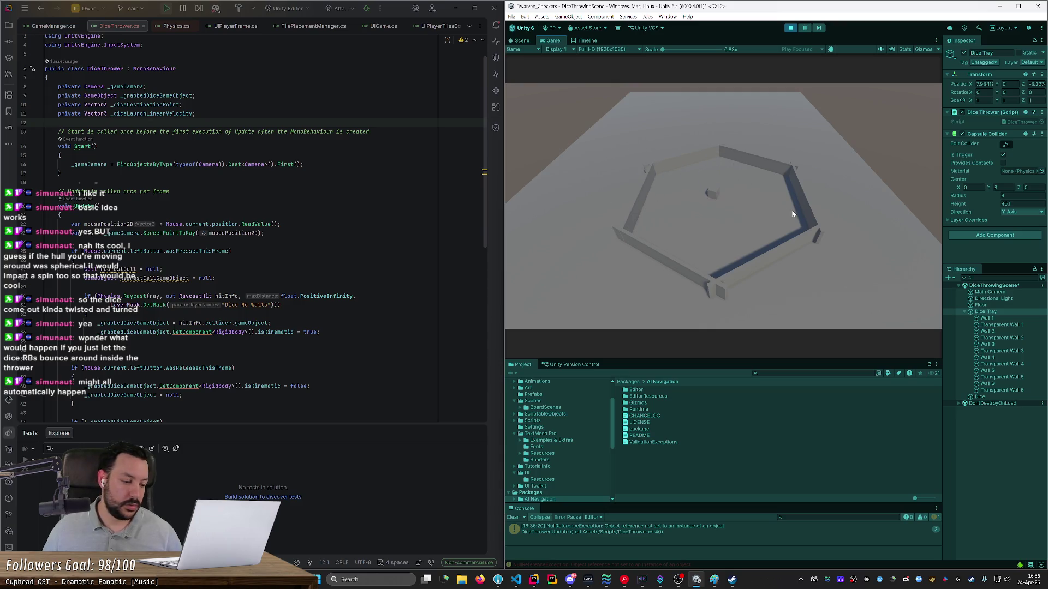
mouse_move(714, 197)
left_mouse_down()
mouse_move(562, 207)
mouse_move(748, 218)
left_mouse_up()
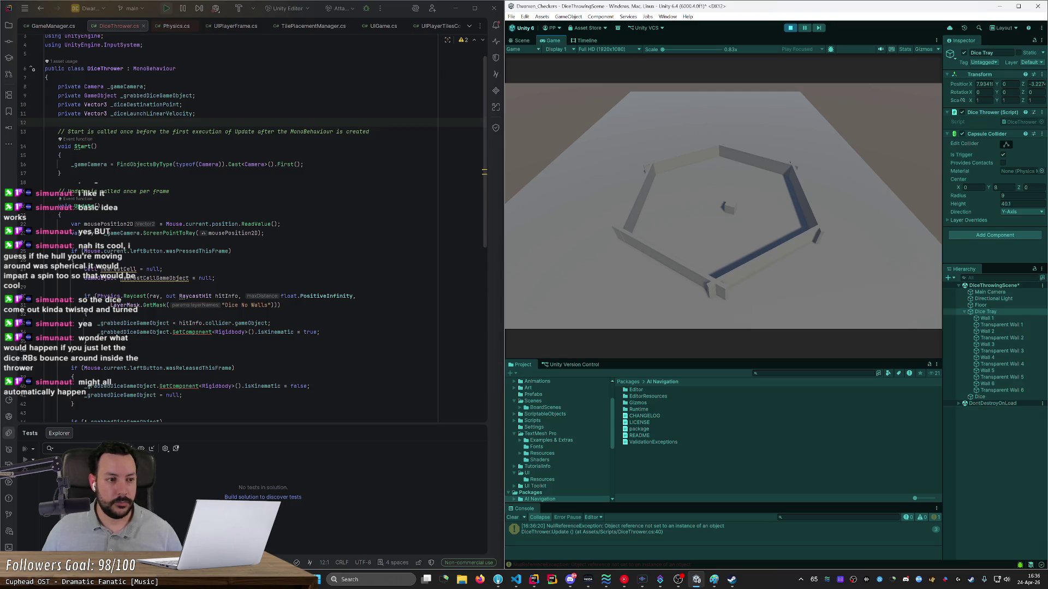
left_click(182, 105)
Step: Insert blank lines after the _grabbedDiceGameObject field declaration
left_click(146, 86)
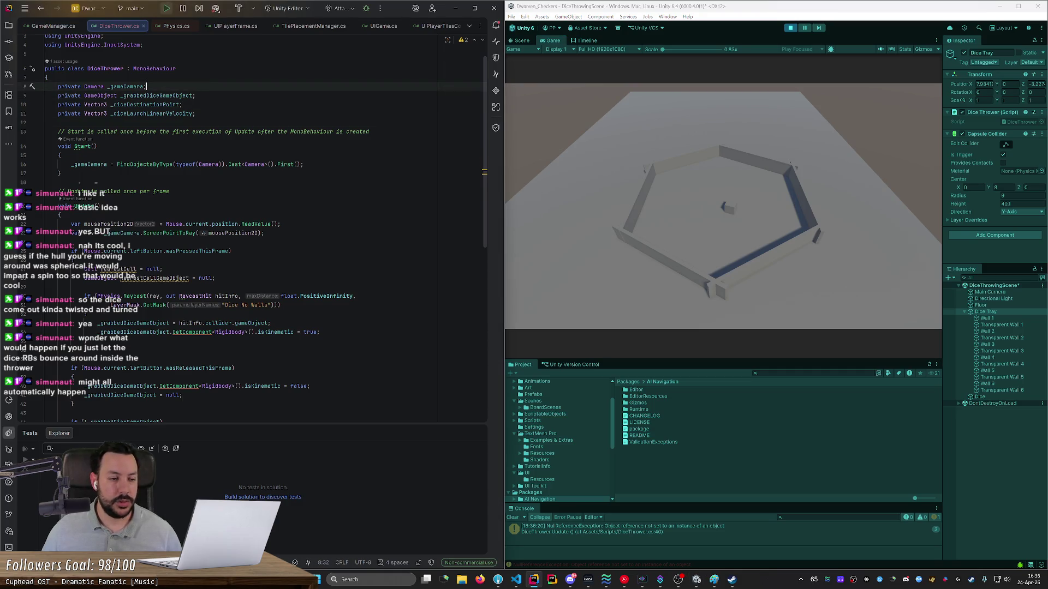
left_click(182, 105)
left_click(196, 96)
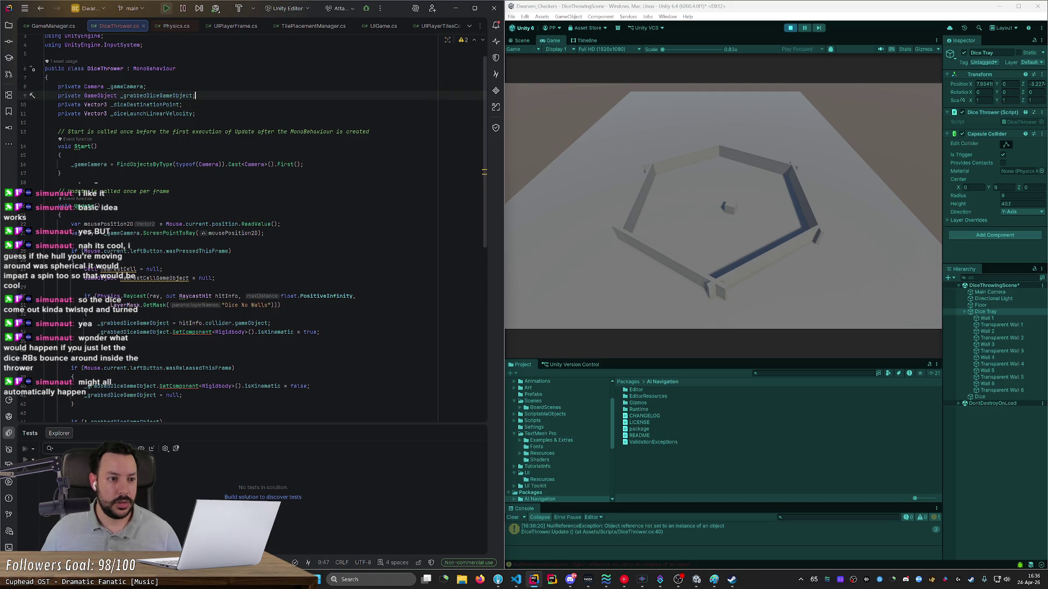
key("Return")
key("Return")
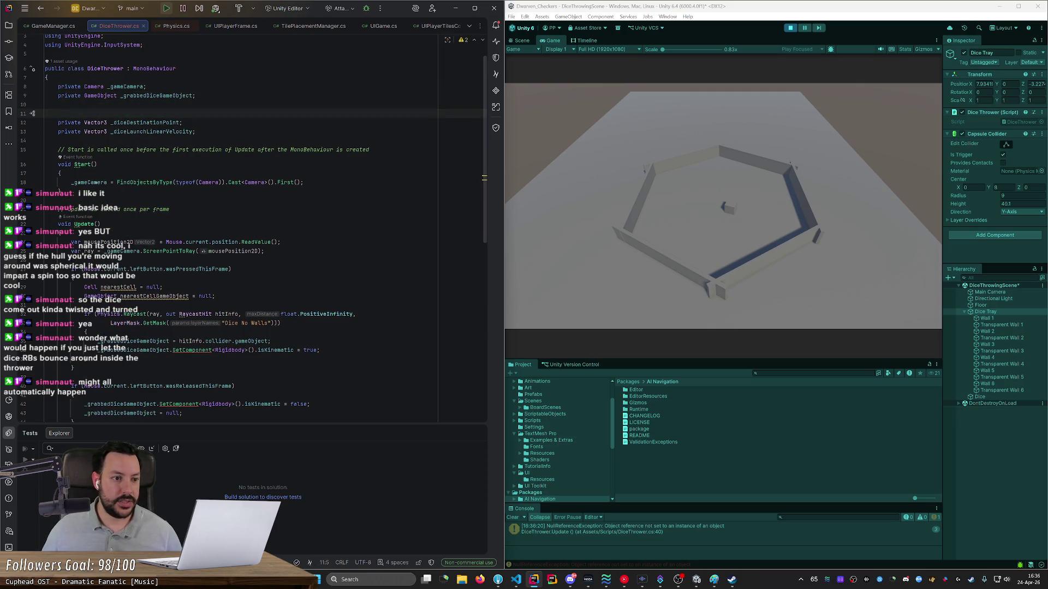
Step: Select _diceDestinationPoint and check its documentation popup, then dismiss it
double_click(144, 122)
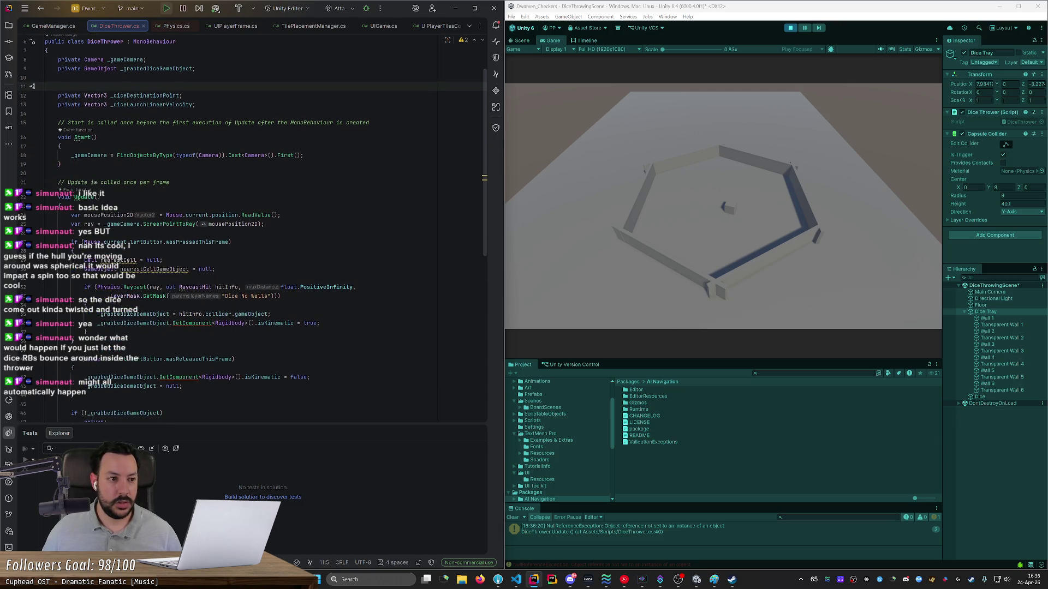
scroll(251, 229, "down", 4)
scroll(252, 230, "down", 6)
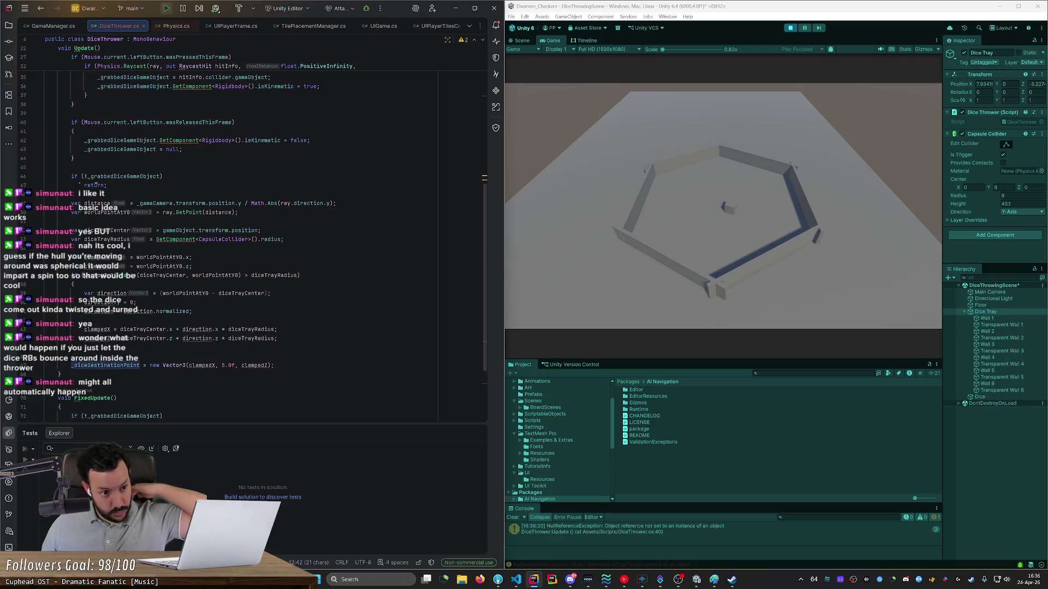
mouse_move(174, 231)
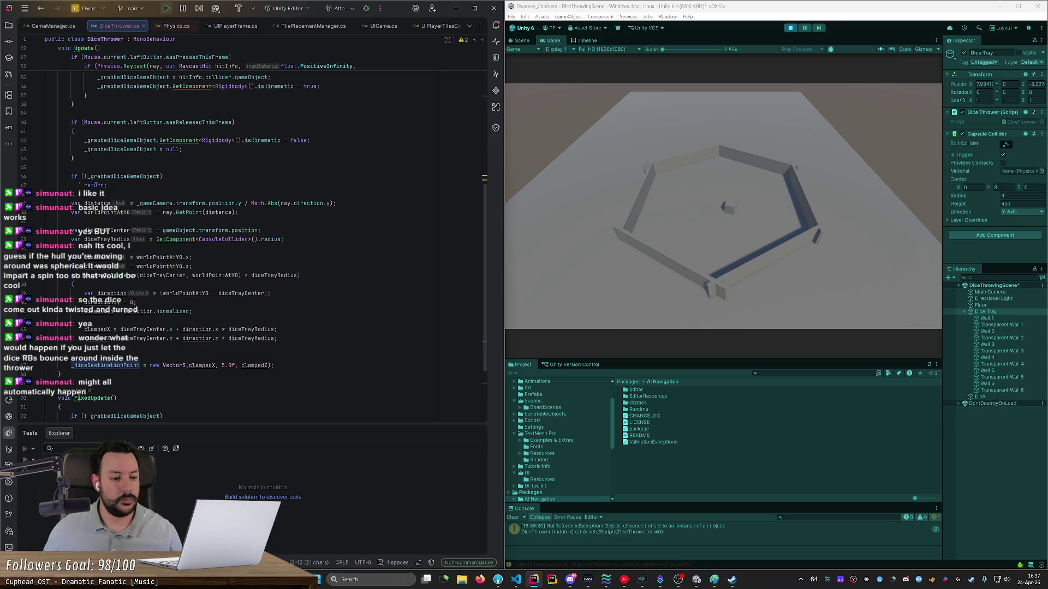
left_click(32, 357)
scroll(251, 230, "up", 10)
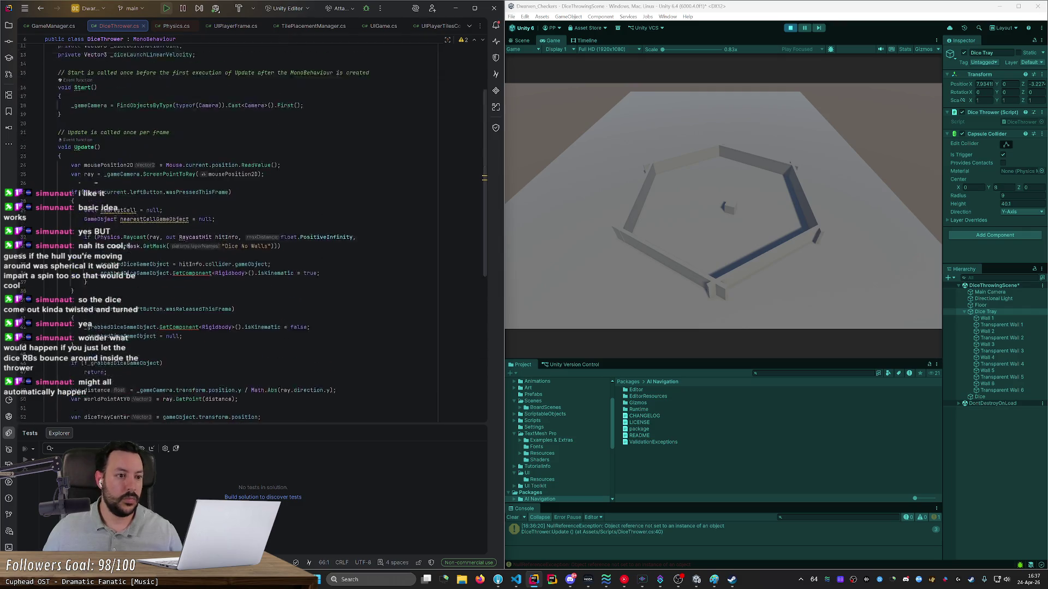
Step: Paste _diceLaunchLinearVelocity above the _diceDestinationPoint assignment in Update and start an '=' assignment
left_click(58, 126)
key("Down")
key("Down")
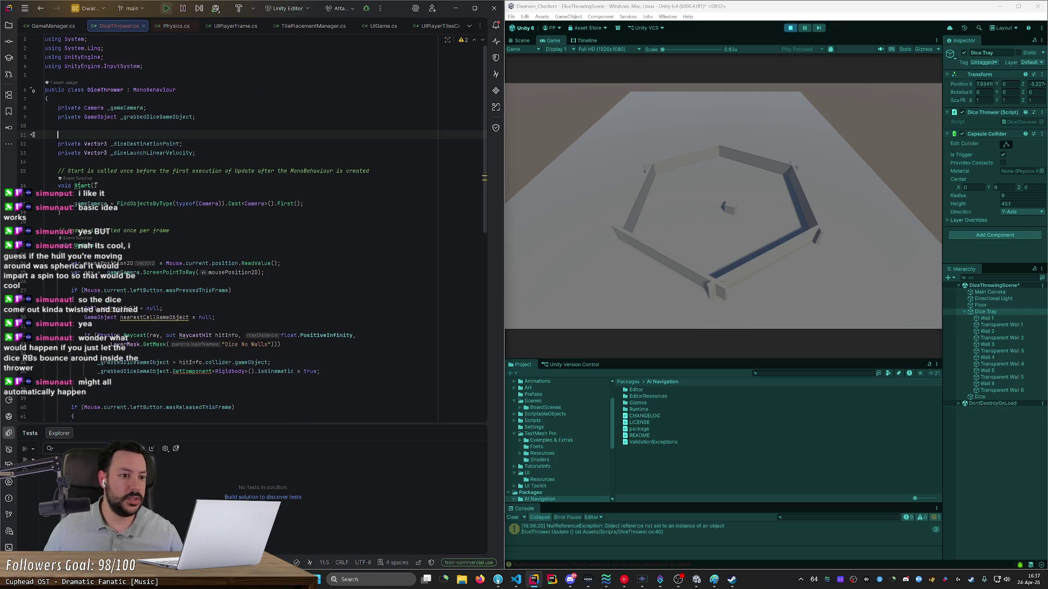
scroll(251, 164, "down", 2)
double_click(152, 108)
scroll(251, 230, "down", 10)
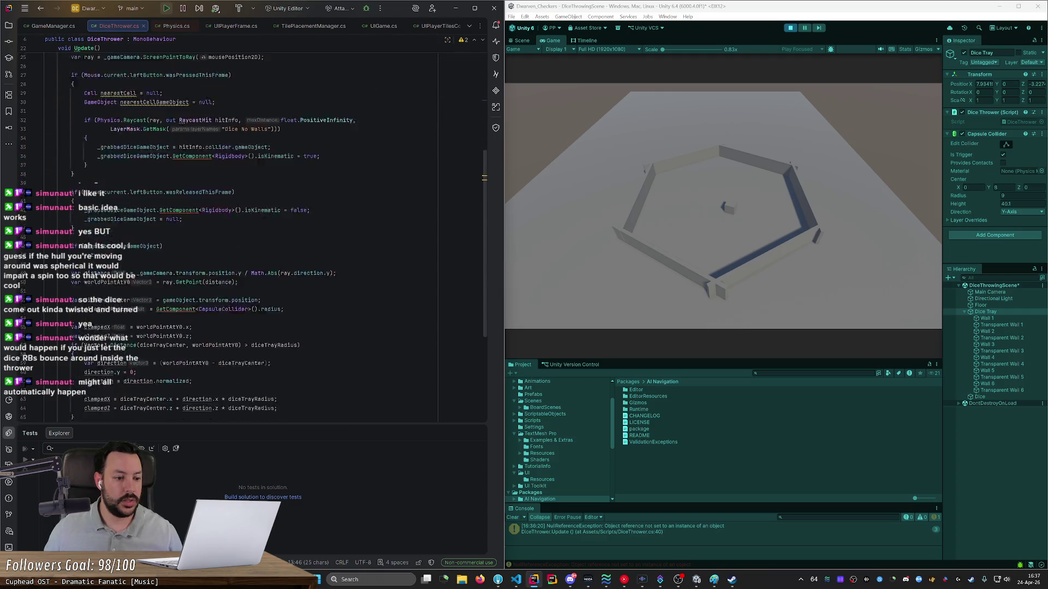
left_click(45, 290)
key("ctrl+v")
key("Return")
key("Up")
key("End")
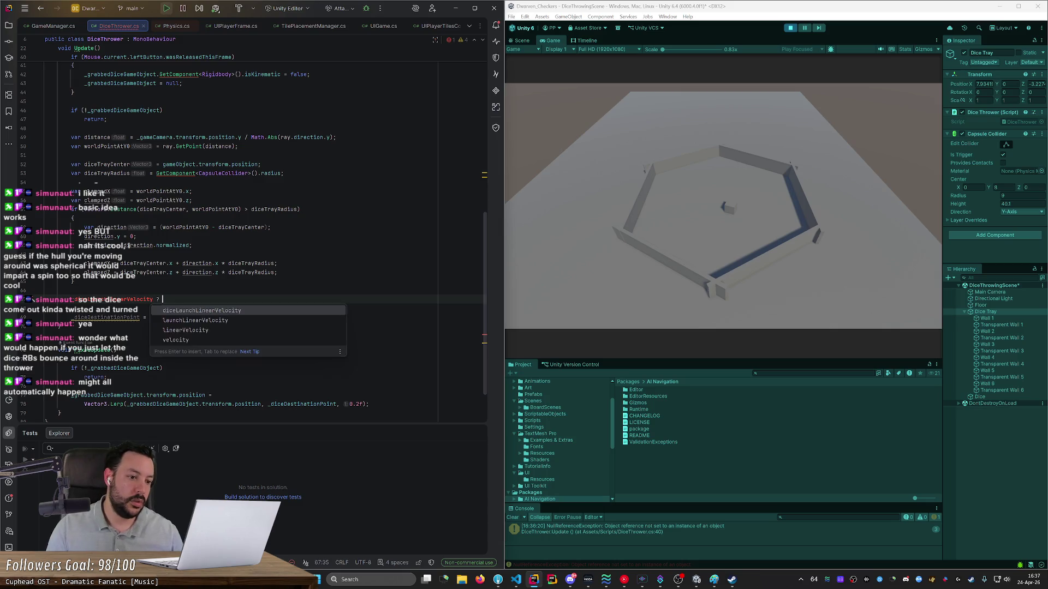
type("=")
key("Escape")
Step: Remove the unfinished velocity assignment and retype the line via the 'r diceD' completion
key("Down")
key("Down")
key("ctrl+Left")
key("ctrl+shift+Right")
left_click(85, 309)
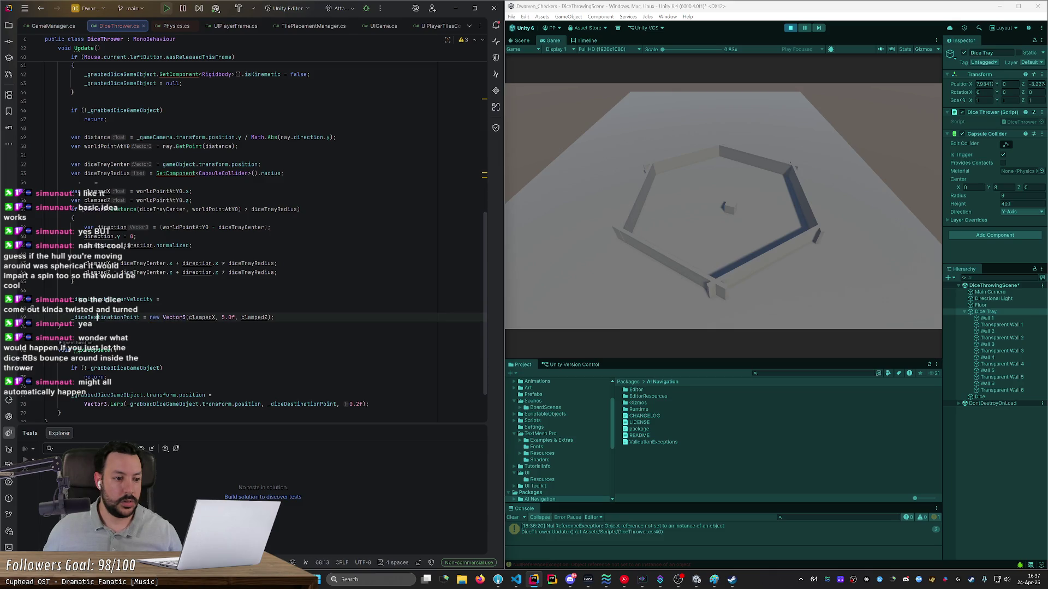
key("BackSpace")
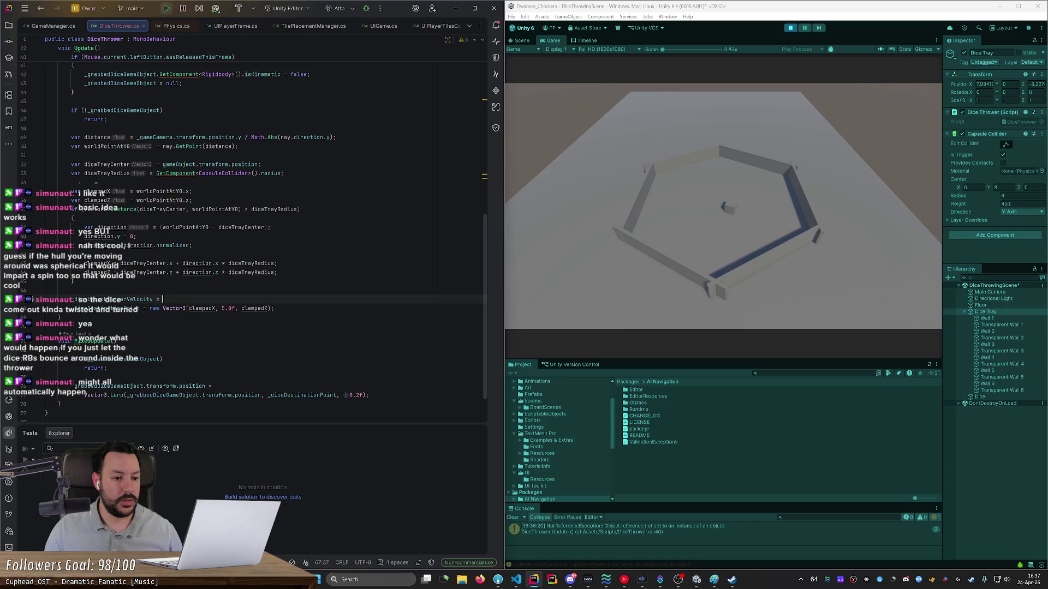
key("ctrl+BackSpace")
key("ctrl+BackSpace")
key("ctrl+BackSpace")
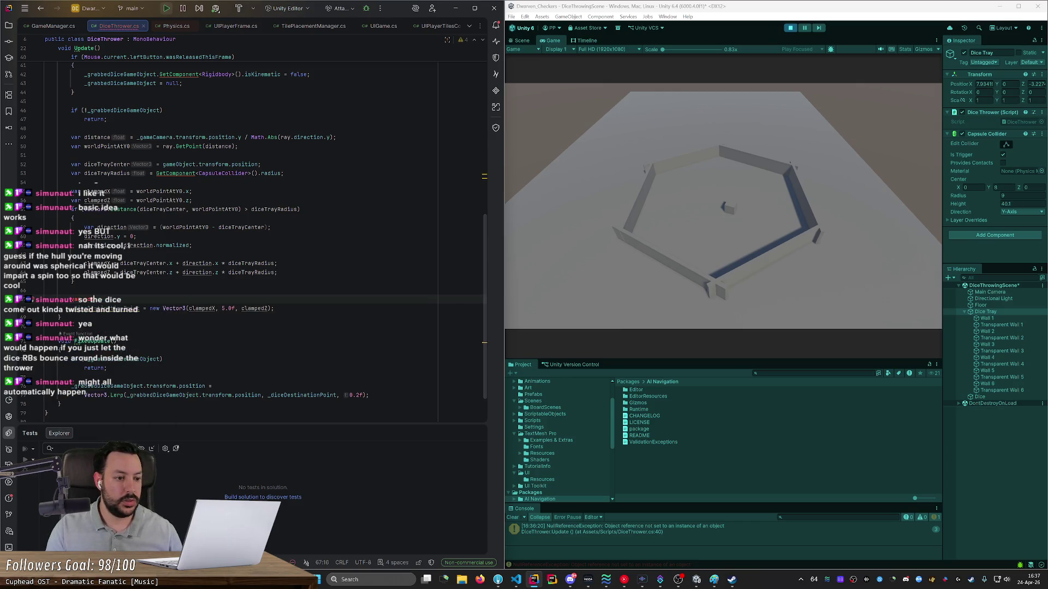
type("r dice")
type("D")
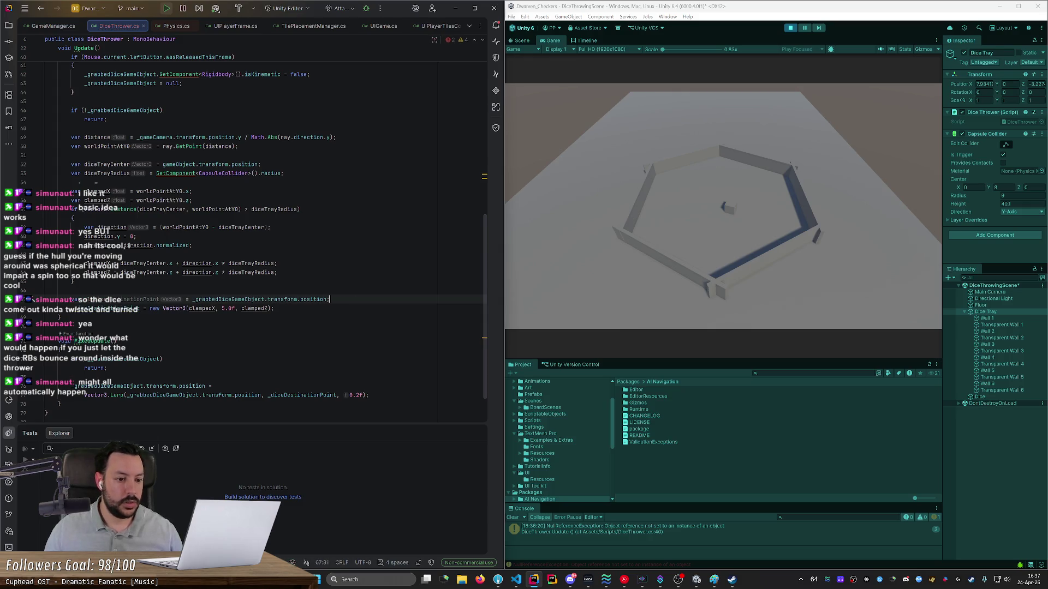
key("Tab")
Step: Try replacing the grabbed-die position expression with _diceDestinationPoint, then undo it
double_click(216, 301)
type("_diceDestinationPoint")
key("shift+End")
key("Delete")
key("ctrl+z")
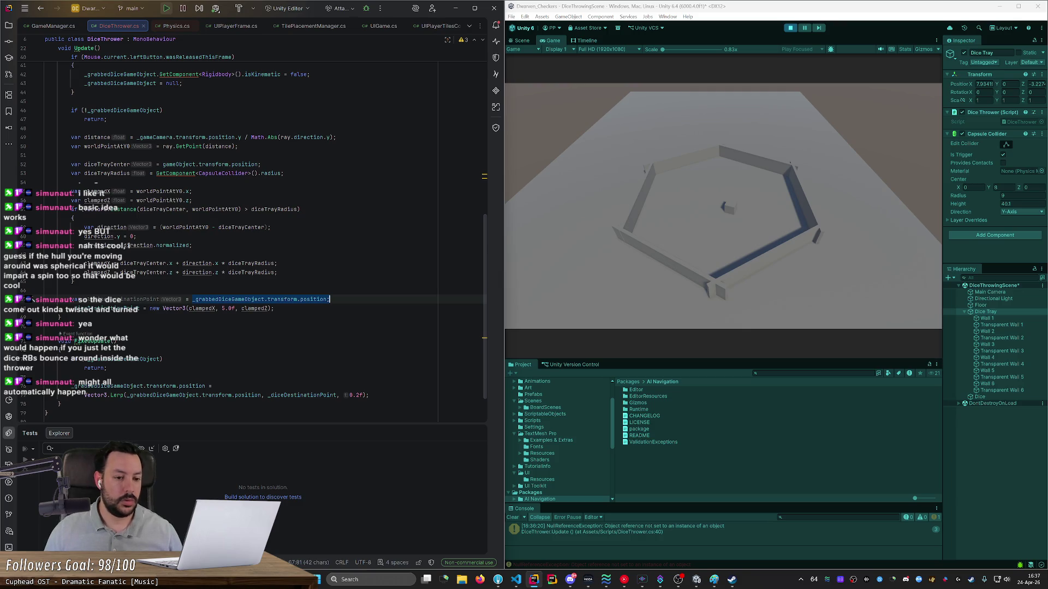
key("Escape")
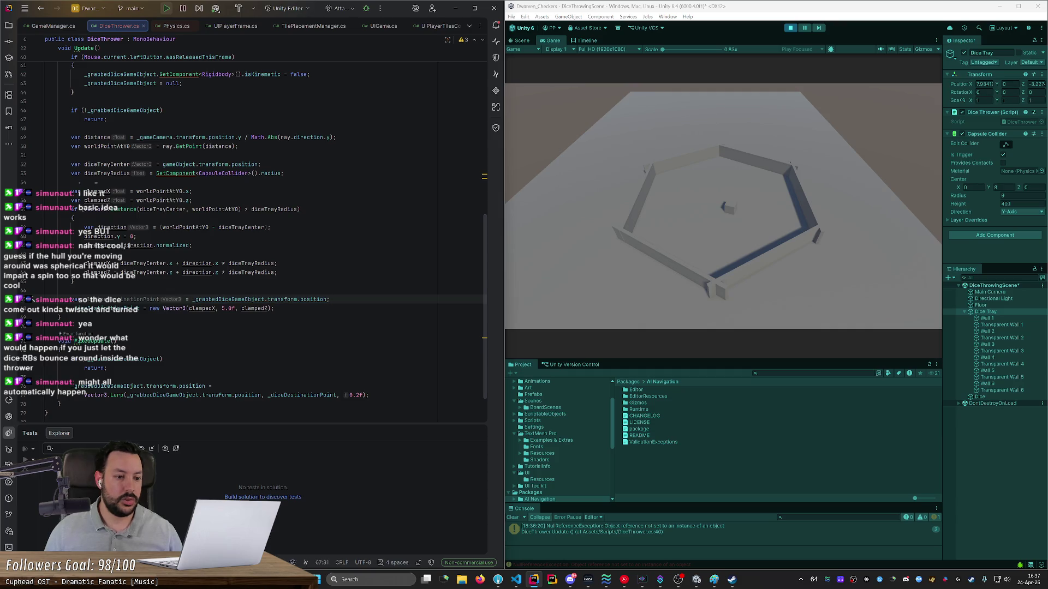
Step: Delete the grabbed-die position expression from the assignment's right-hand side
left_click(274, 309)
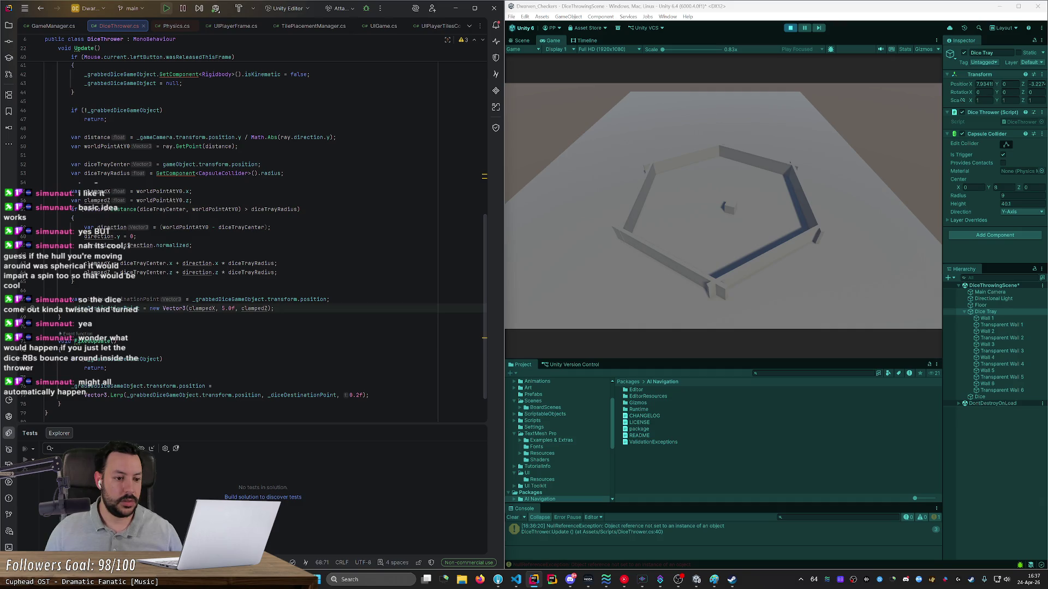
left_click(192, 299)
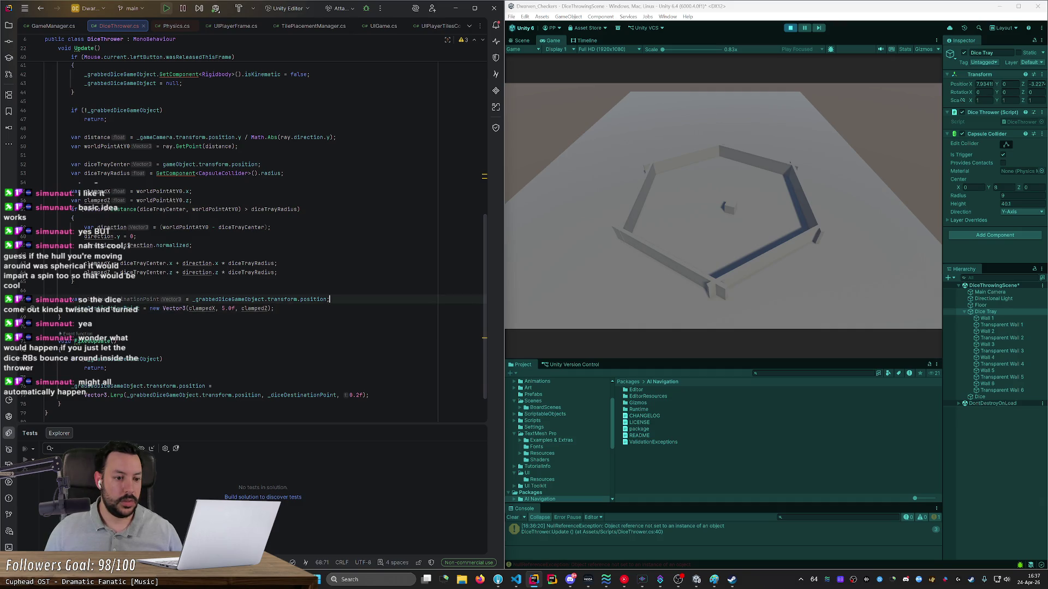
left_click_drag(192, 299, 329, 299)
key("BackSpace")
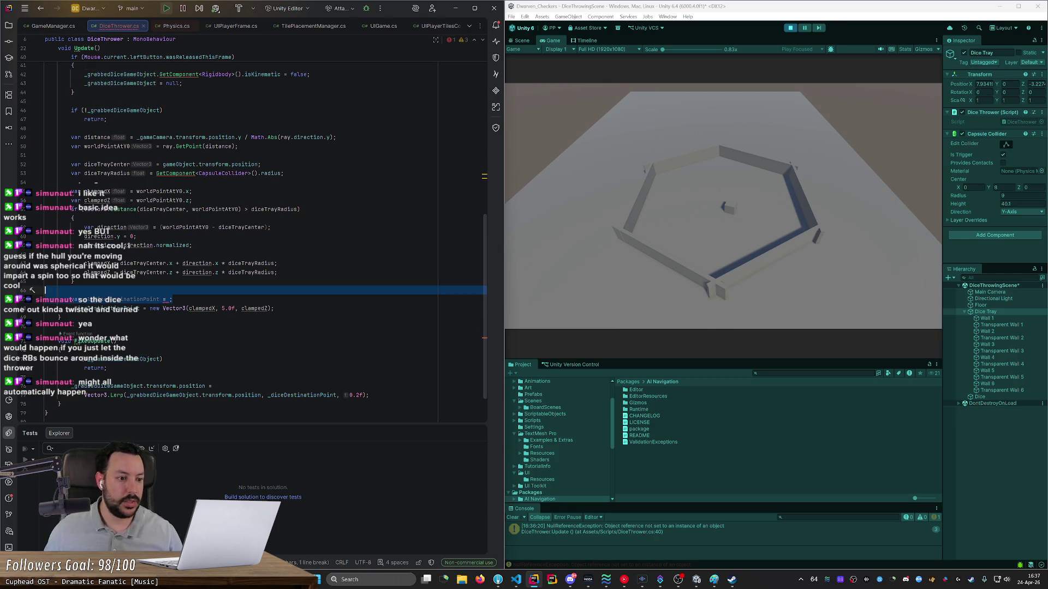
Step: Write '_diceLaunchLinearVelocity = _diceDestinationPoint - _grabbedDiceGameObject.transform.position;' on a new line in Update
key("ctrl+x")
key("End")
key("Return")
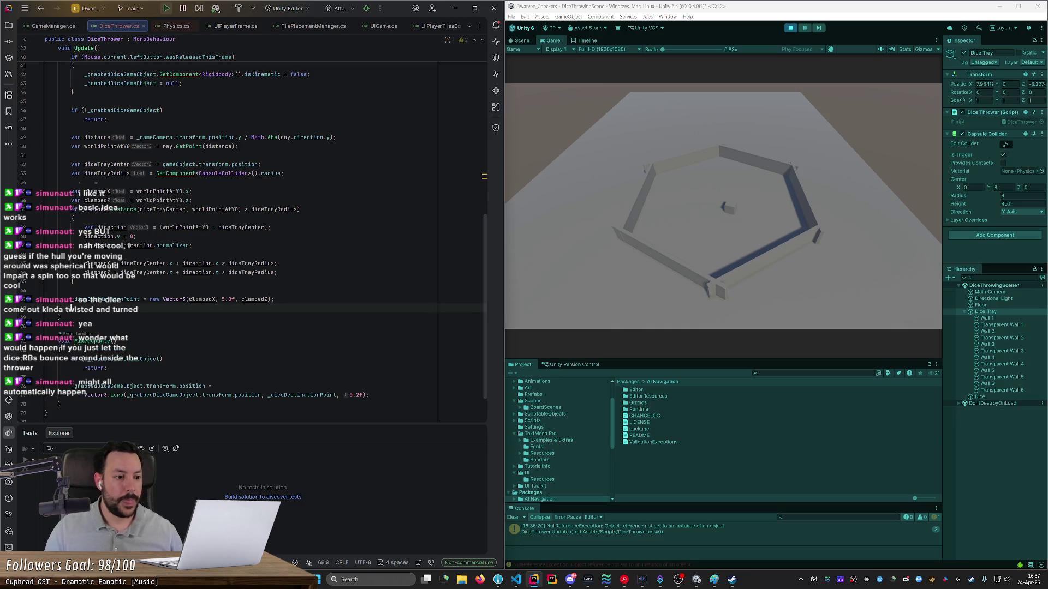
type("_")
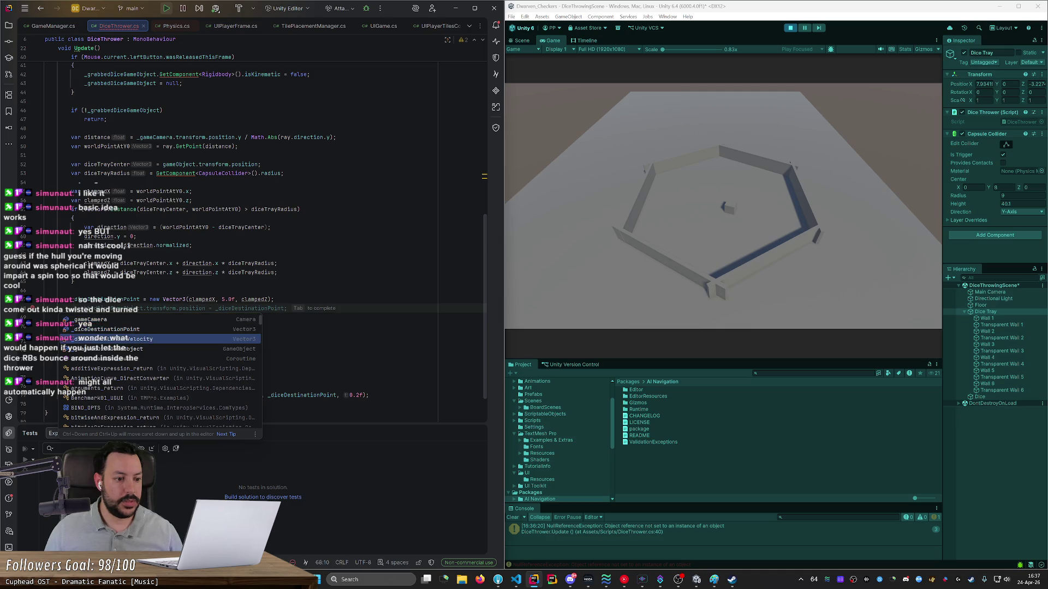
key("Tab")
key("ctrl+BackSpace")
key("ctrl+BackSpace")
key("ctrl+BackSpace")
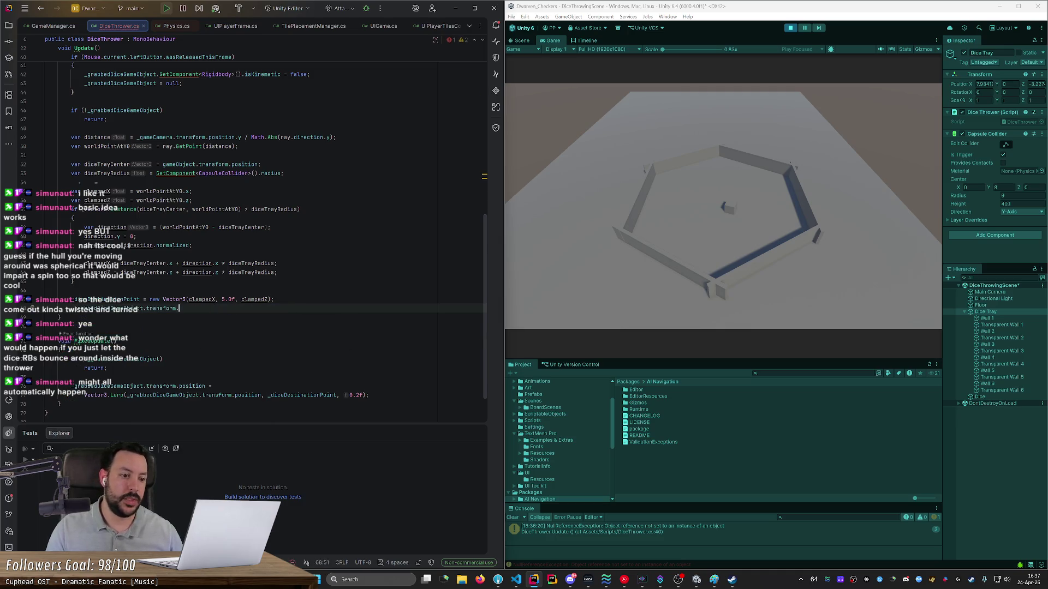
type("_diceL")
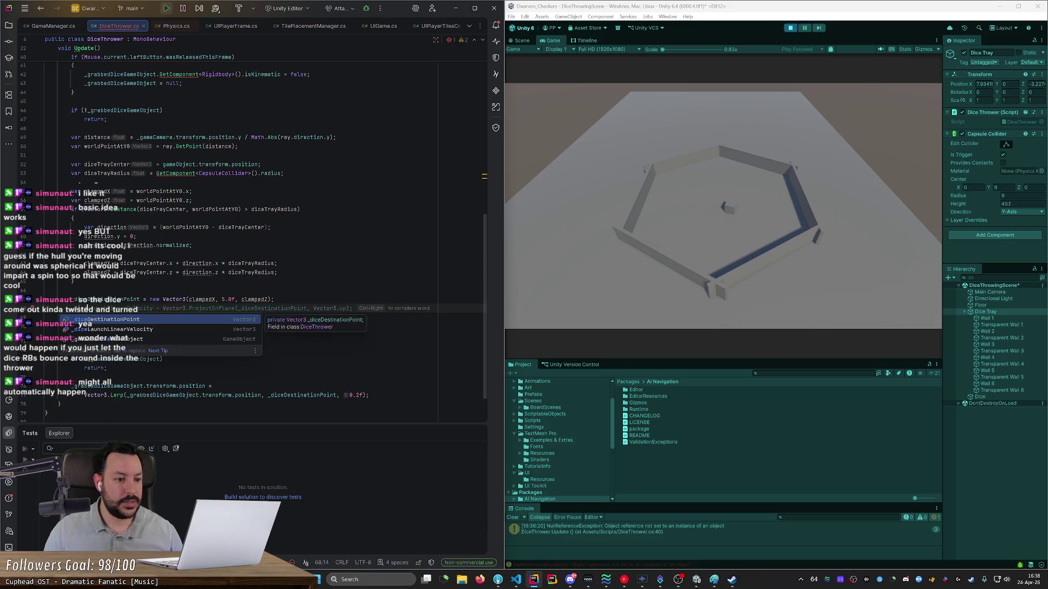
key("Return")
type("= ")
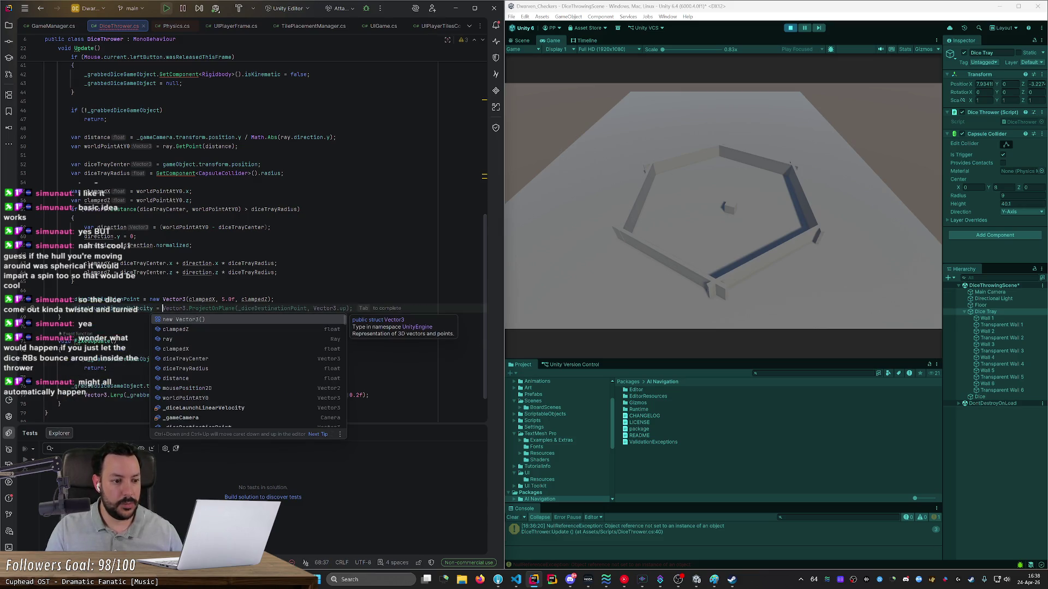
type("_")
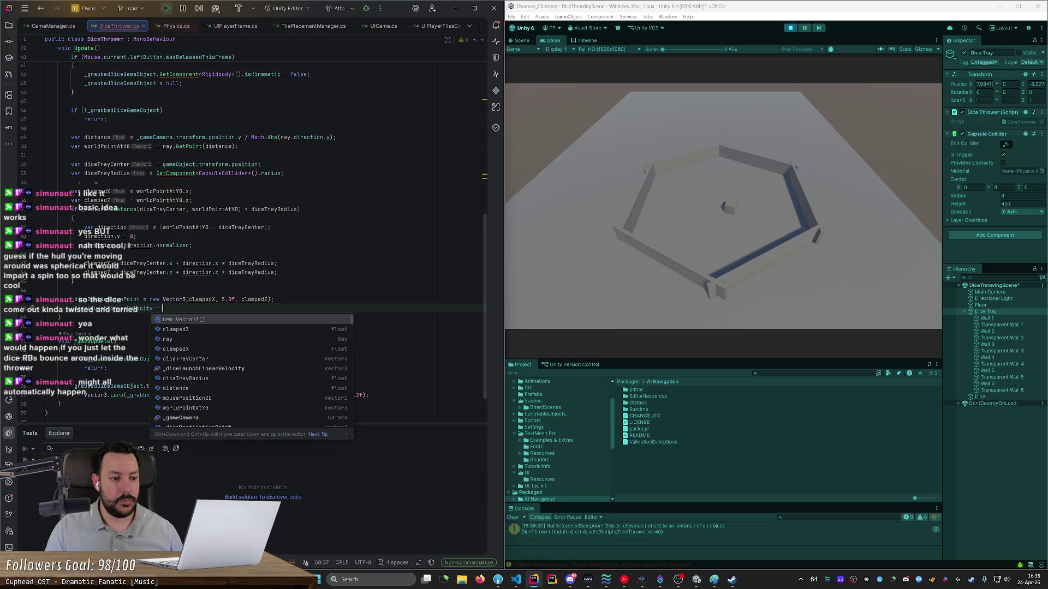
type("dice")
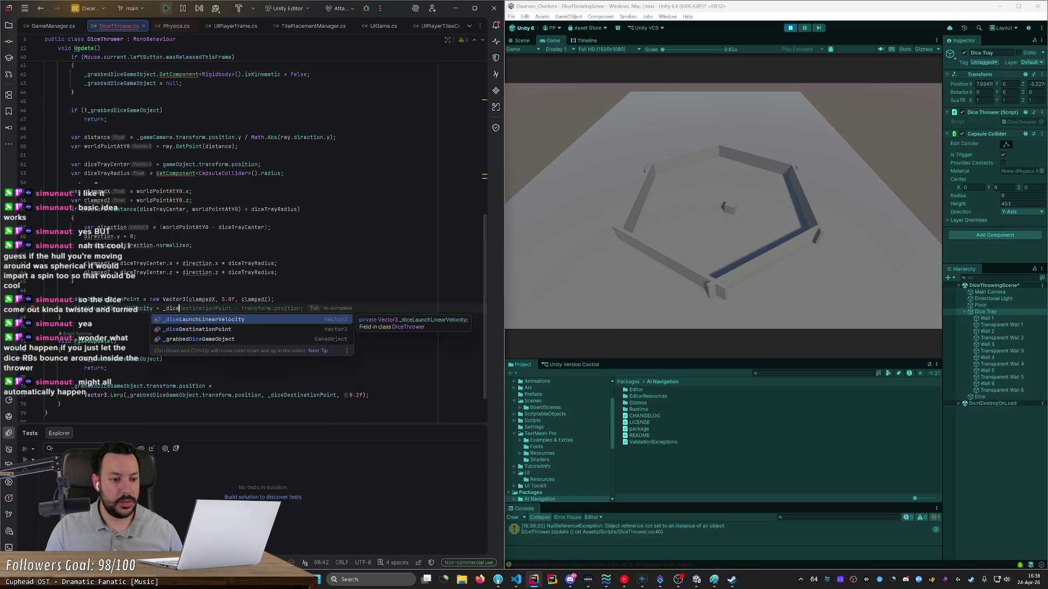
key("Escape")
key("Tab")
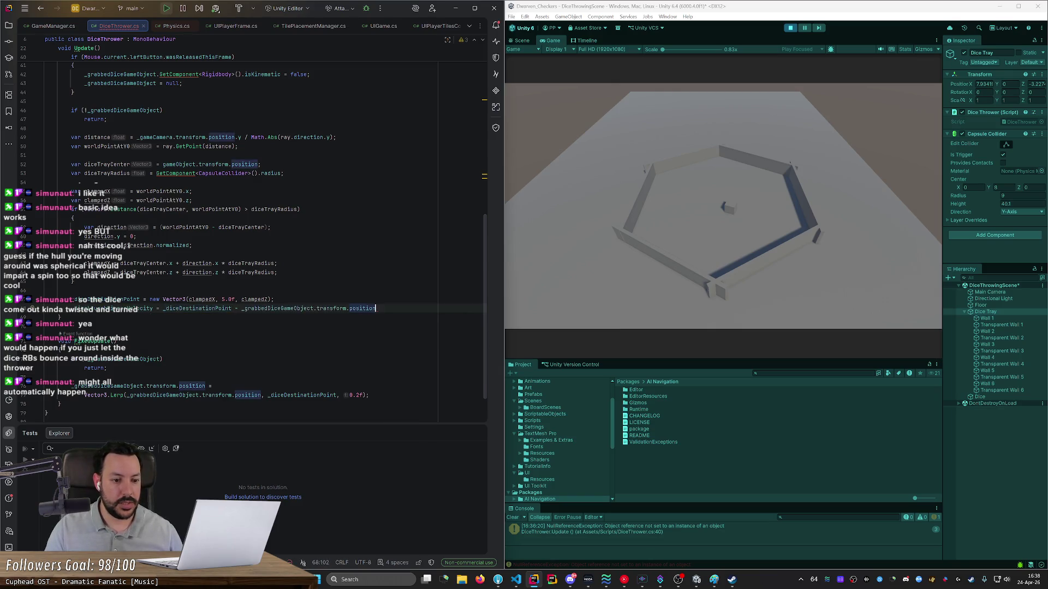
type(";")
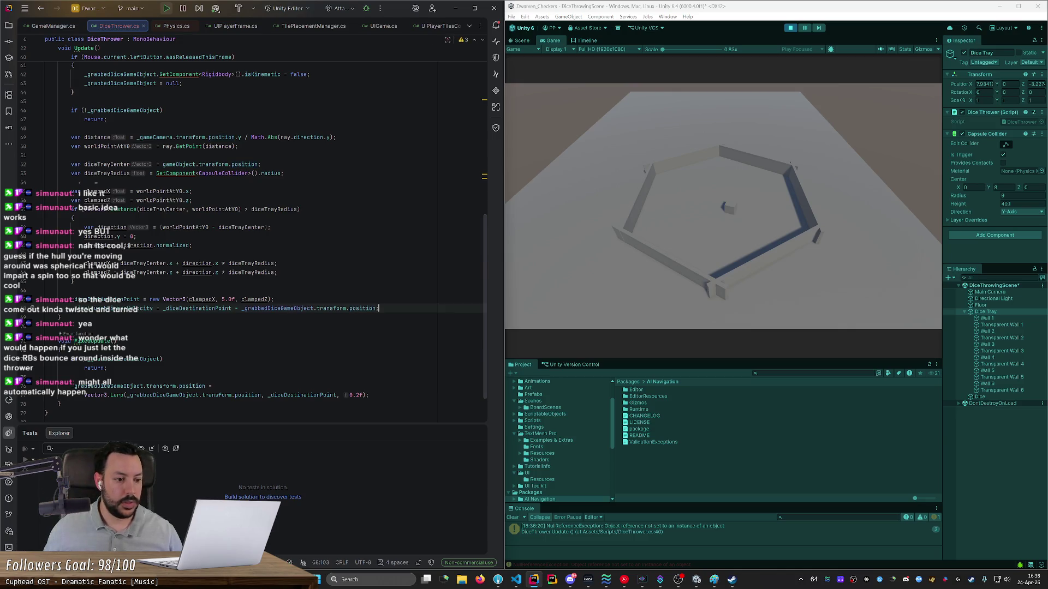
double_click(108, 309)
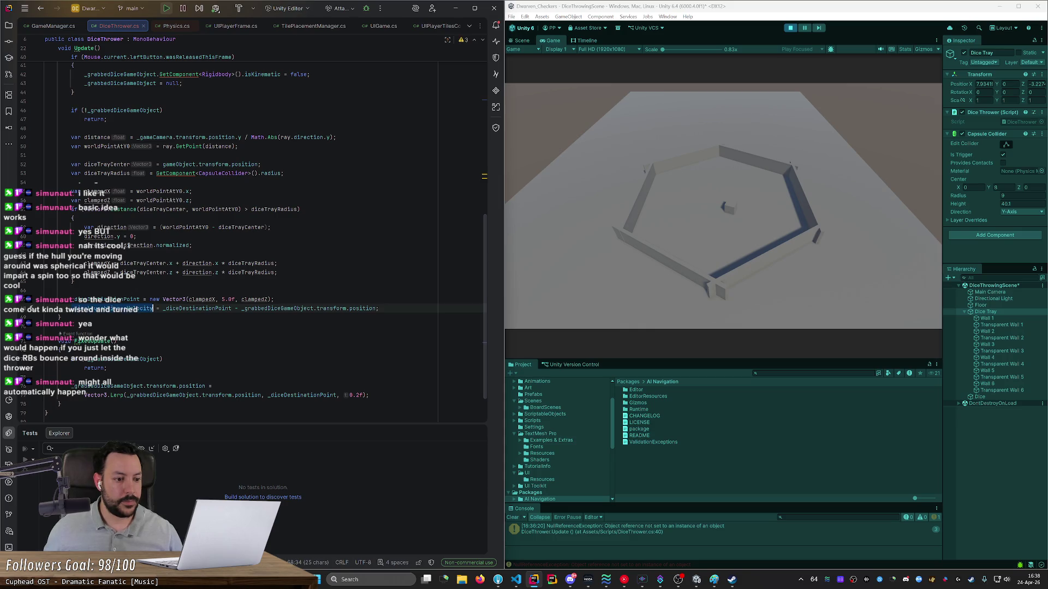
scroll(246, 246, "up", 3)
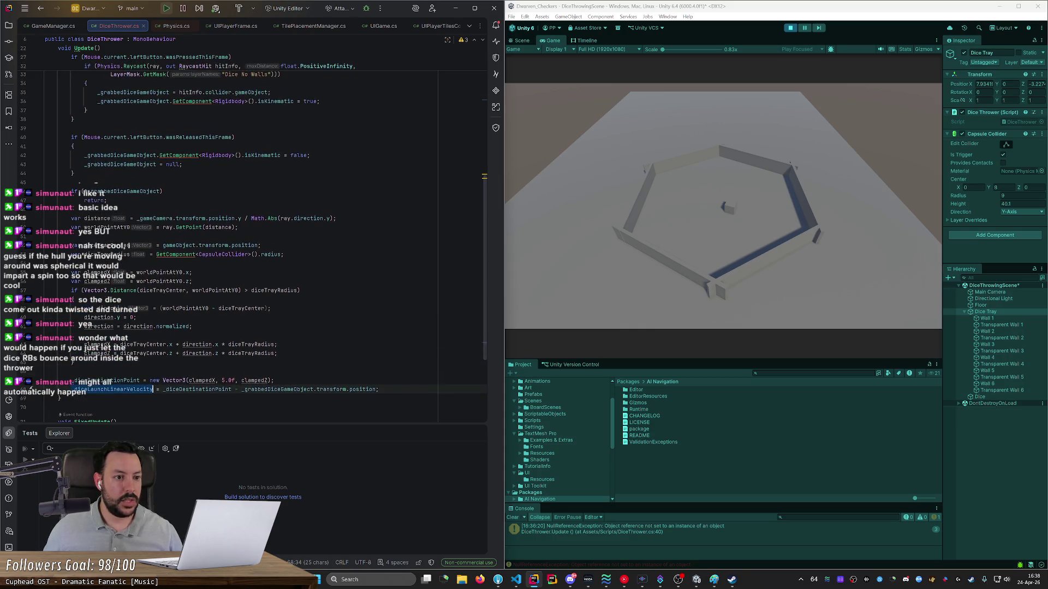
Step: Add a new line after the isKinematic statement in the release block
left_click(309, 155)
left_click(182, 164)
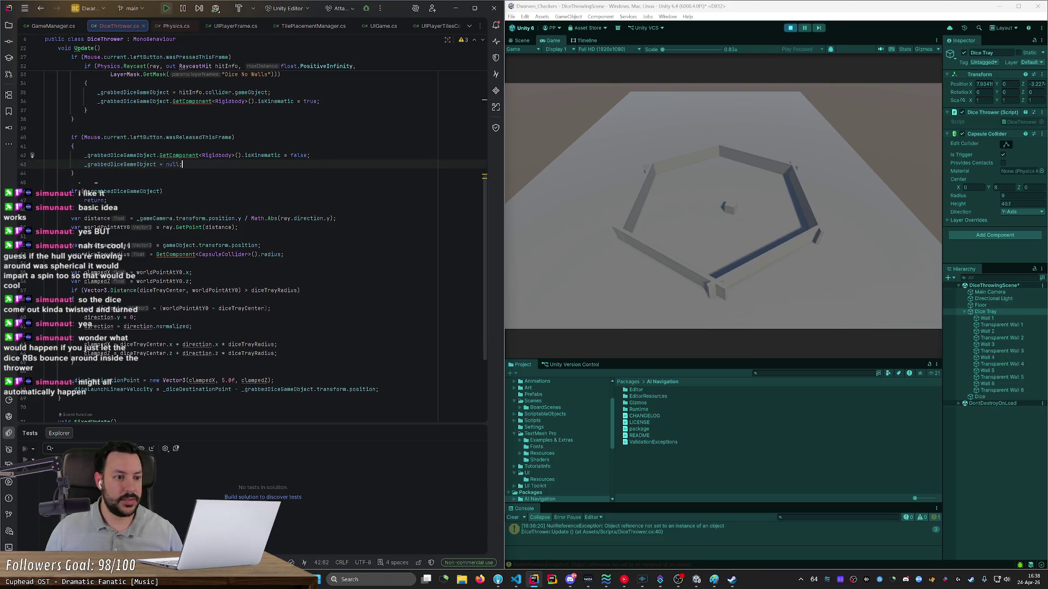
left_click(310, 155)
key("Return")
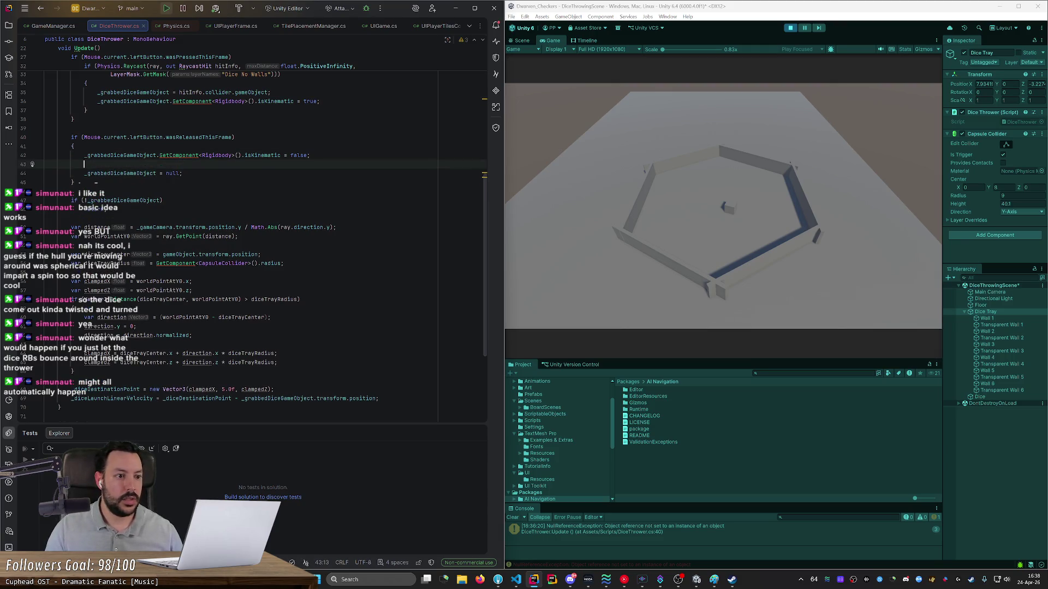
type("_ga")
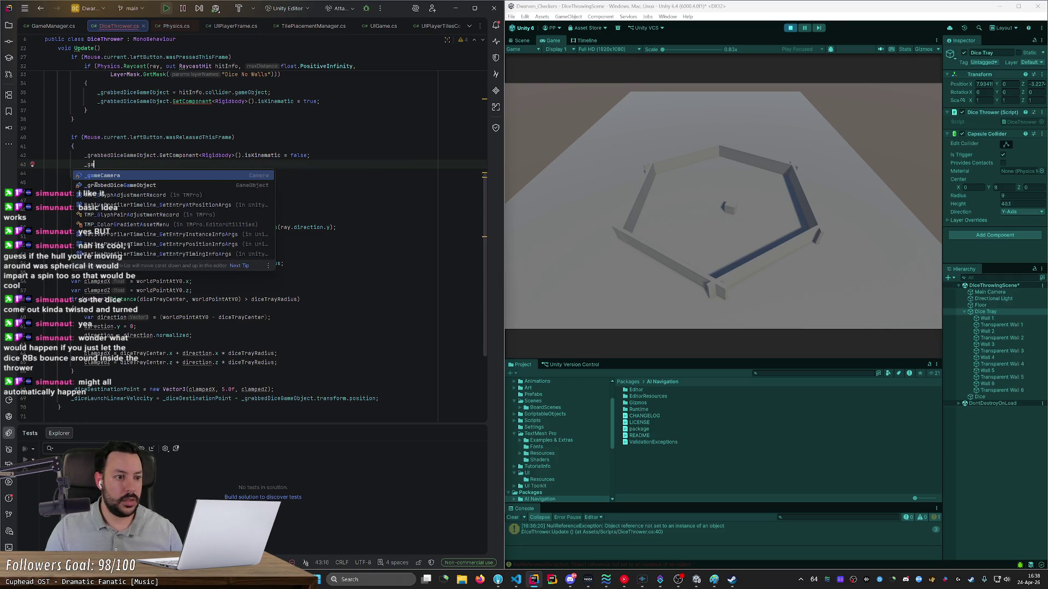
key("BackSpace")
type("rabbed")
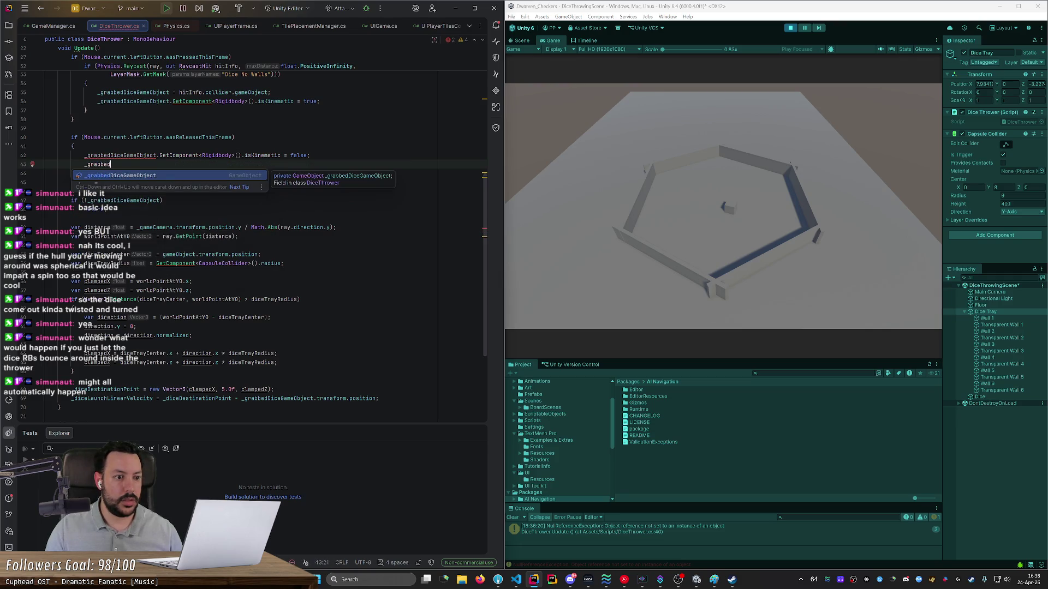
key("Escape")
Step: Store GetComponent<Rigidbody>() in 'var rigidbody' and use rigidbody.isKinematic = false
left_click(82, 155)
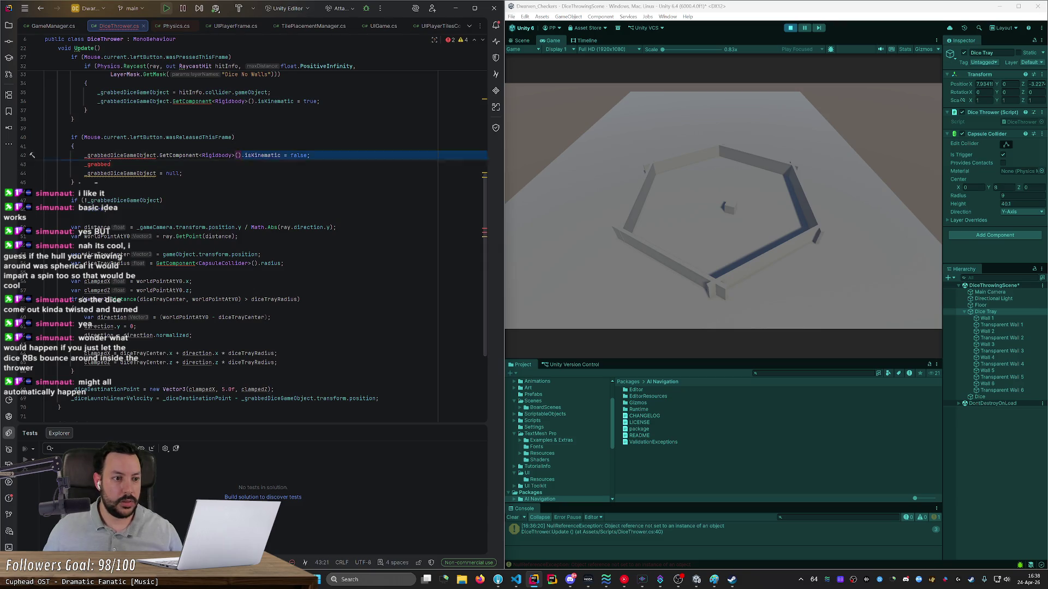
key("ctrl+w")
key("ctrl+x")
key("Return")
key("Up")
type("lwrt")
key("BackSpace")
key("BackSpace")
key("BackSpace")
type("et ")
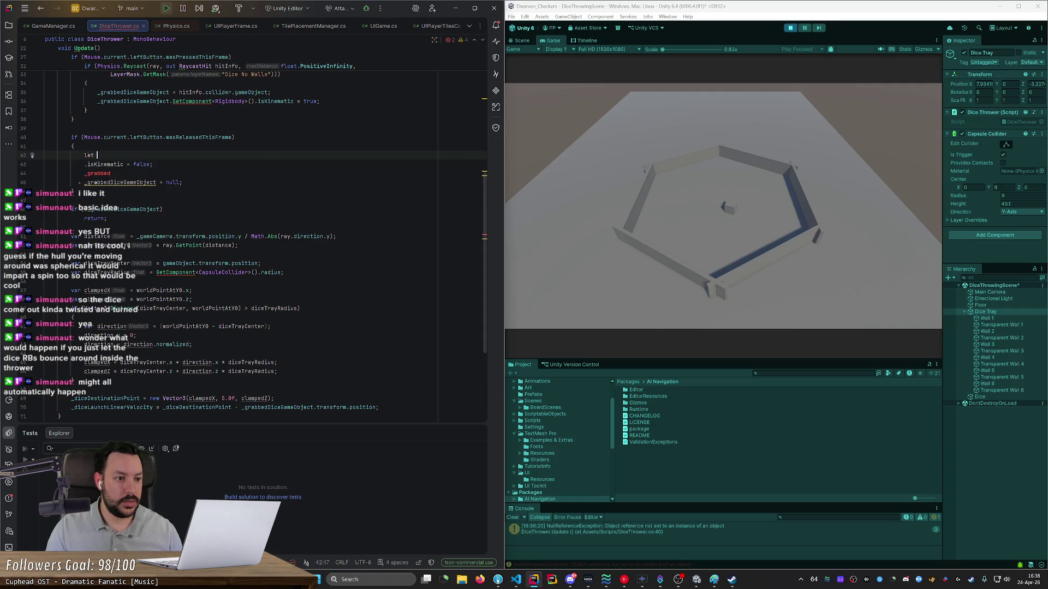
type("ar rigid")
type("body =")
key("ctrl+v")
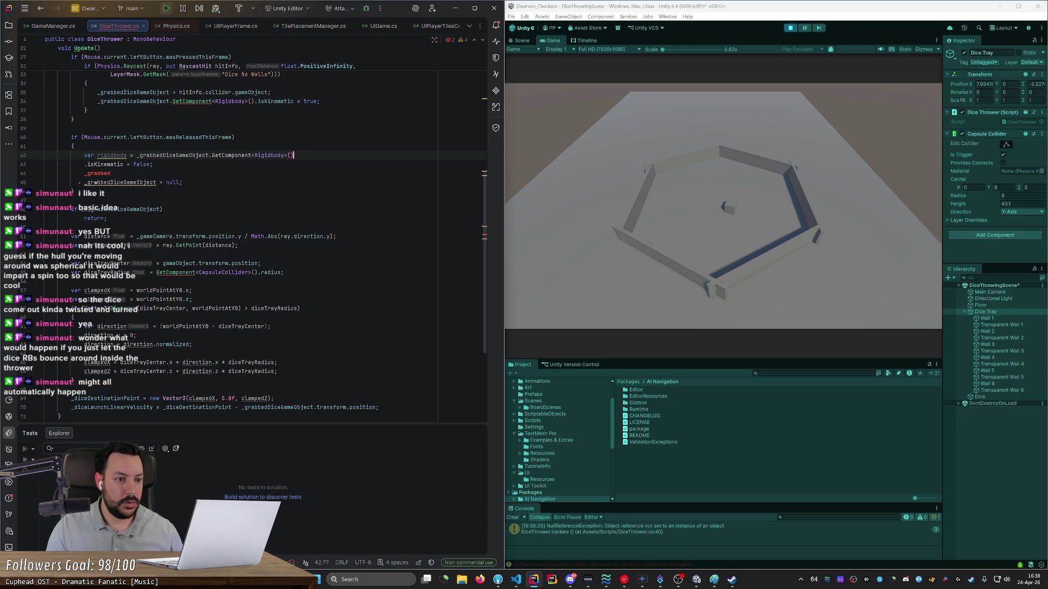
type(";")
left_click(84, 165)
type("rigidbody")
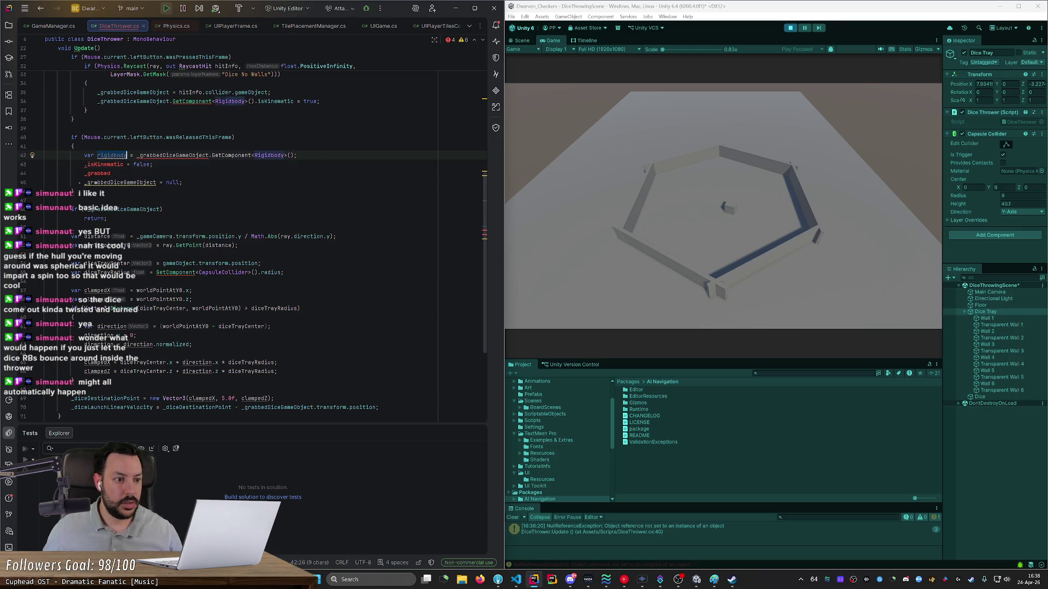
Step: Add 'rigidbody.linearVelocity = _diceLaunchLinearVelocity;' and stop Play mode
left_click(85, 173)
type("rigidbody")
key("ctrl+shift+Right")
type(".")
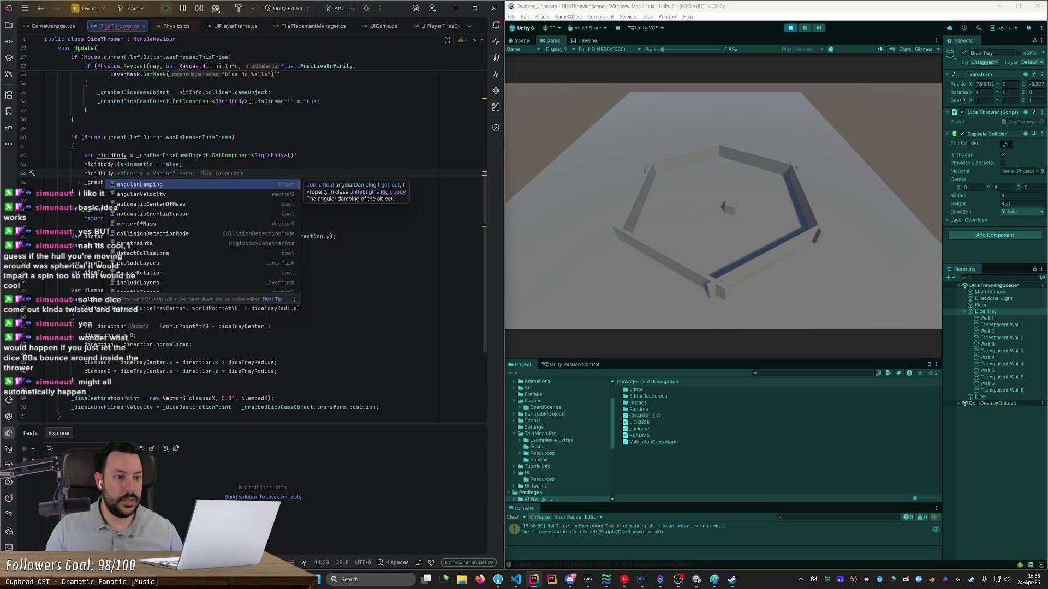
type("lin")
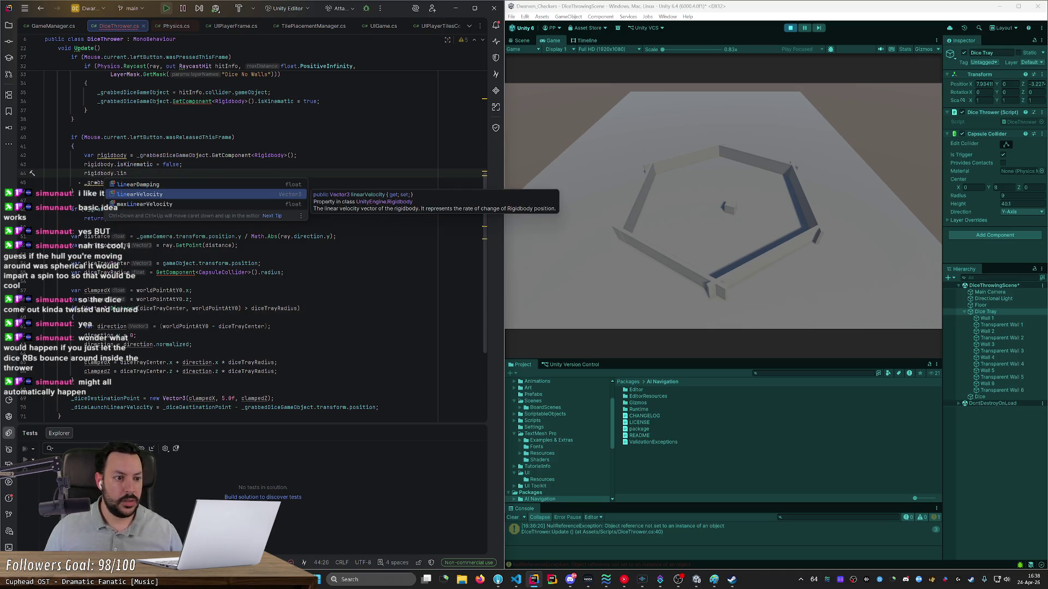
key("Return")
type("=")
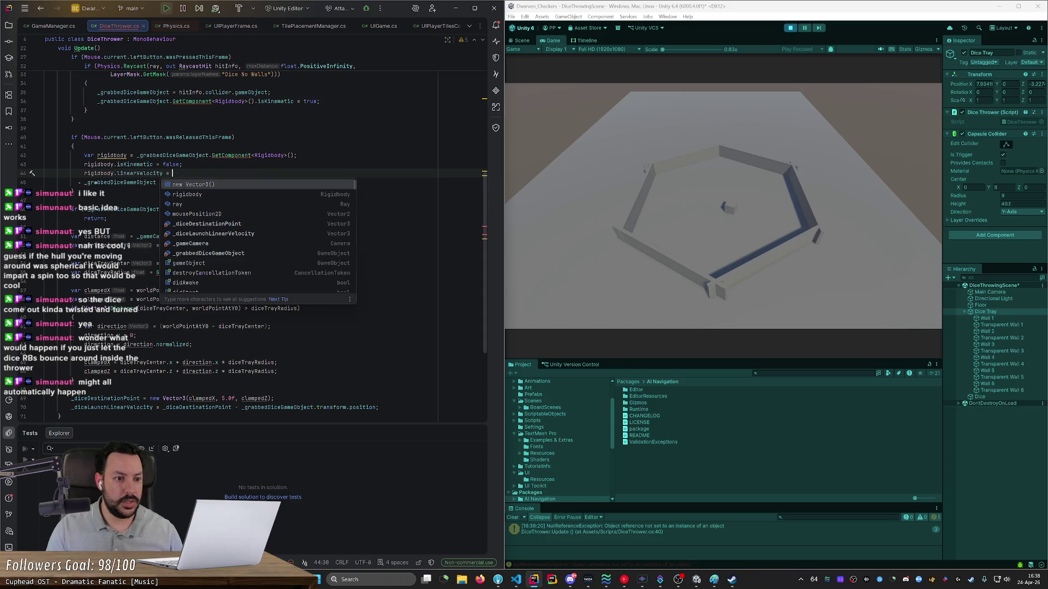
key("Down")
key("Down")
key("Down")
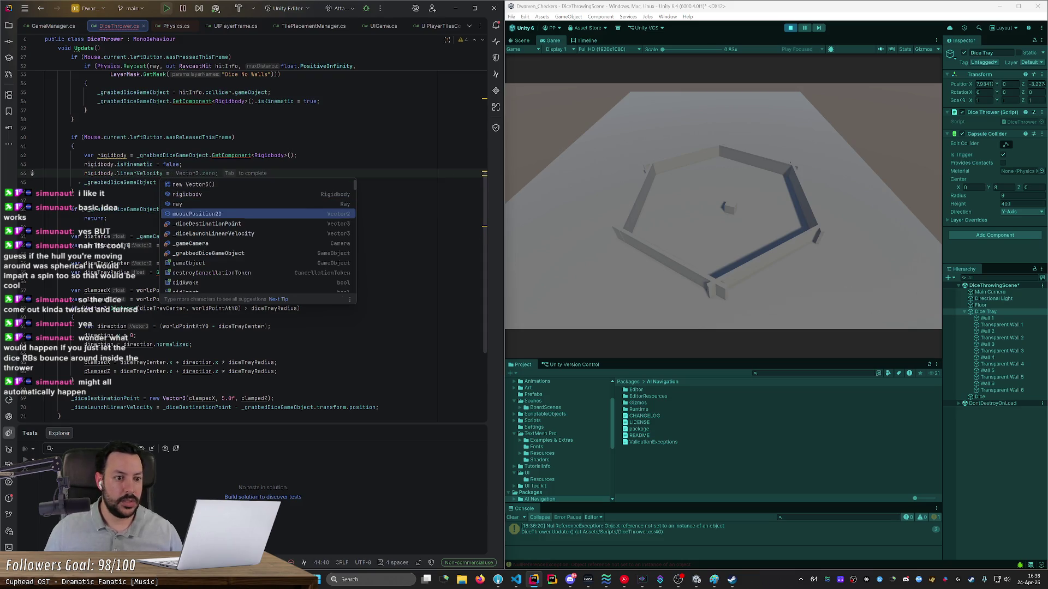
key("Tab")
key("shift+Left")
key("shift+Left")
key("shift+Left")
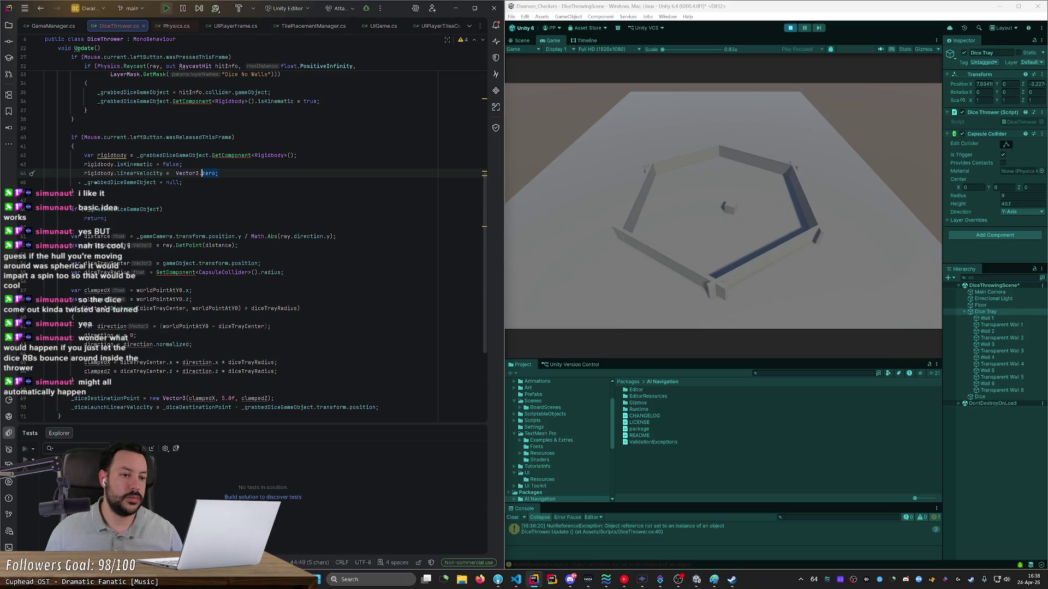
key("ctrl+shift+Left")
type("dice")
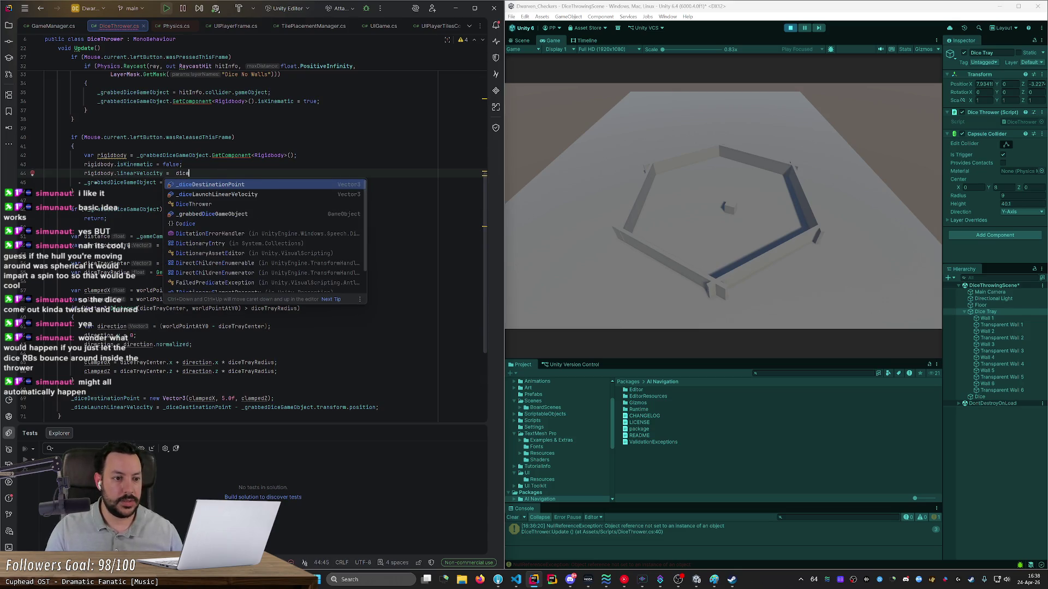
key("Down")
key("Tab")
type(";")
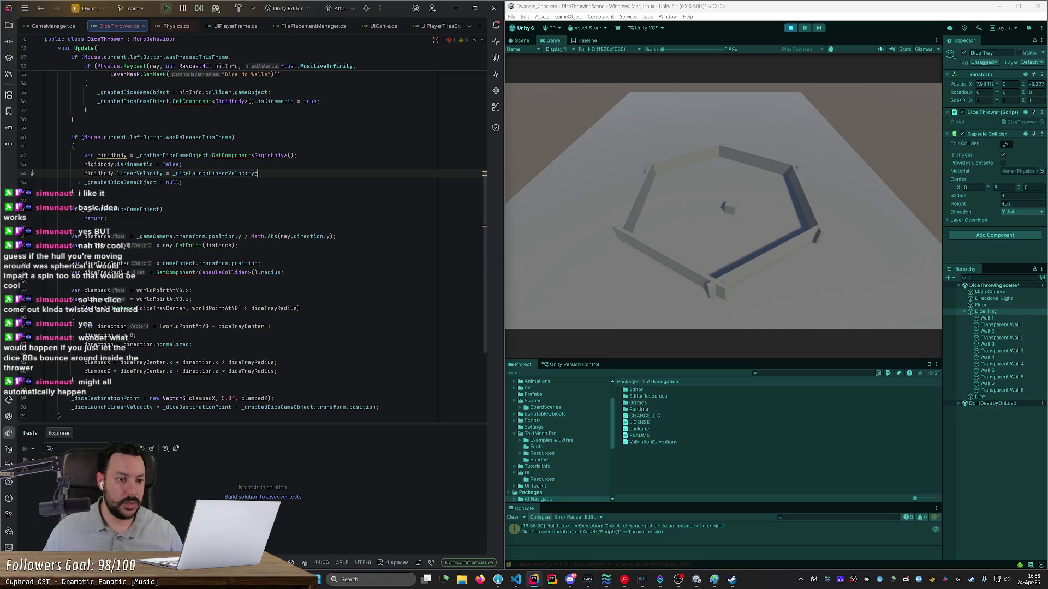
left_click(790, 28)
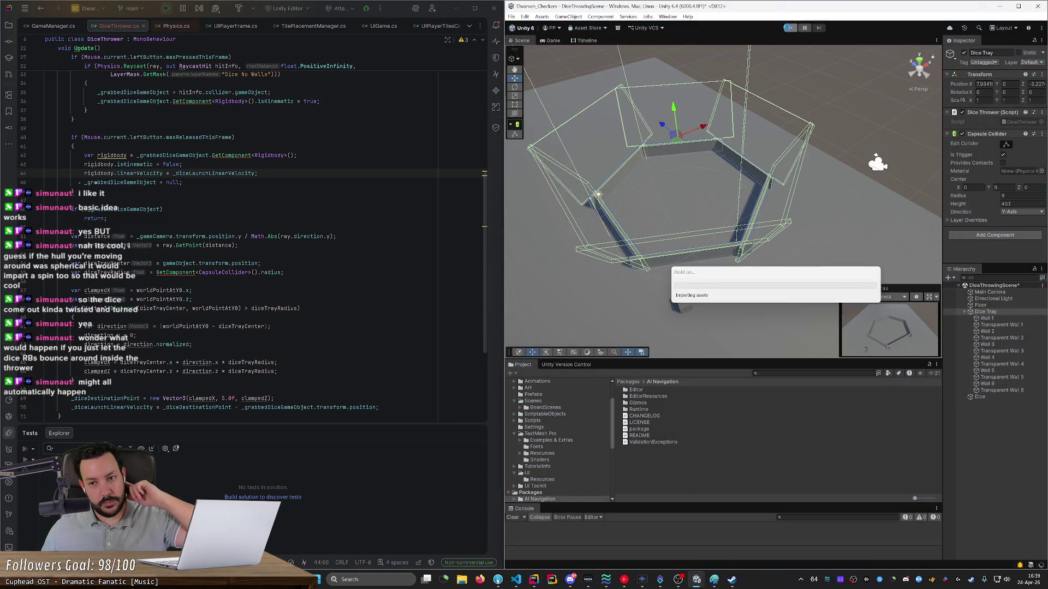
Step: Restart Play mode and fling the die toward the upper wall, up-left, and leftward across the tray
left_click(790, 28)
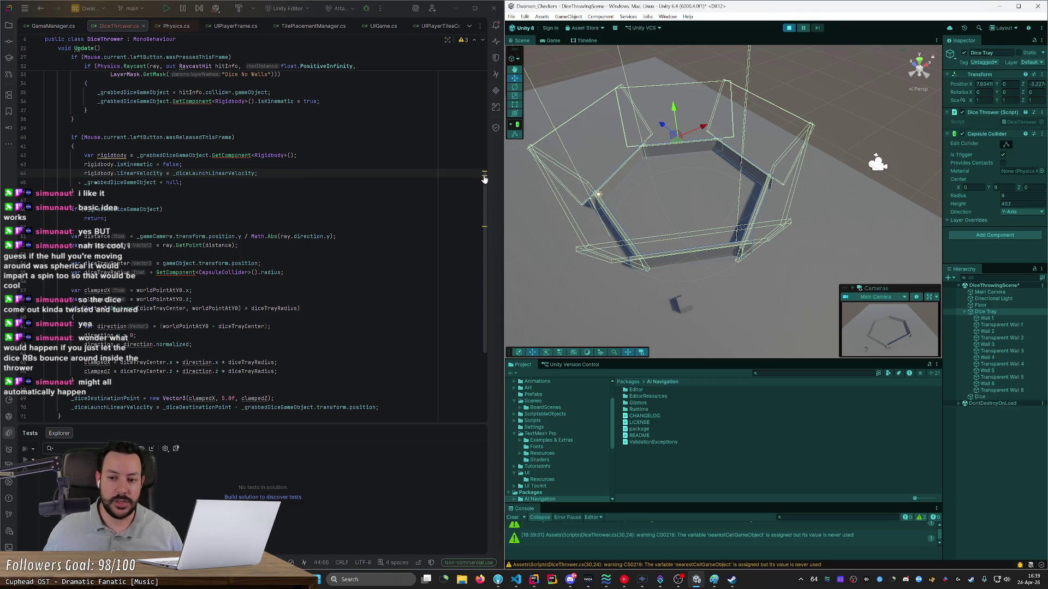
mouse_move(606, 300)
left_mouse_down()
mouse_move(648, 234)
mouse_move(718, 171)
left_mouse_up()
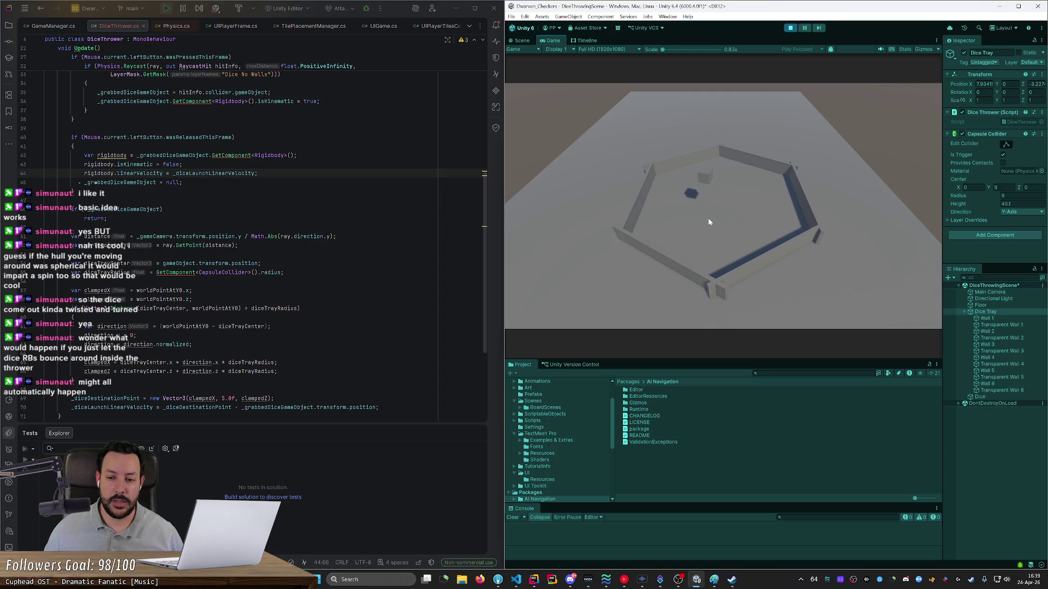
mouse_move(709, 222)
left_mouse_down()
mouse_move(594, 191)
mouse_move(663, 199)
mouse_move(596, 200)
mouse_move(606, 206)
mouse_move(583, 196)
mouse_move(731, 203)
mouse_move(568, 198)
mouse_move(744, 198)
mouse_move(709, 190)
mouse_move(742, 200)
left_mouse_up()
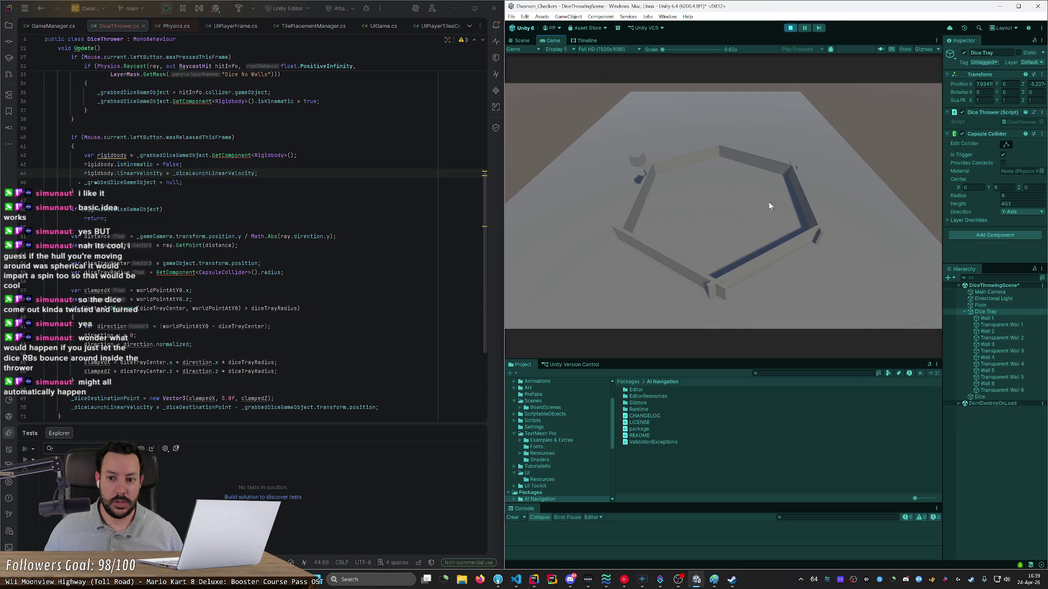
mouse_move(794, 221)
left_mouse_down()
mouse_move(721, 189)
mouse_move(538, 195)
mouse_move(731, 175)
mouse_move(558, 199)
mouse_move(627, 214)
mouse_move(753, 213)
mouse_move(694, 197)
mouse_move(554, 205)
mouse_move(693, 195)
left_mouse_up()
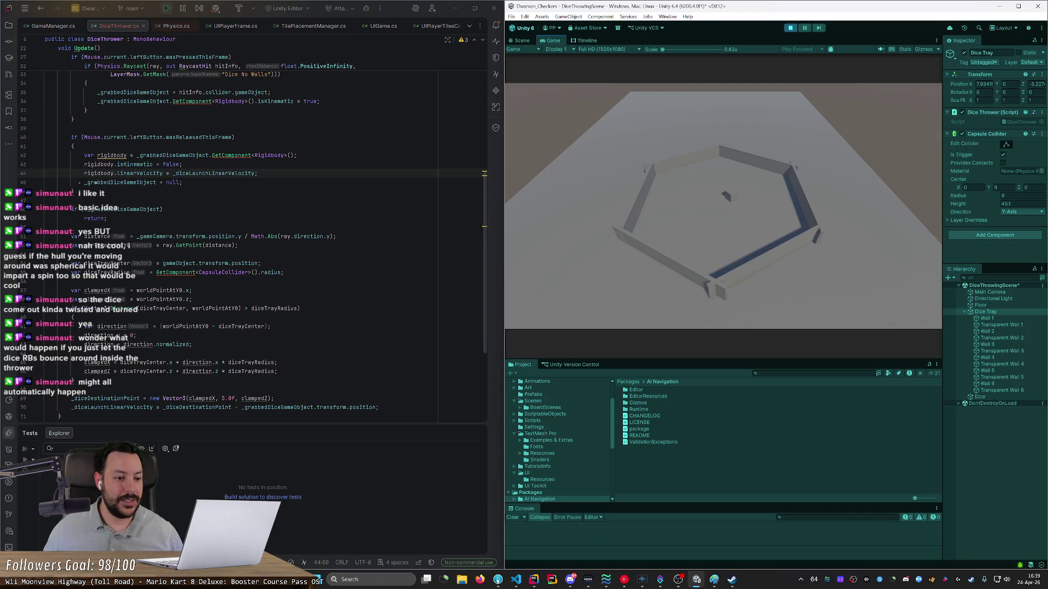
scroll(80, 183, "down", 2)
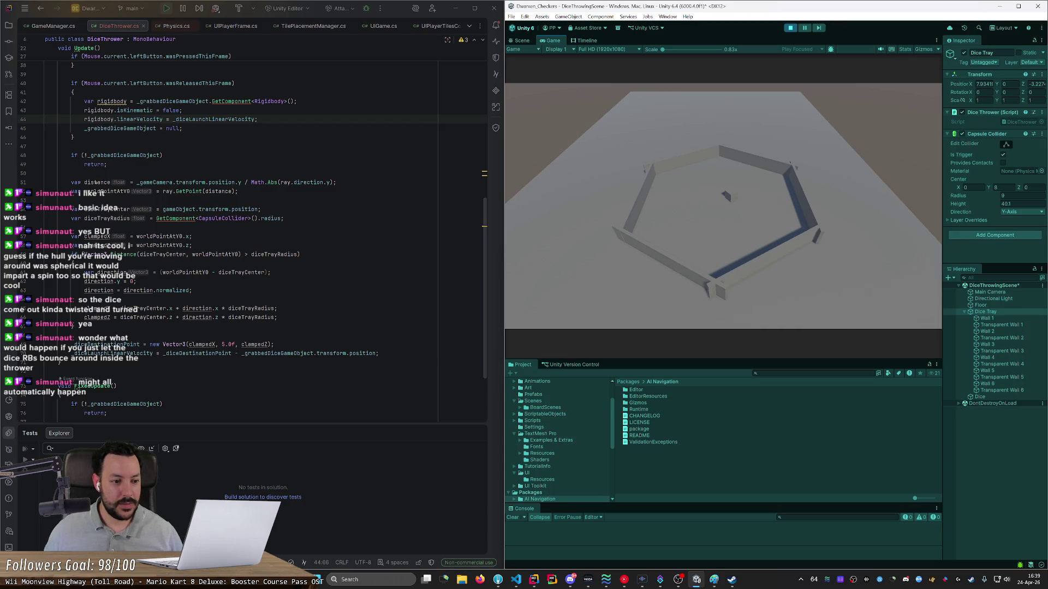
Step: Append '* 10.0f' to the dice launch velocity assignment on line 44
double_click(112, 354)
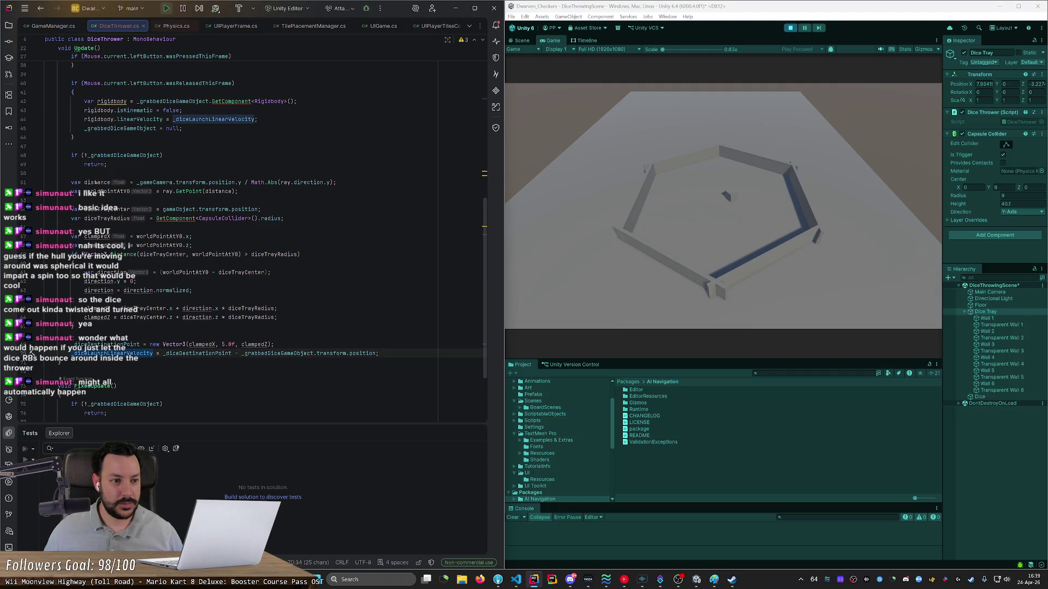
mouse_move(214, 119)
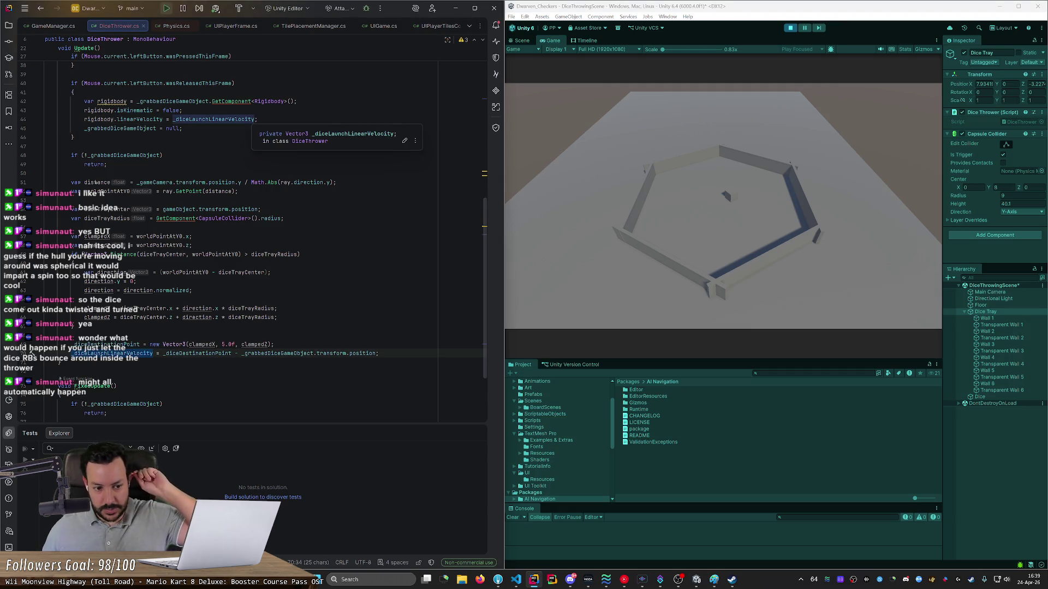
left_click(251, 119)
type("* 10.0f")
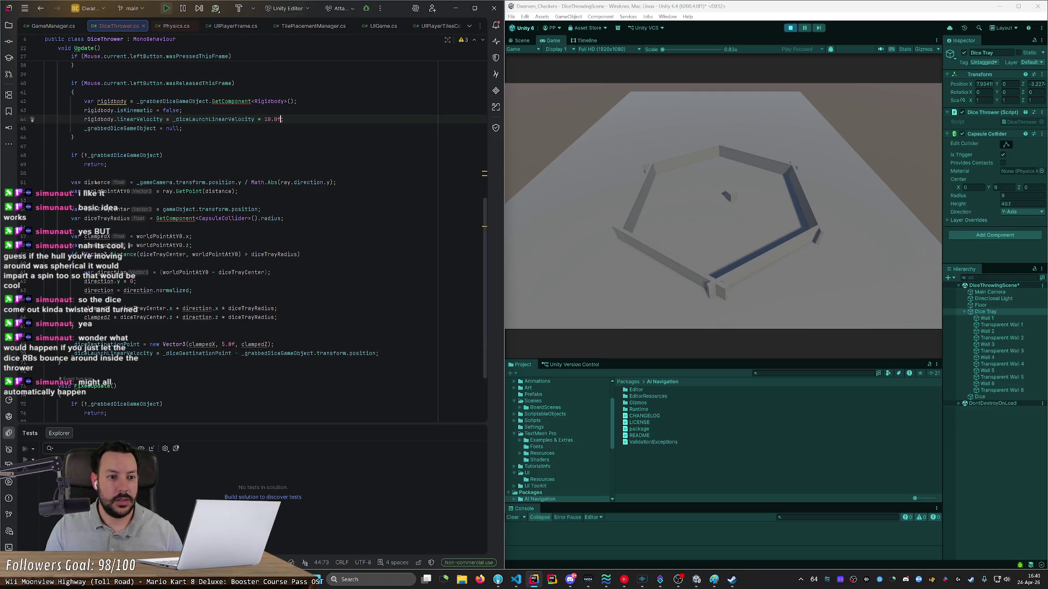
Step: Restart the game and test a die throw with the 10.0f multiplier
left_click(790, 28)
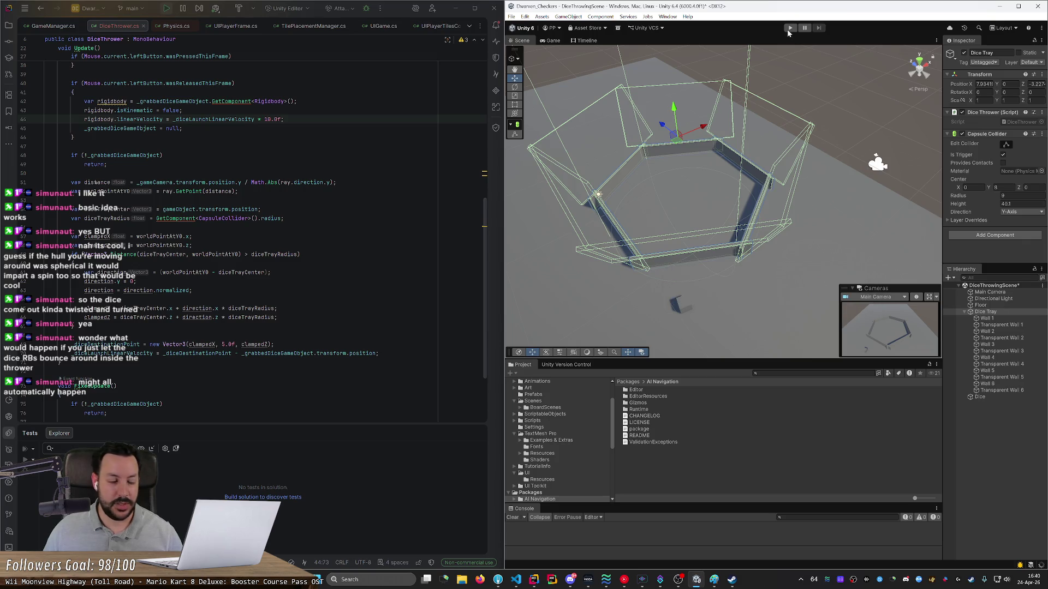
left_click(790, 29)
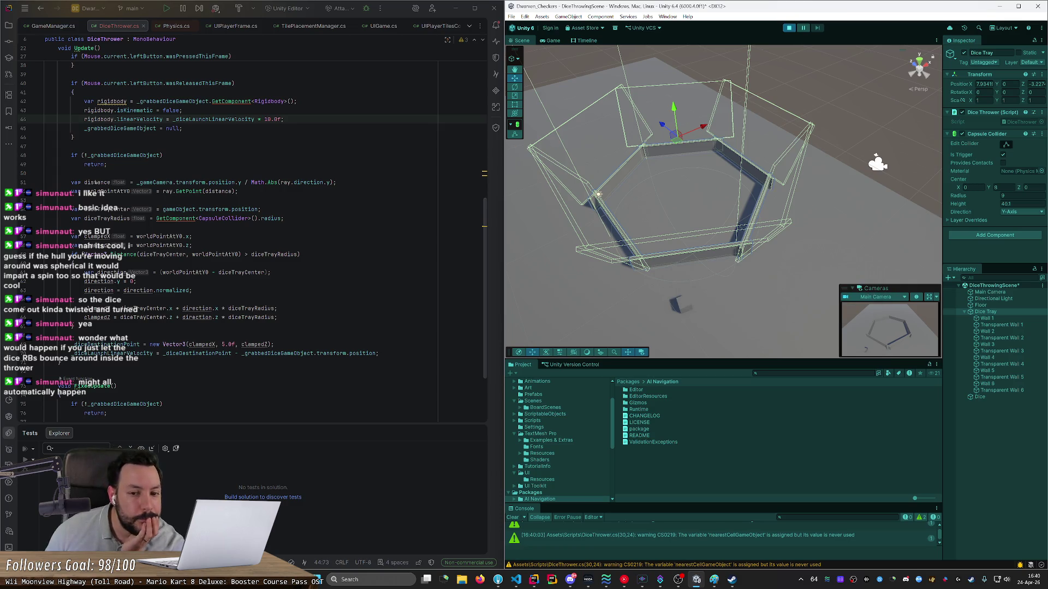
mouse_move(610, 304)
left_mouse_down()
mouse_move(601, 194)
mouse_move(752, 197)
mouse_move(777, 212)
mouse_move(632, 209)
mouse_move(660, 235)
left_mouse_up()
left_click(790, 28)
Step: Reduce the launch multiplier to 5.0f, save DiceThrower.cs, and start the game again
left_click(271, 119)
key("BackSpace")
key("BackSpace")
type("4")
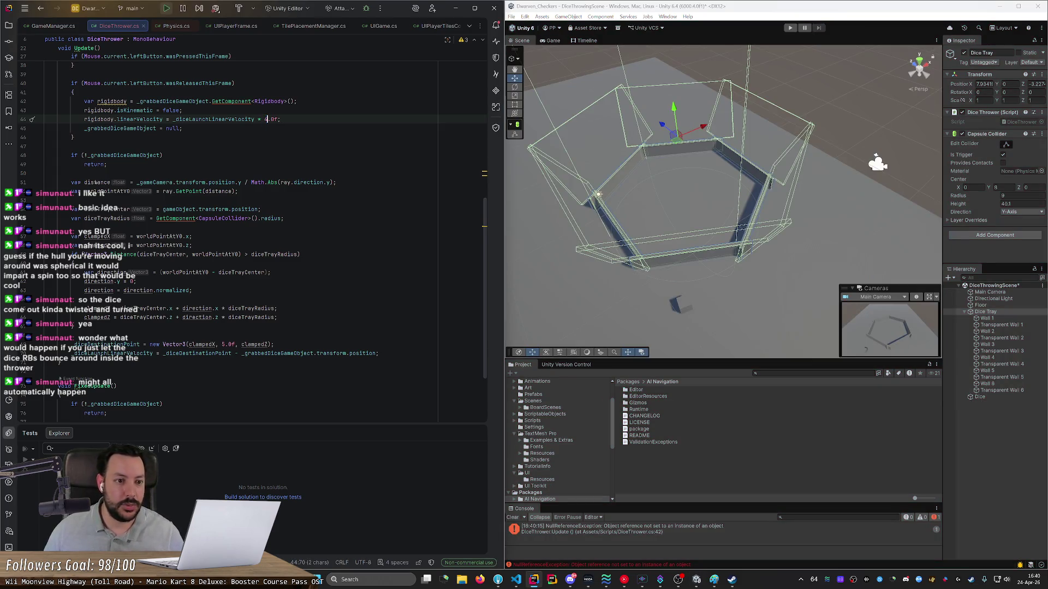
left_click(74, 137)
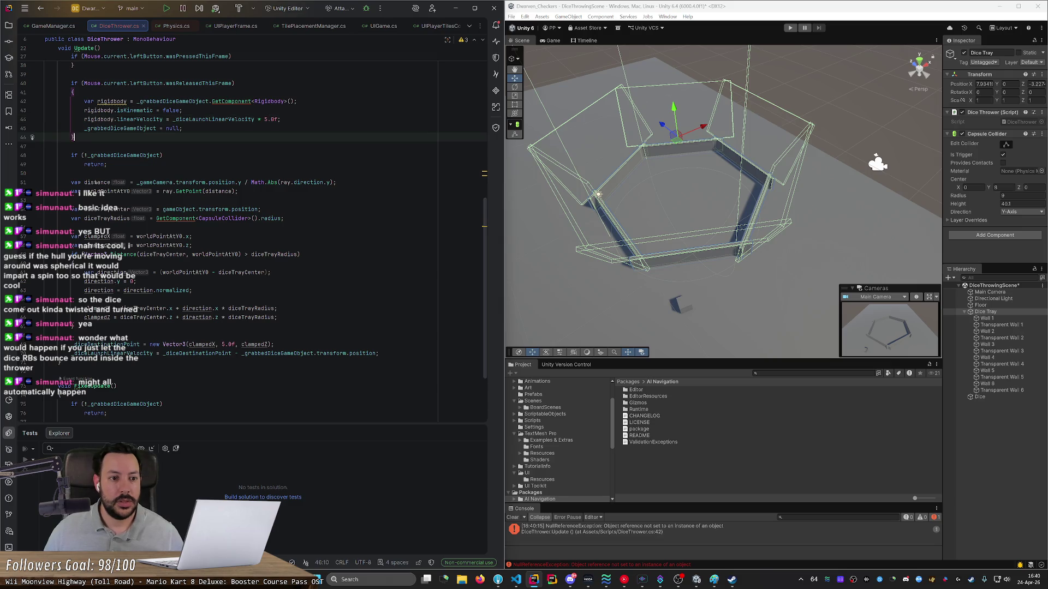
key("ctrl+p")
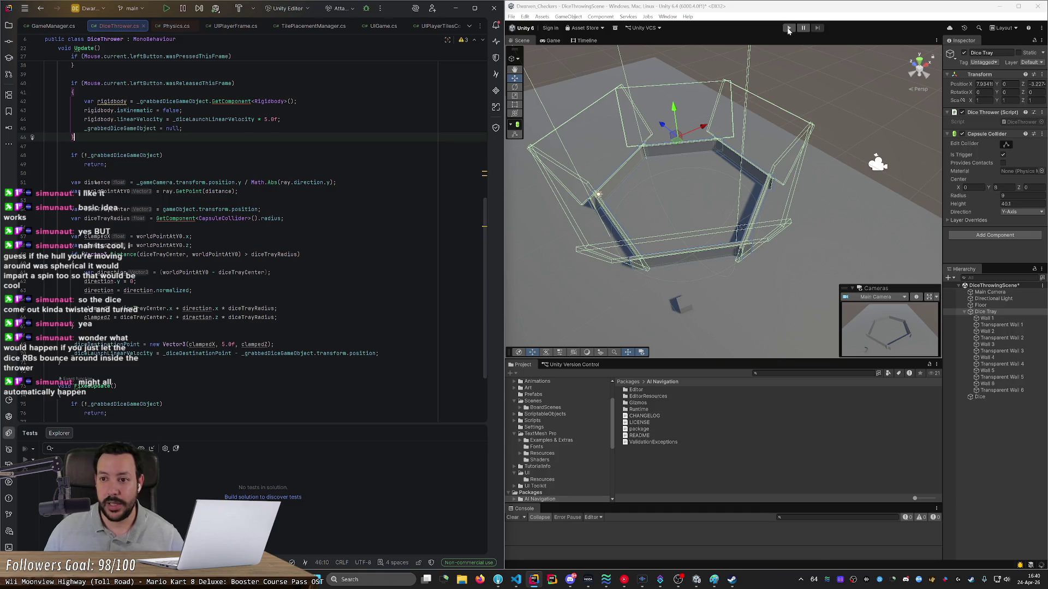
left_click(789, 28)
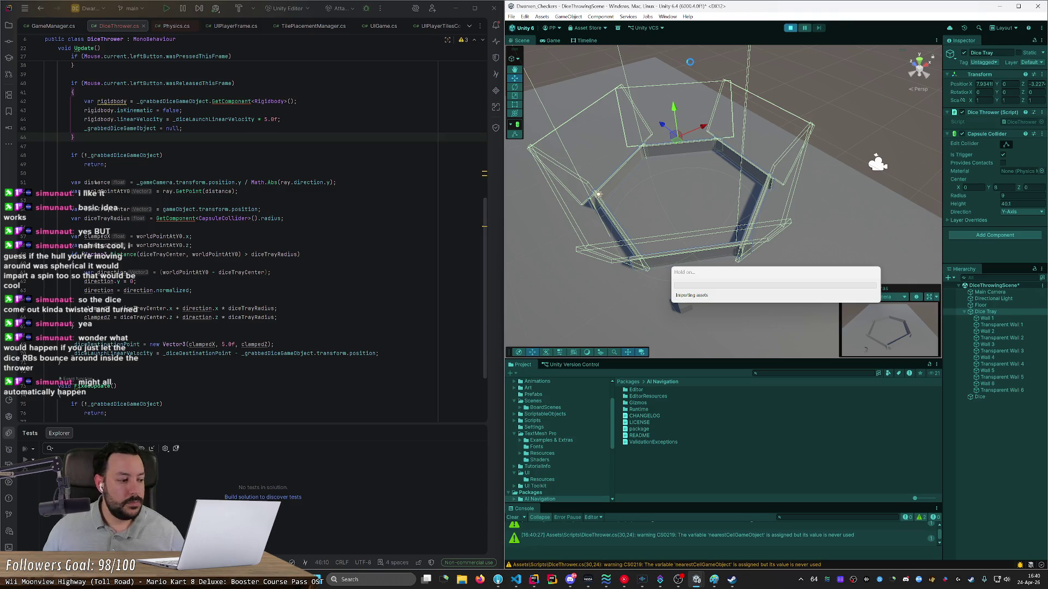
Step: Throw the die repeatedly against the tray's upper-left, upper-right, lower-left and top walls
left_click_drag(614, 297, 680, 214)
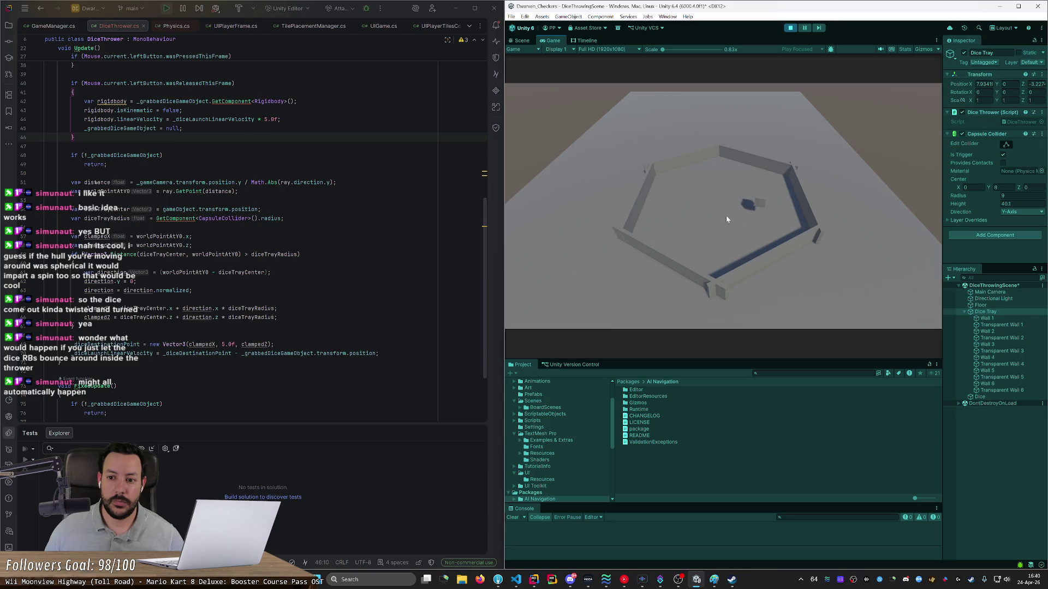
mouse_move(759, 214)
left_mouse_down()
mouse_move(801, 219)
mouse_move(679, 210)
mouse_move(614, 227)
mouse_move(579, 301)
left_mouse_up()
left_click_drag(646, 237, 623, 224)
mouse_move(707, 215)
left_mouse_down()
mouse_move(642, 198)
mouse_move(695, 205)
mouse_move(678, 197)
mouse_move(620, 193)
mouse_move(735, 200)
mouse_move(700, 203)
mouse_move(633, 197)
mouse_move(816, 196)
mouse_move(578, 200)
left_mouse_up()
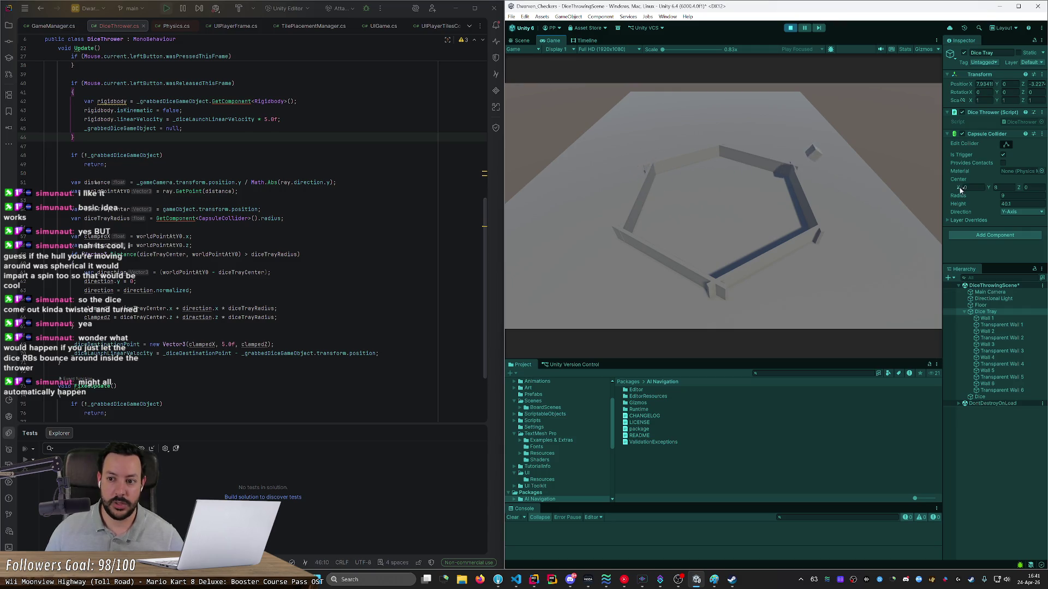
mouse_move(775, 185)
left_mouse_down()
mouse_move(542, 200)
mouse_move(572, 206)
left_mouse_up()
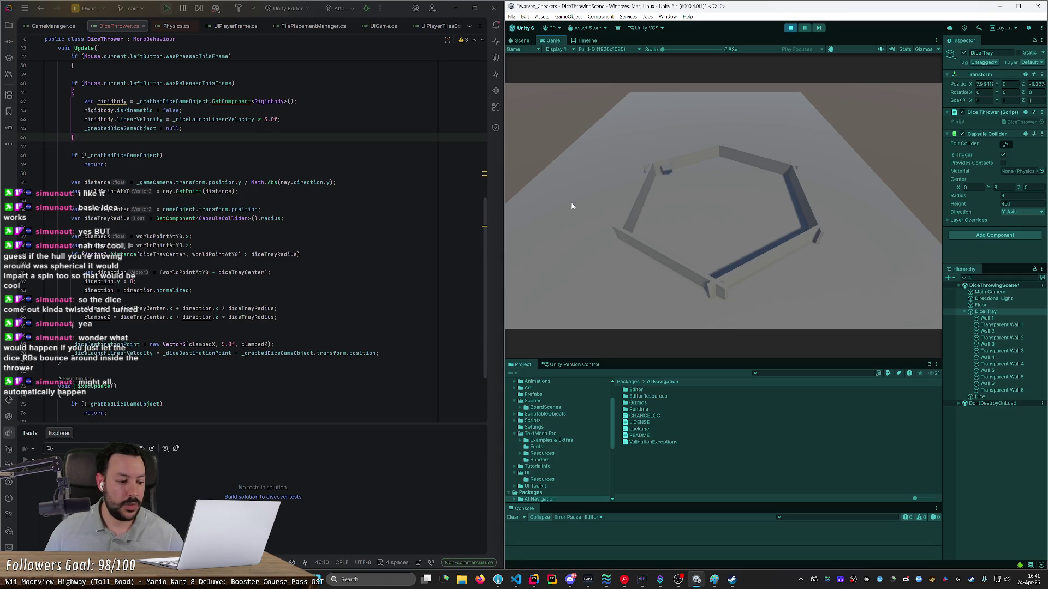
mouse_move(745, 208)
left_mouse_down()
mouse_move(790, 209)
mouse_move(686, 202)
mouse_move(675, 225)
left_mouse_up()
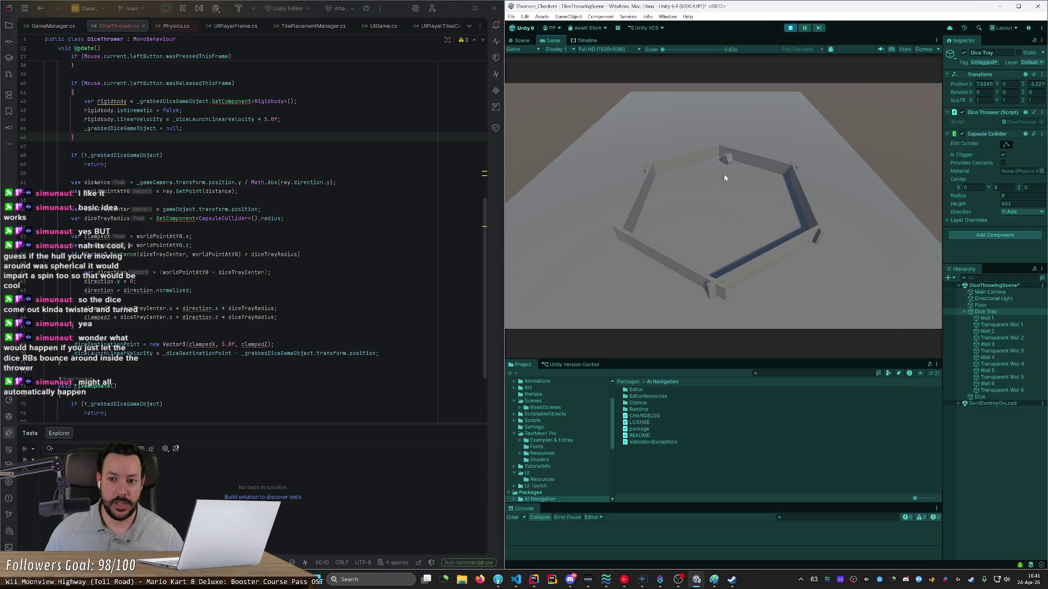
mouse_move(730, 166)
left_mouse_down()
mouse_move(710, 261)
mouse_move(718, 258)
left_mouse_up()
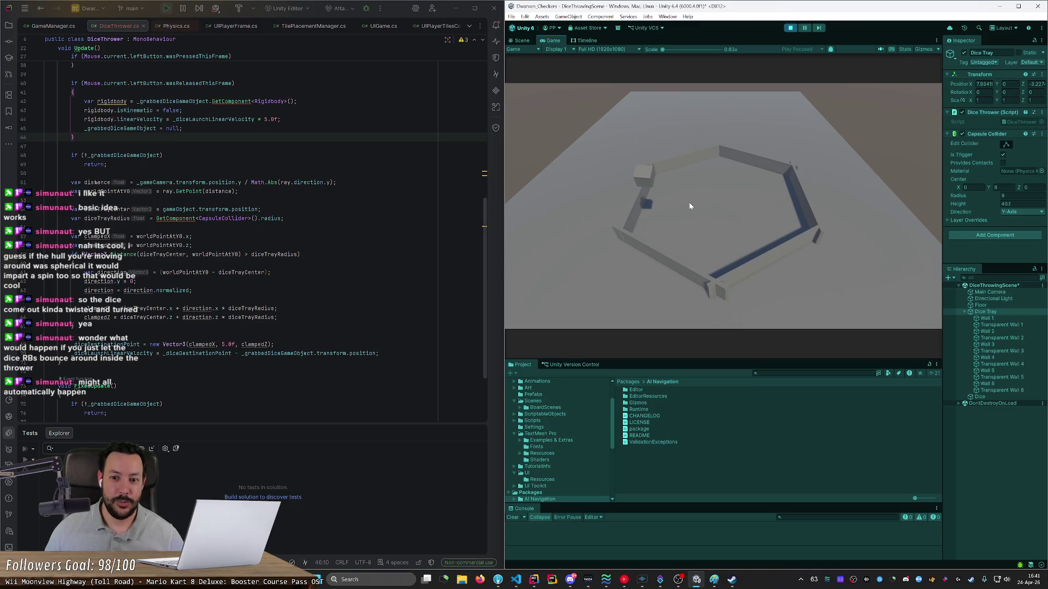
left_click_drag(697, 250, 708, 251)
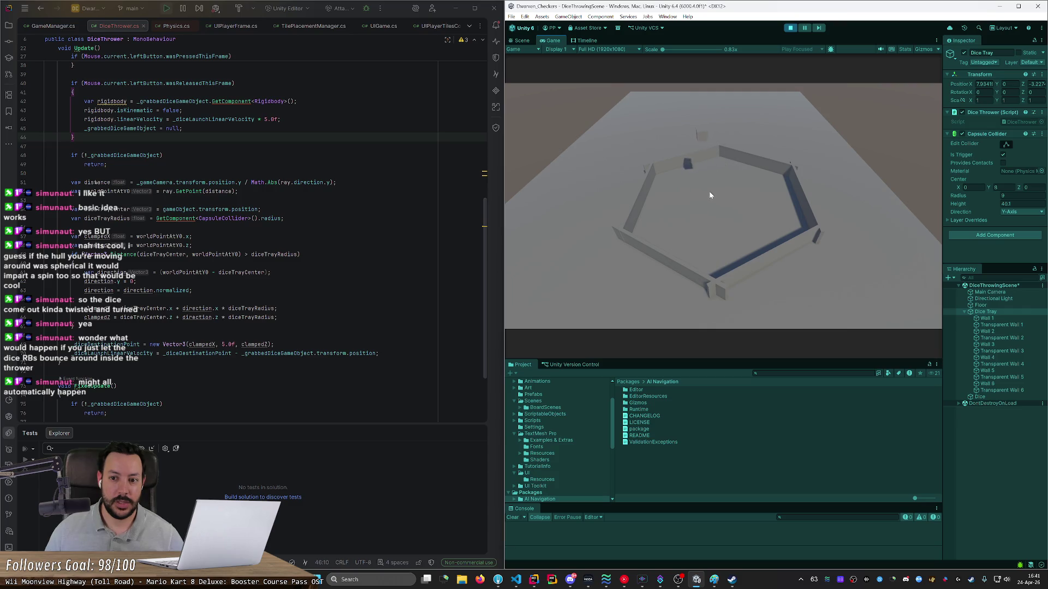
left_click_drag(669, 249, 663, 223)
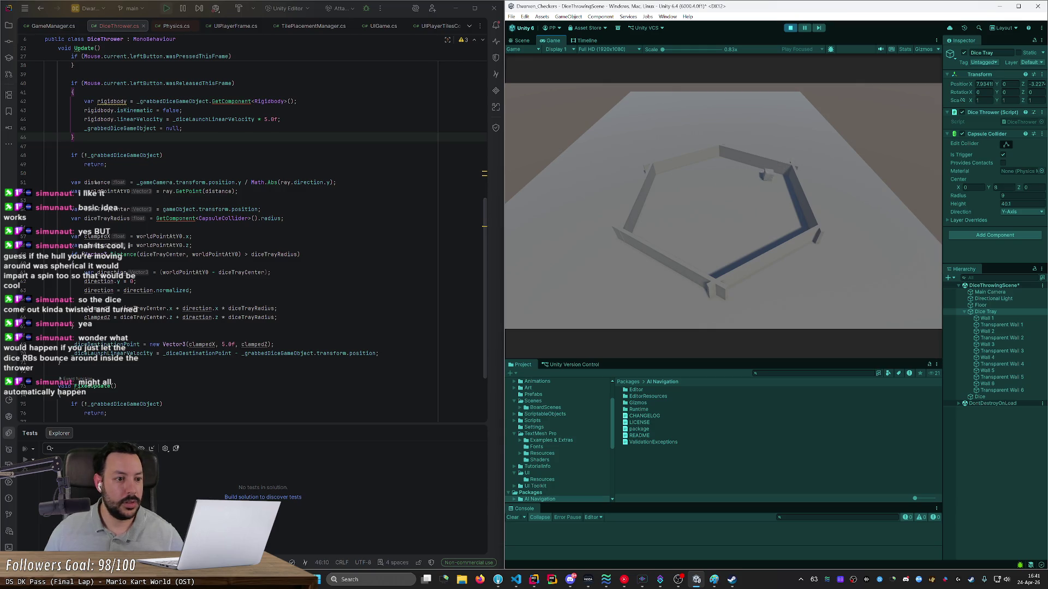
Step: Add '_diceLaunchLinearVelocity.y = 0.0f;' below line 70, then throw the die toward the top wall
double_click(149, 354)
key("ctrl+c")
key("End")
key("Return")
key("ctrl+v")
type(".Y = 0.0")
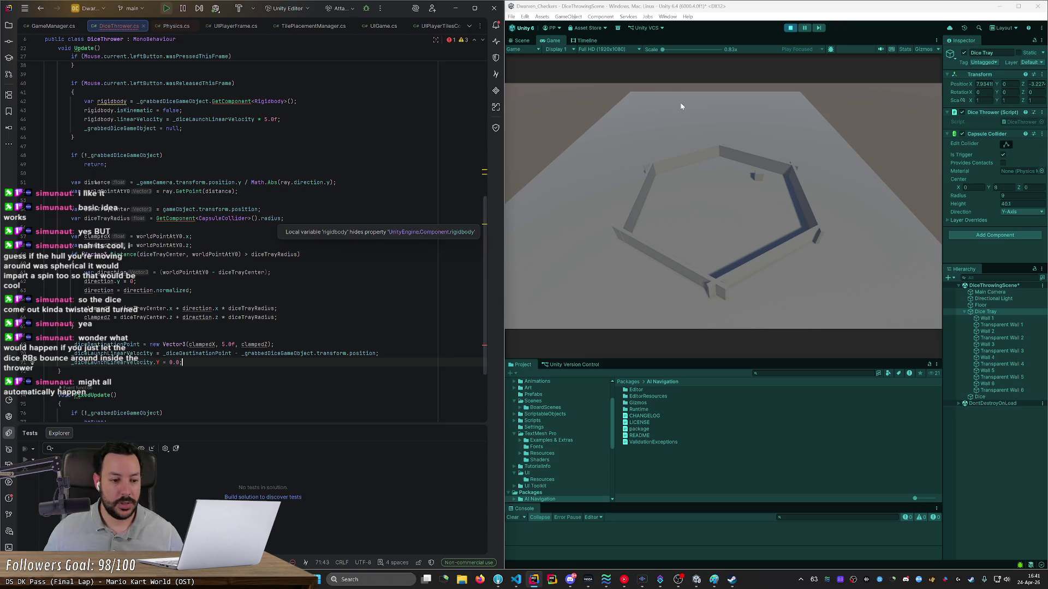
key("BackSpace")
type("y")
left_click(74, 326)
left_click(182, 362)
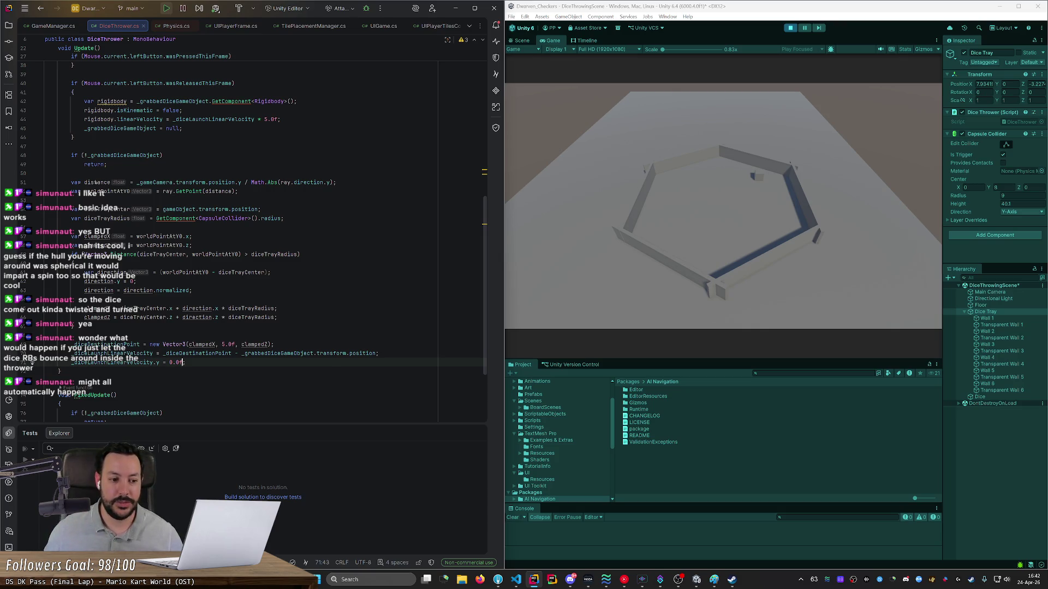
left_click_drag(756, 174, 764, 104)
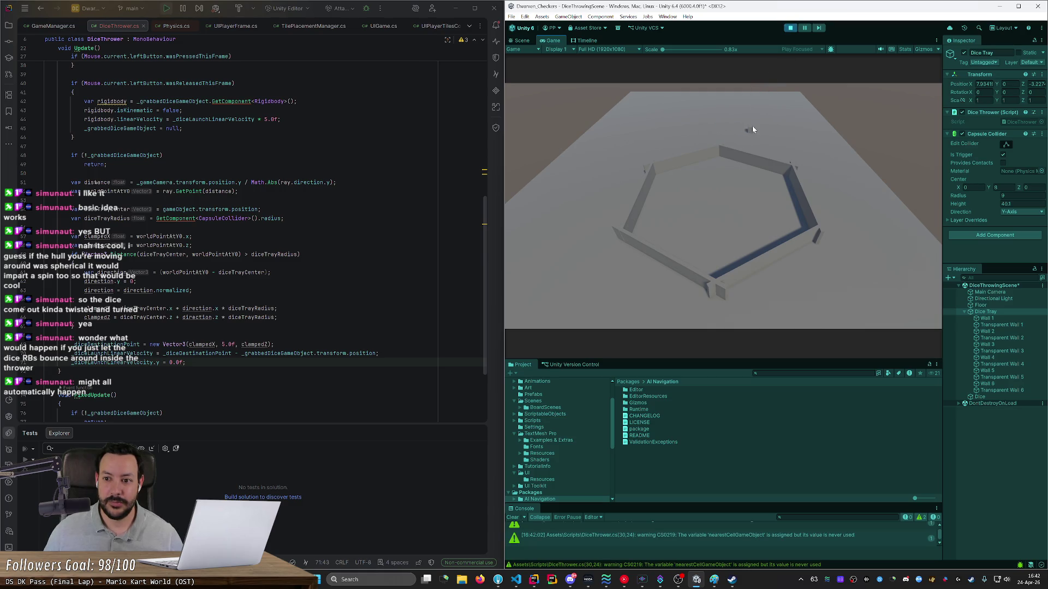
Step: Throw the die back and forth across the tray to check the flat launches
mouse_move(745, 145)
left_mouse_down()
mouse_move(733, 226)
mouse_move(733, 184)
left_mouse_up()
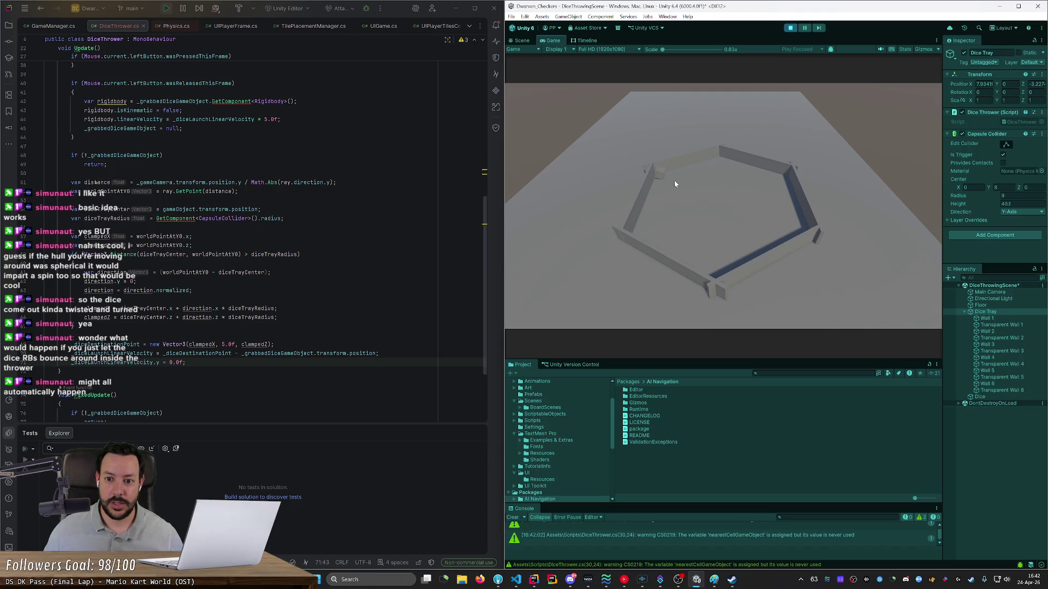
left_click(720, 206)
mouse_move(799, 222)
left_mouse_down()
mouse_move(704, 220)
mouse_move(739, 213)
left_mouse_up()
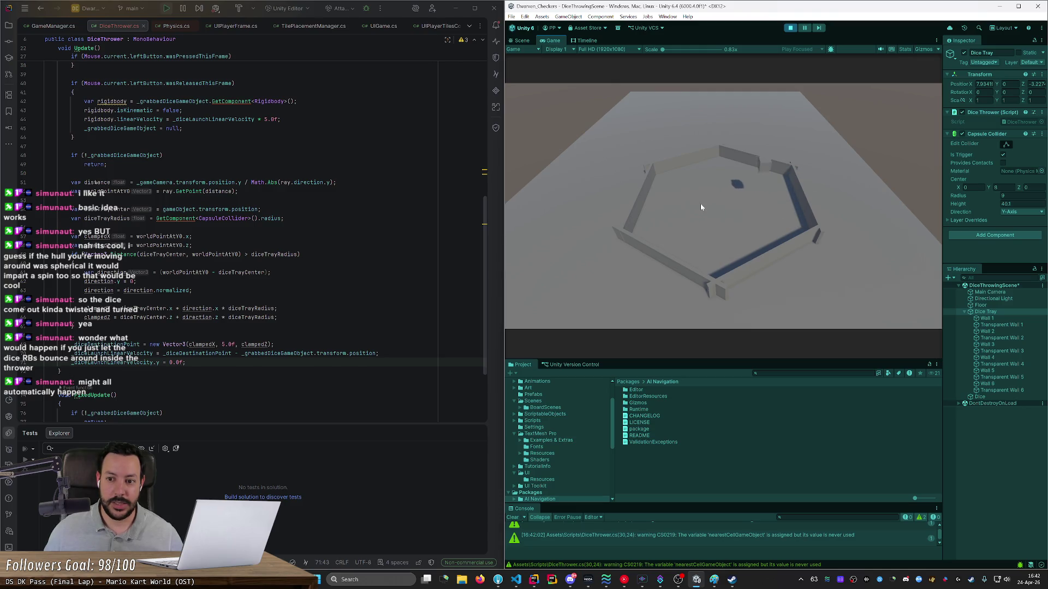
mouse_move(676, 198)
left_mouse_down()
mouse_move(770, 210)
mouse_move(689, 207)
left_mouse_up()
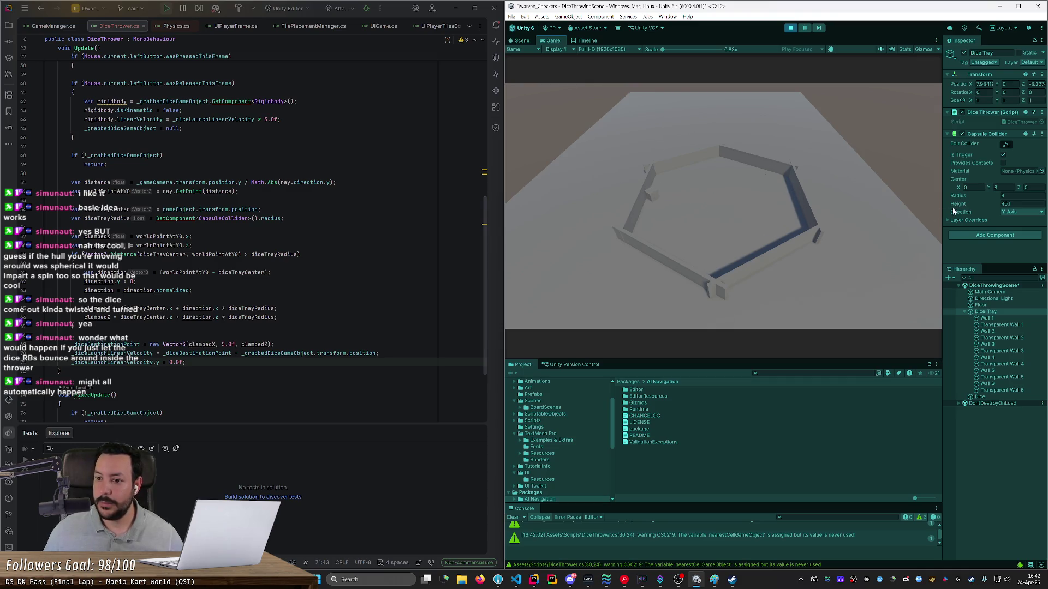
Step: Stop the game, set the Dice Rigidbody mass to 0.001 with linear and angular damping 1, then play
left_click(987, 398)
left_click(790, 28)
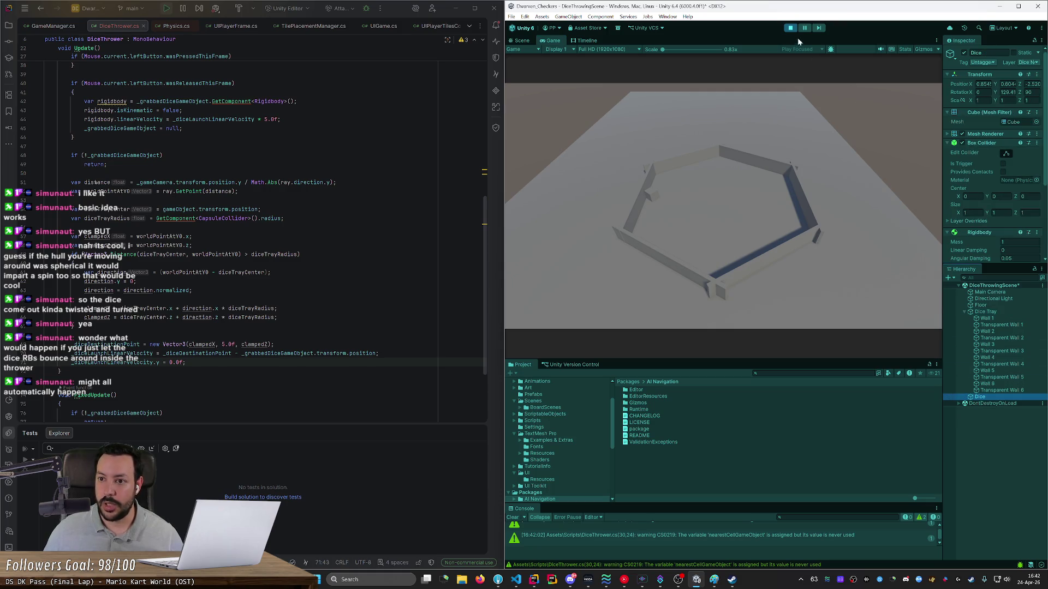
scroll(995, 224, "down", 3)
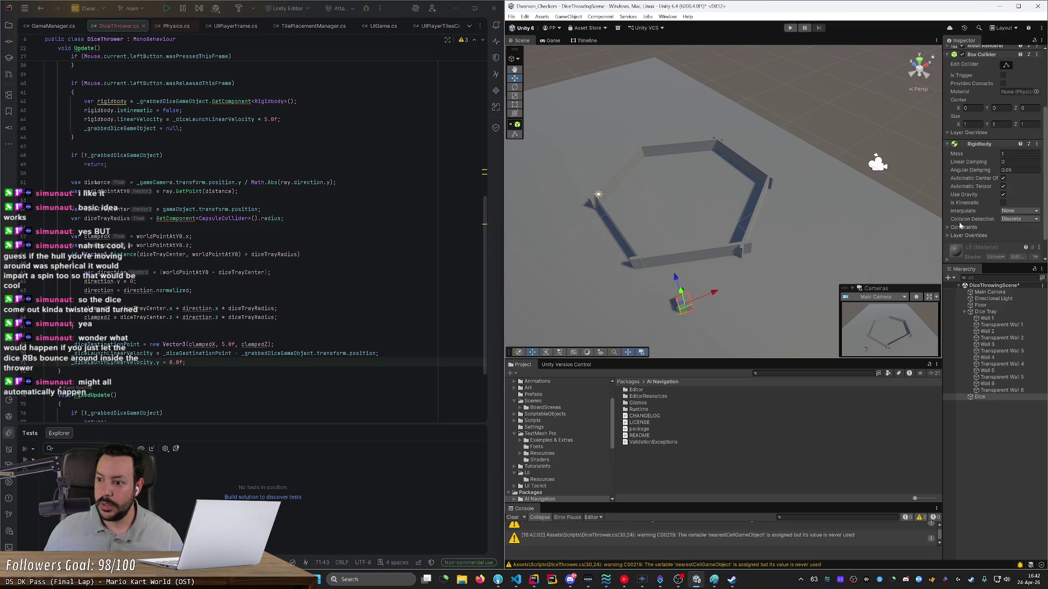
left_click(989, 155)
key("Tab")
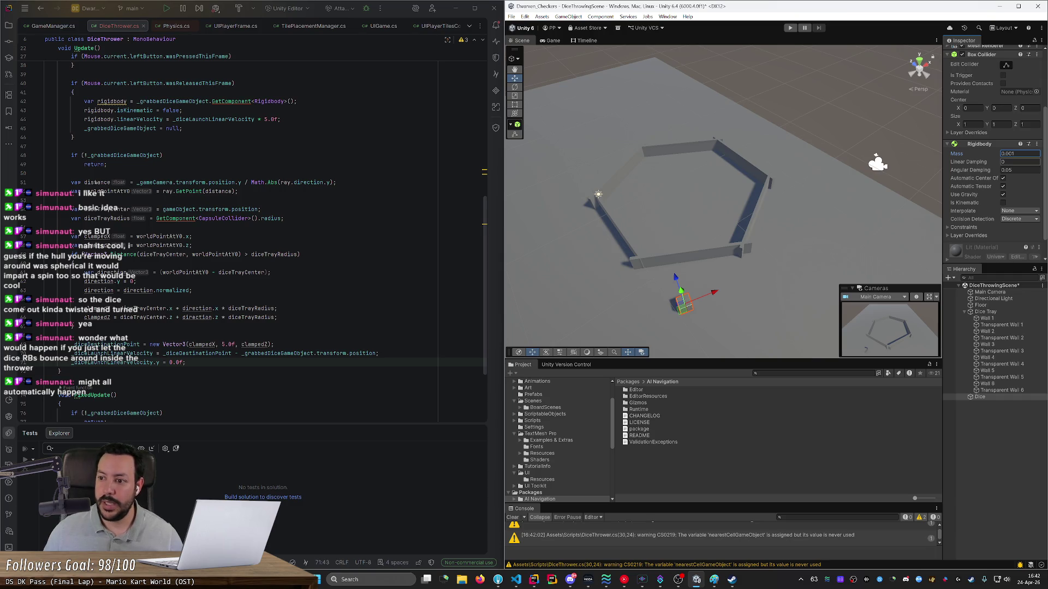
key("Tab")
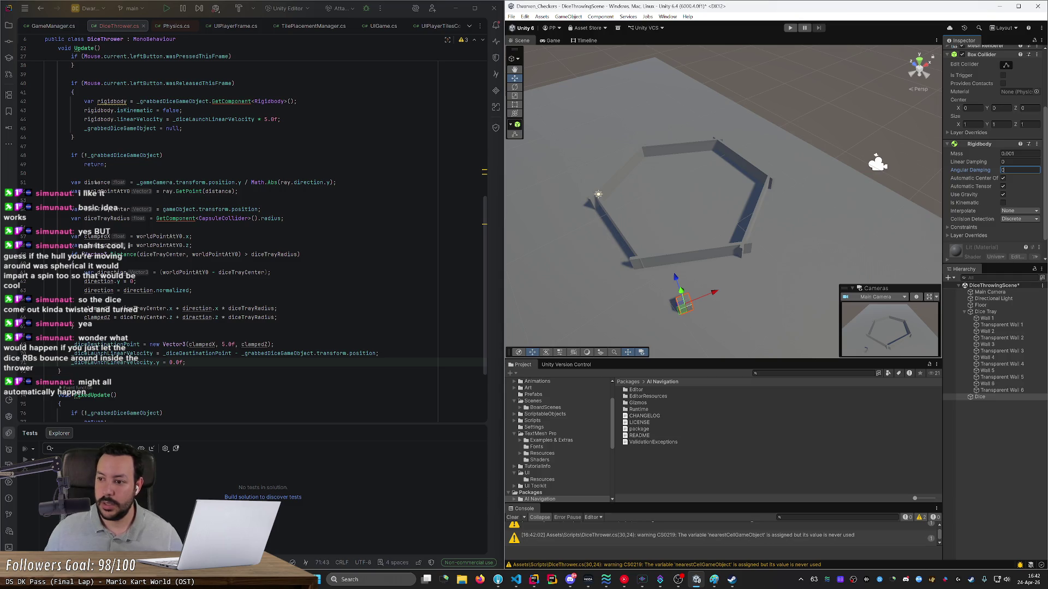
left_click(1018, 162)
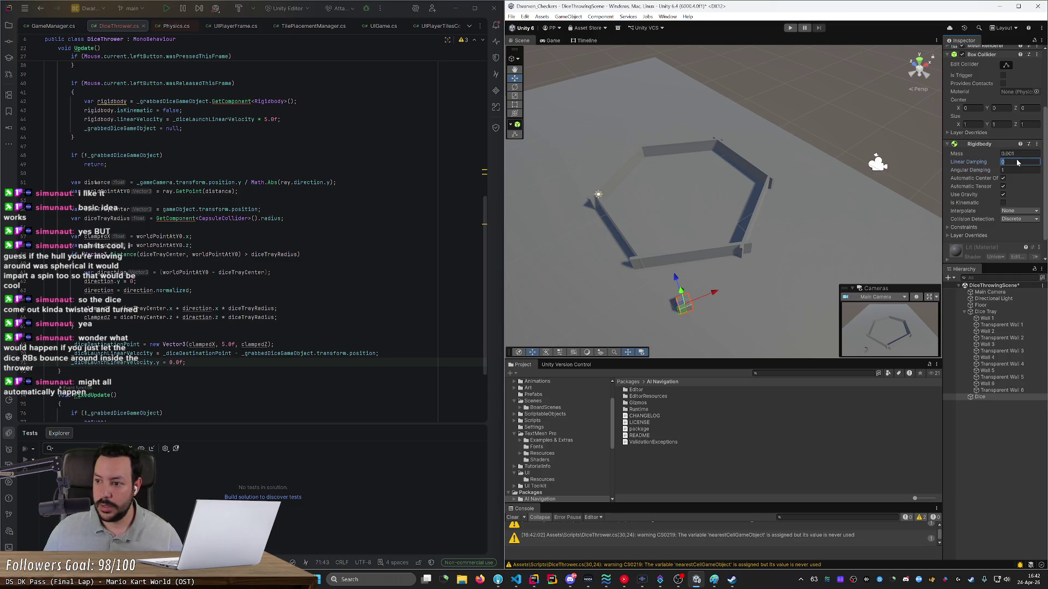
type("1")
left_click(790, 28)
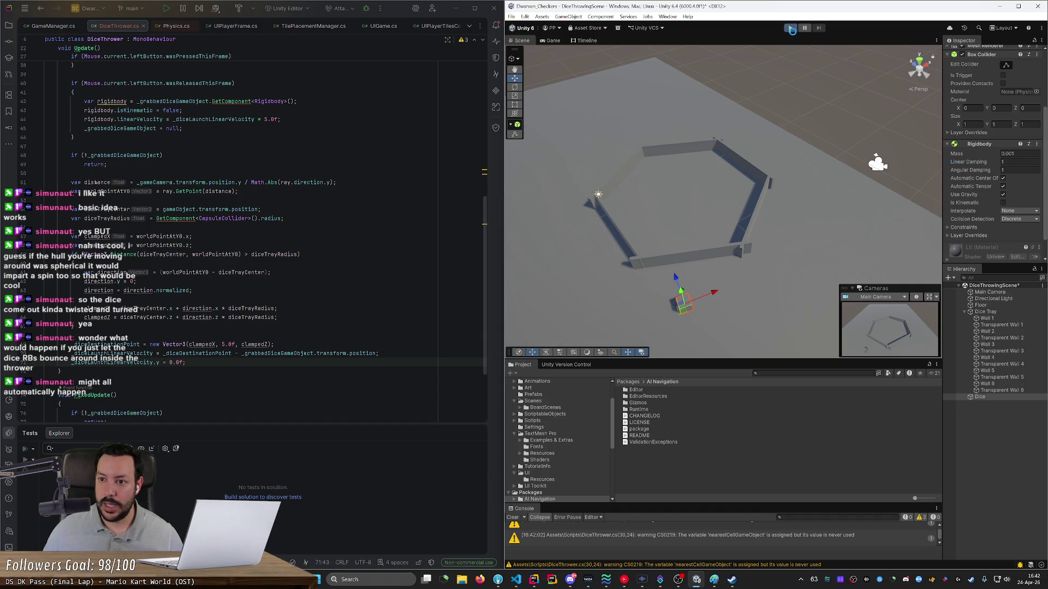